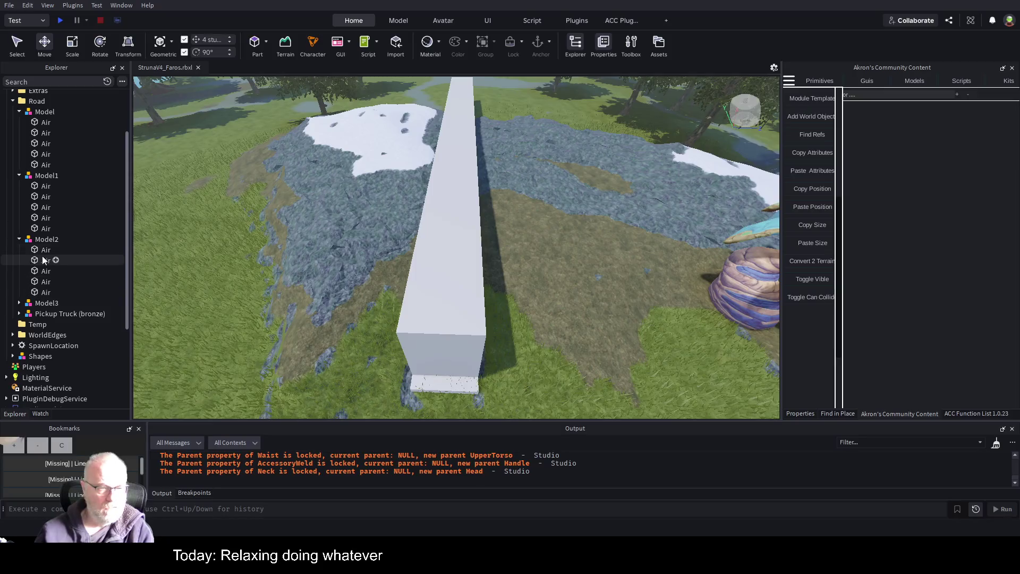
Step: Duplicate Model2's five Air parts and move the copies 20 studs sideways
left_click(106, 292, "shift")
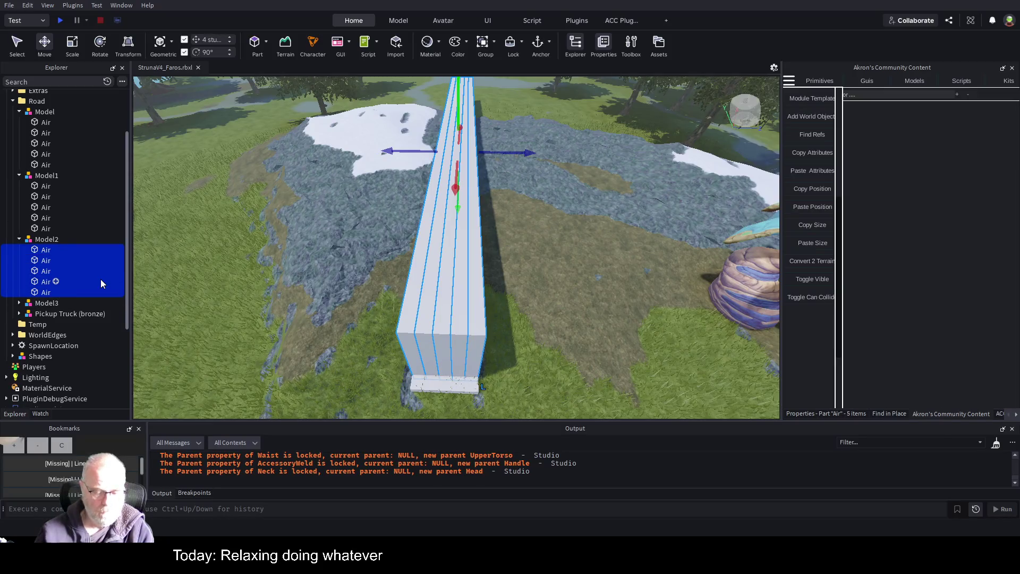
key("ctrl+d")
mouse_move(525, 154)
left_mouse_down()
mouse_move(560, 184)
mouse_move(591, 184)
mouse_move(578, 186)
left_mouse_up()
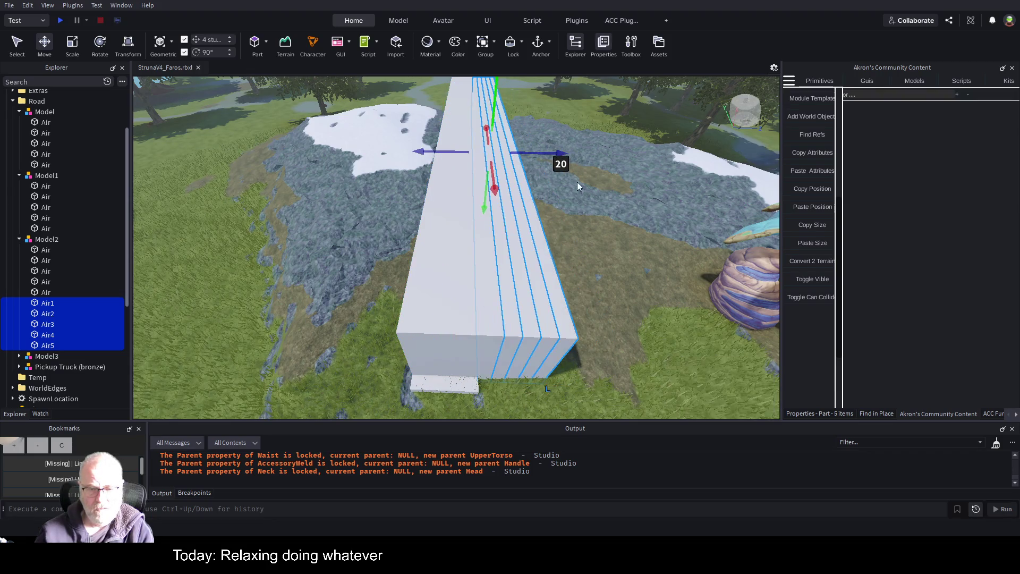
scroll(600, 295, "up", 5)
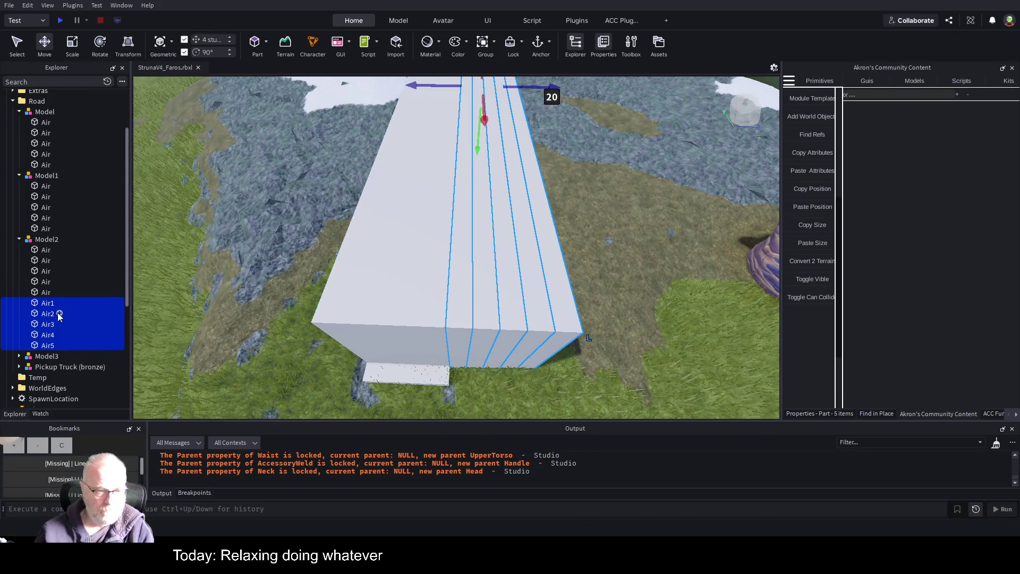
Step: Rename the duplicated parts Air1 through Air5 to Air
left_click(47, 293)
left_click(47, 302)
key("F2")
key("BackSpace")
key("Return")
key("Down")
key("F2")
key("BackSpace")
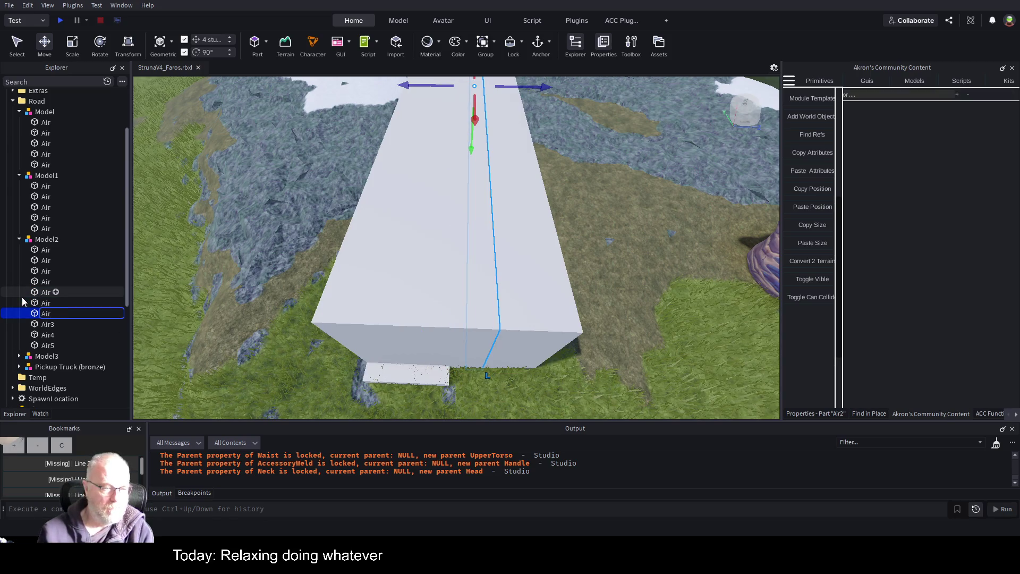
key("Return")
key("Down")
key("F2")
key("BackSpace")
key("Return")
key("Down")
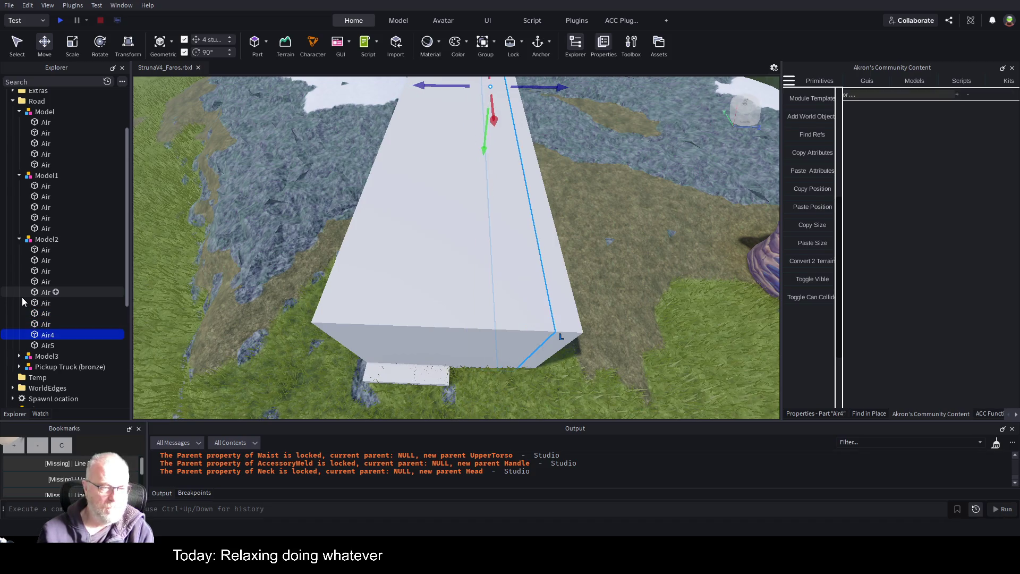
key("F2")
key("BackSpace")
key("Return")
key("Down")
key("F2")
key("BackSpace")
key("Return")
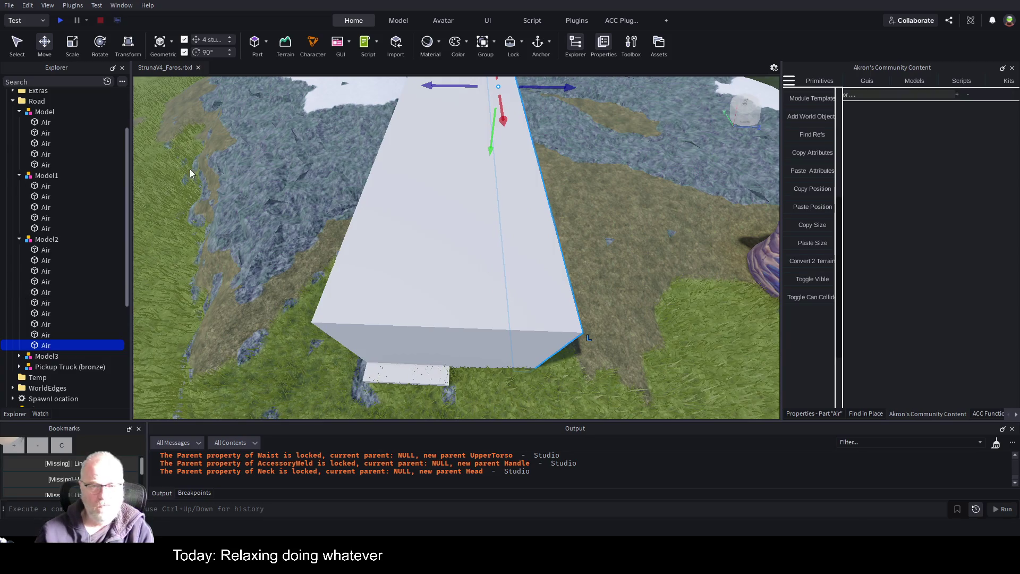
Step: Frame the view on the Air wall and select the whole Model2
key("f")
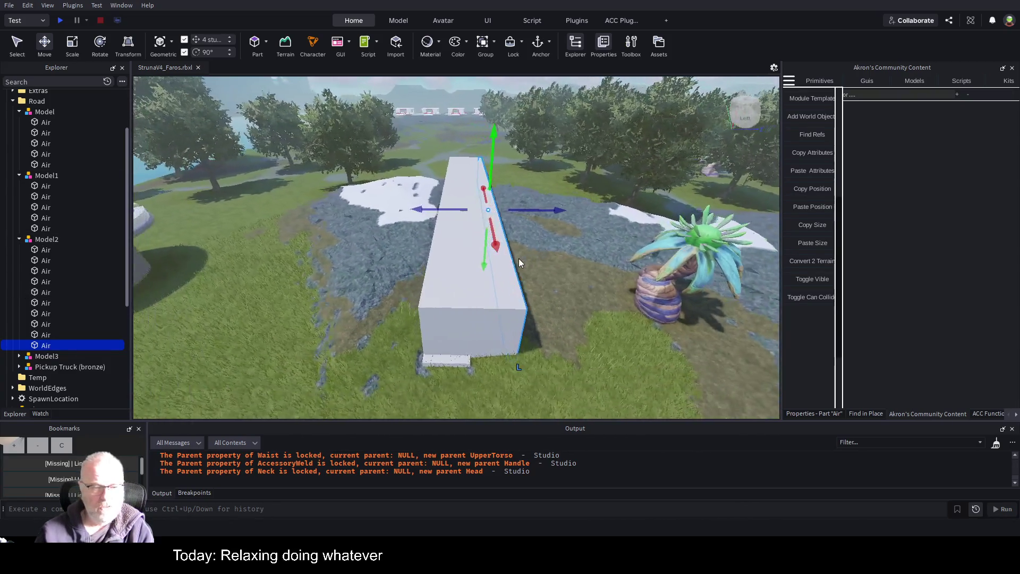
left_click_drag(439, 319, 439, 319)
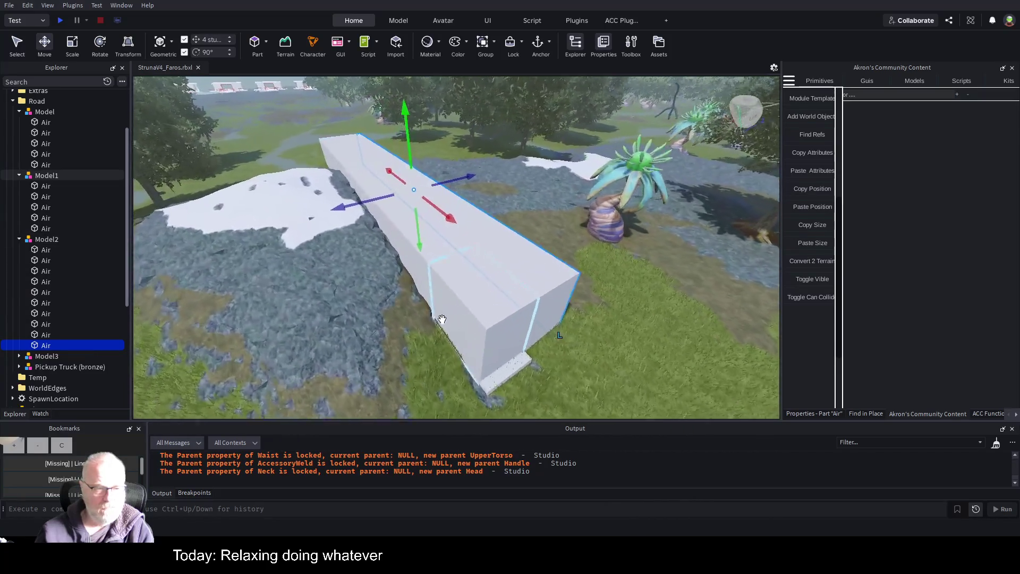
left_click(50, 241)
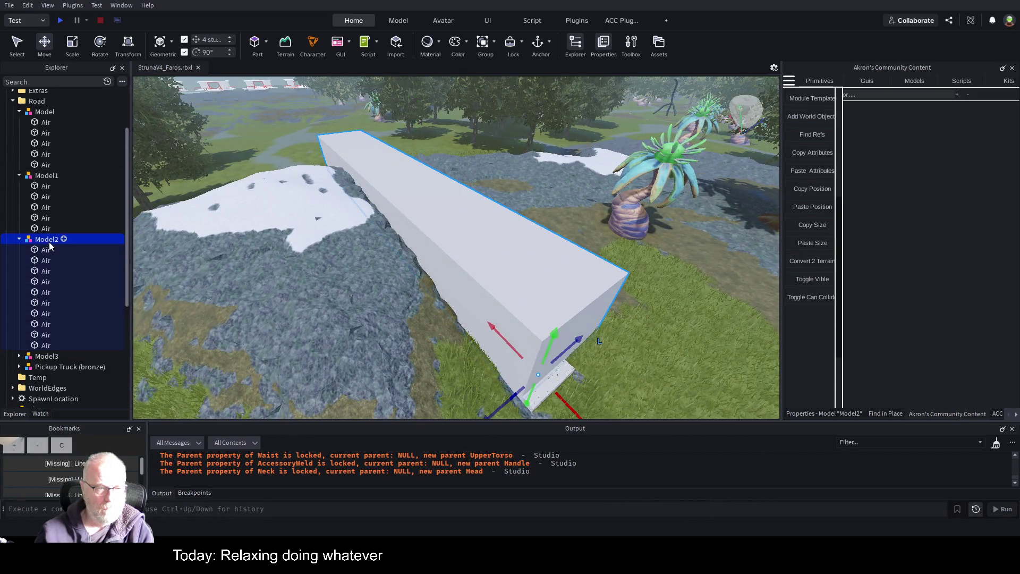
Step: Make Model2's and Model1's Air blocks invisible with the ACC plugin, then start a play test
left_click(818, 284)
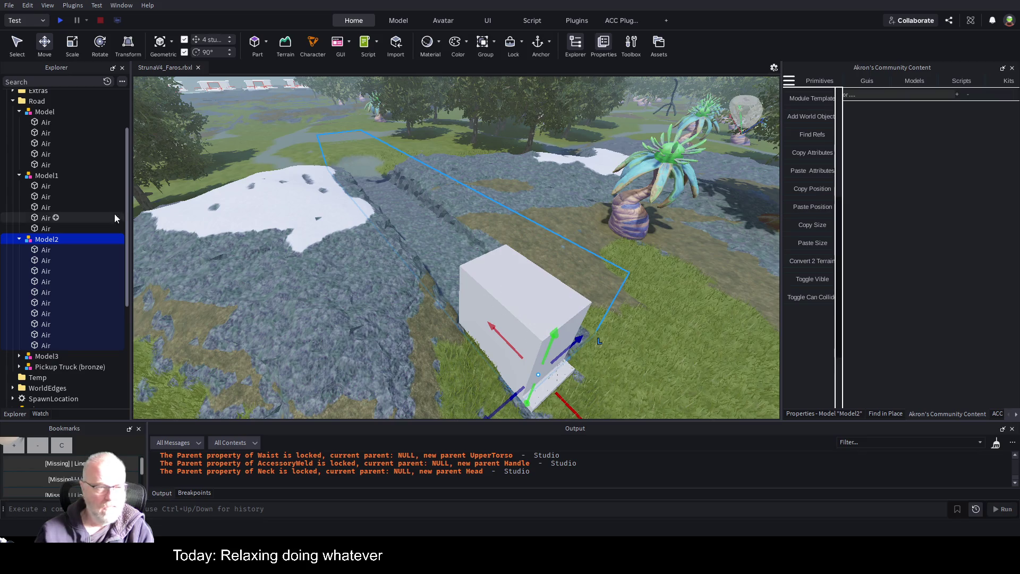
left_click(53, 175)
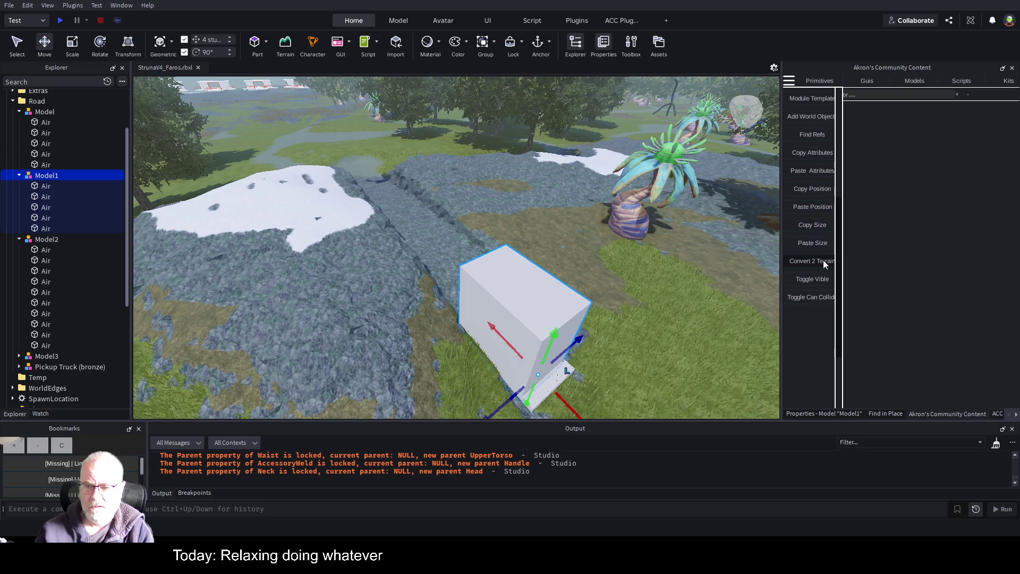
left_click(815, 279)
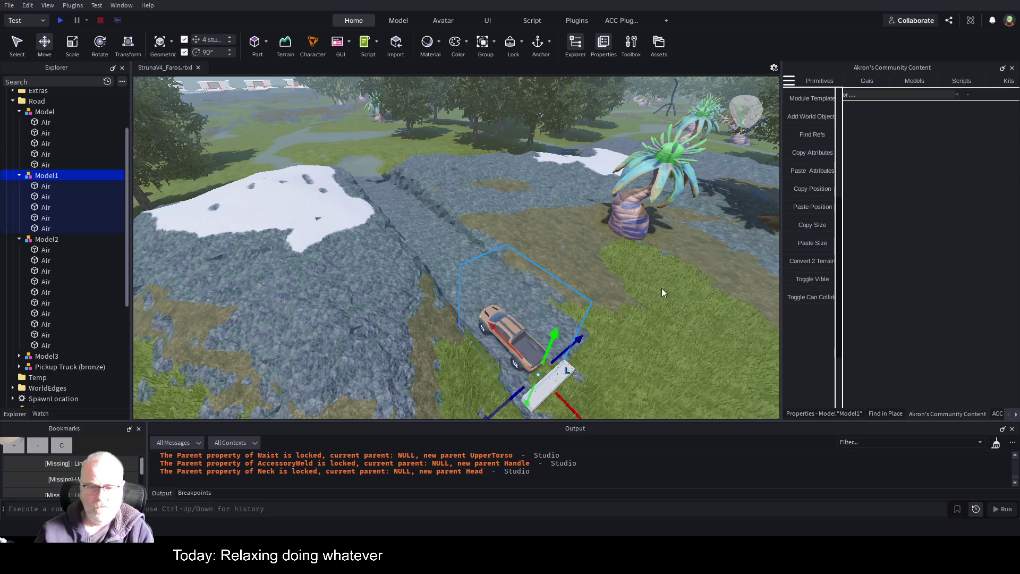
left_click(59, 23)
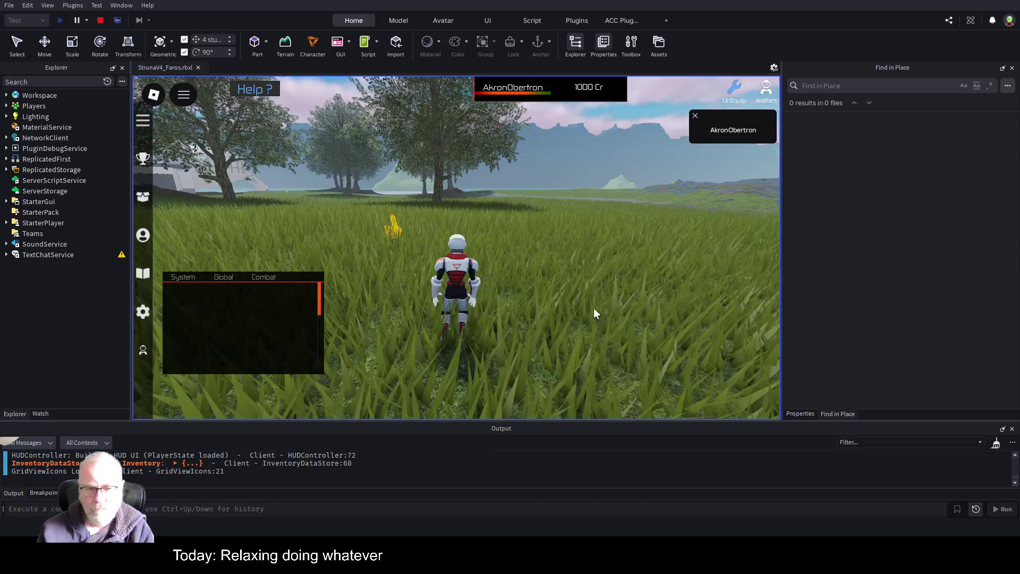
Step: Walk the character over to the vehicle and climb in
key("w")
key("Left")
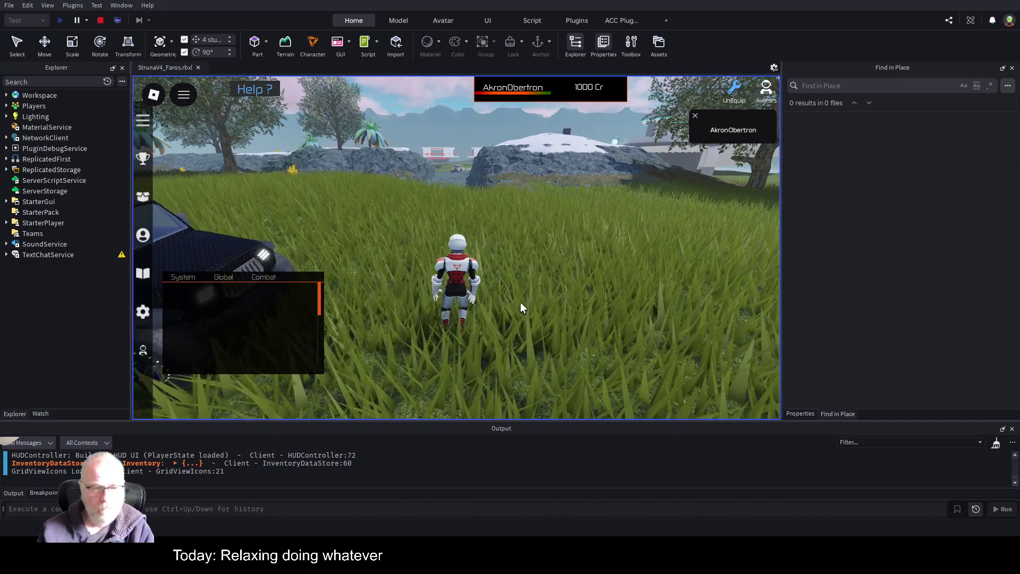
key("a")
key("space")
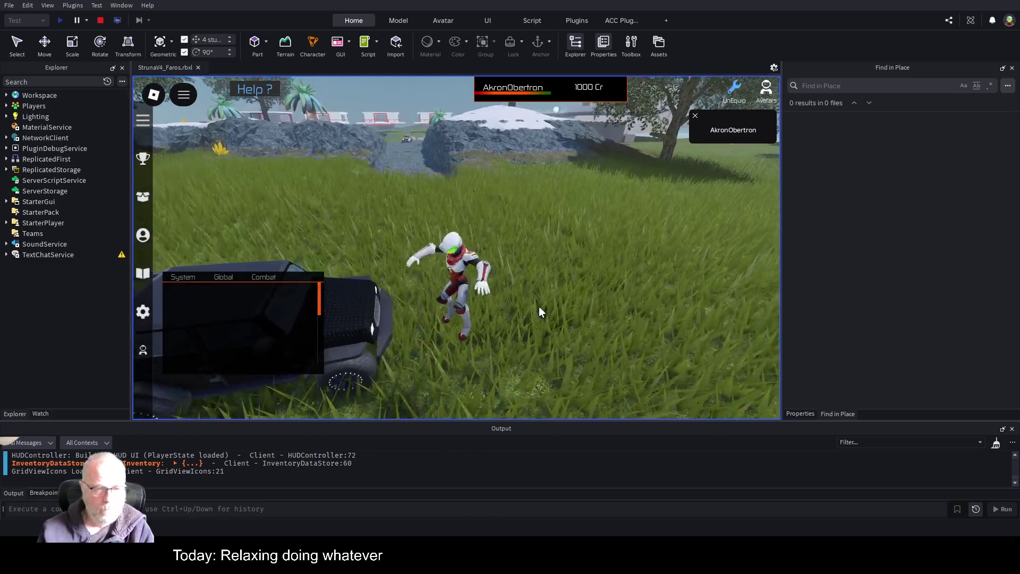
key("a")
key("Left")
key("space")
Step: Drive the vehicle up the slope toward the trench road, then stop the play test
key("w")
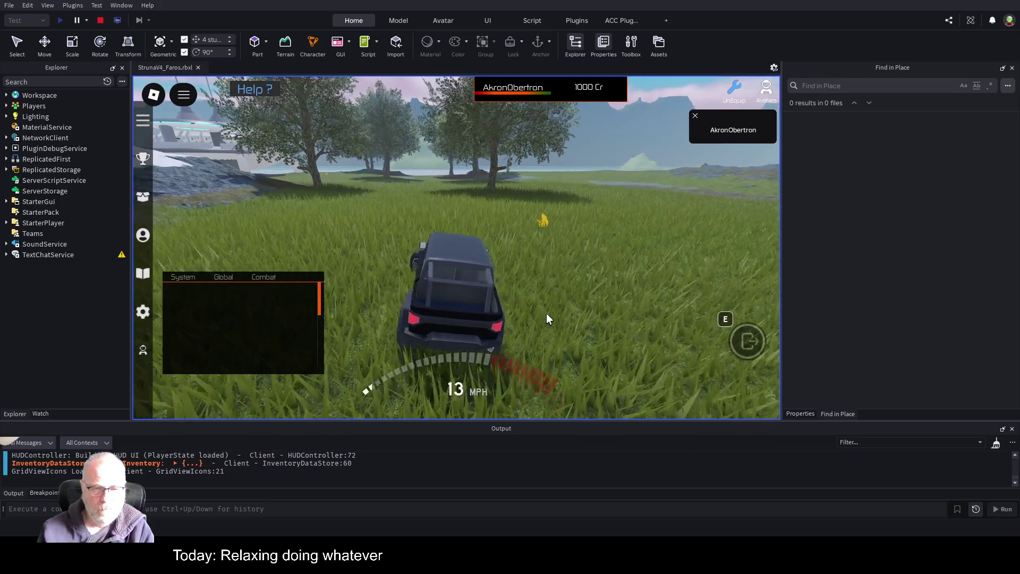
key("a")
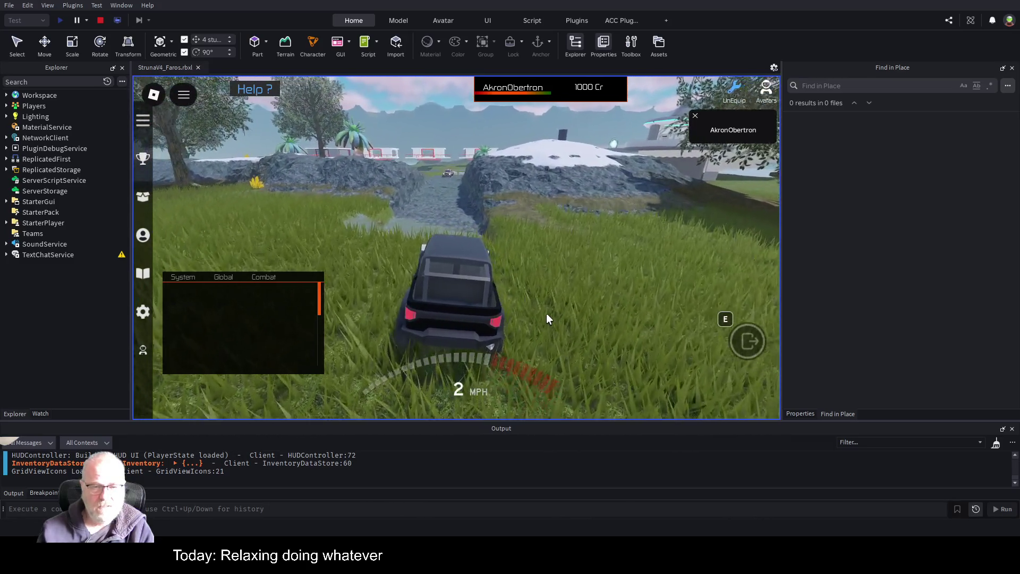
key("w")
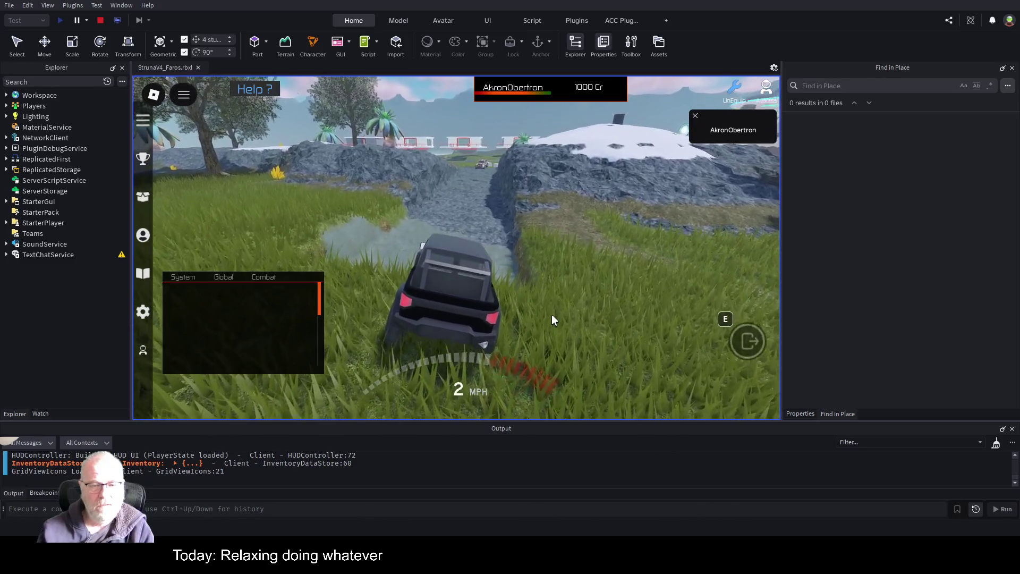
key("w")
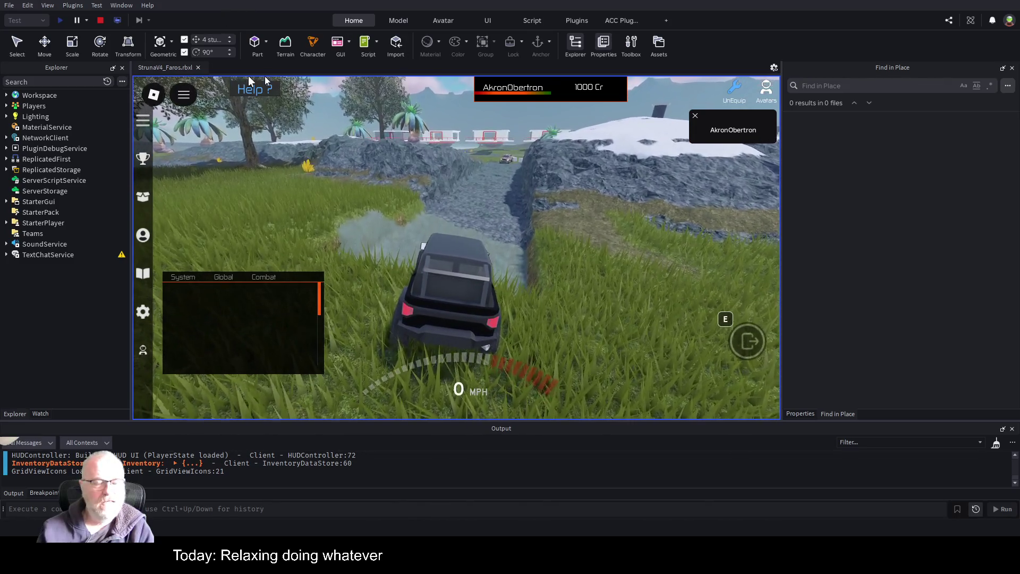
key("w")
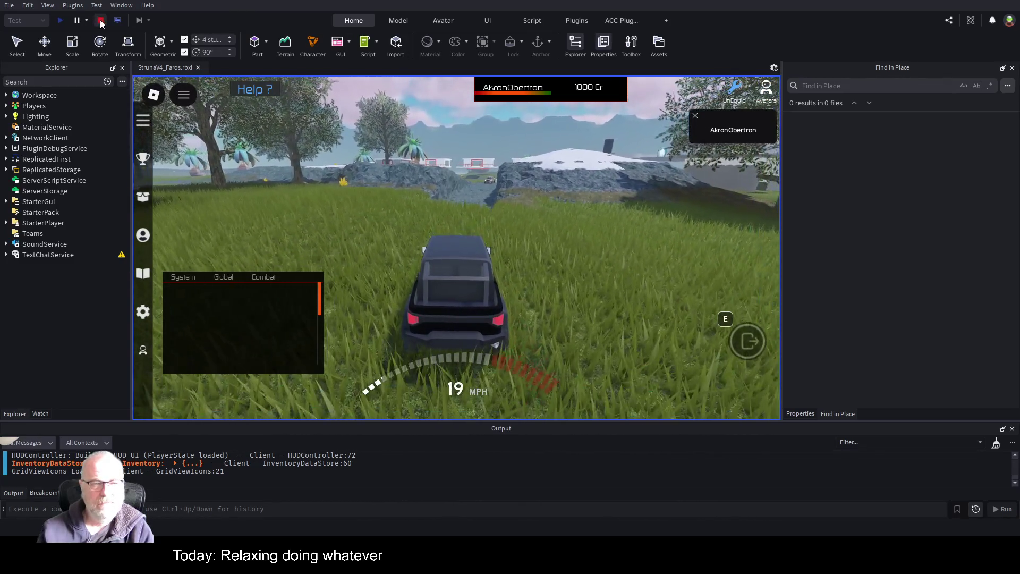
left_click(100, 21)
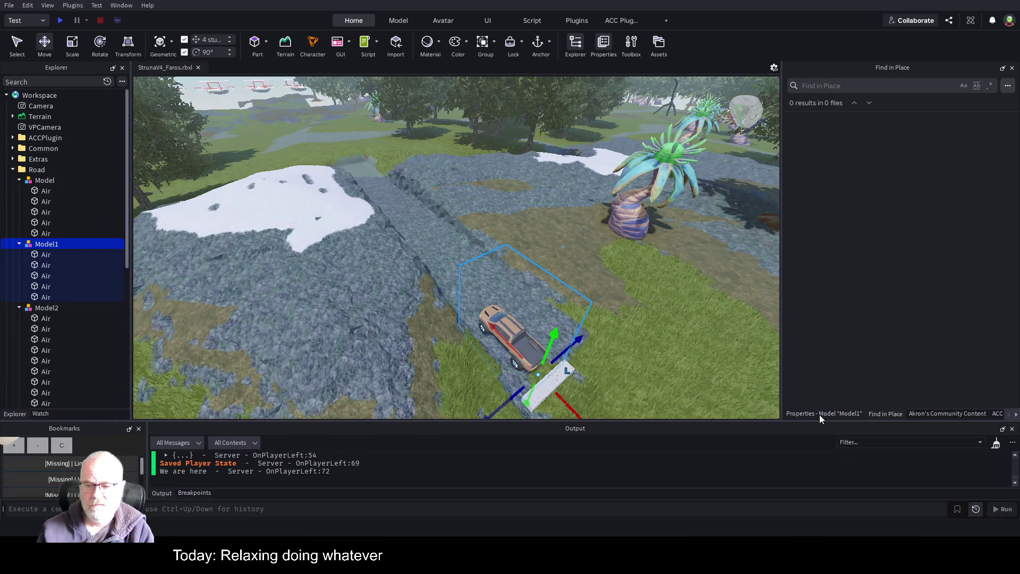
Step: Inspect the properties of Model2's first Air part
left_click(820, 415)
left_click(48, 308)
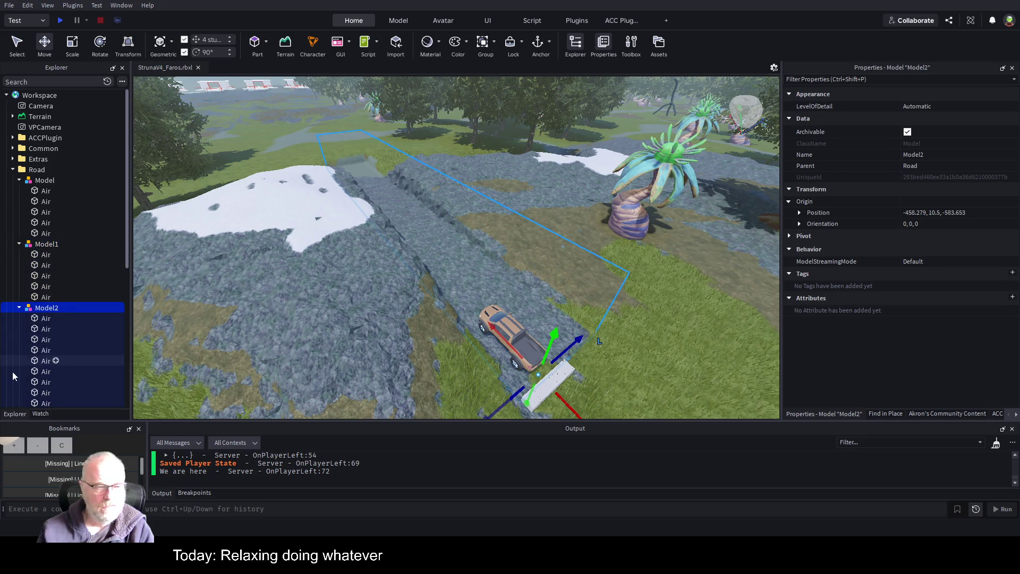
left_click(45, 318)
scroll(956, 244, "down", 5)
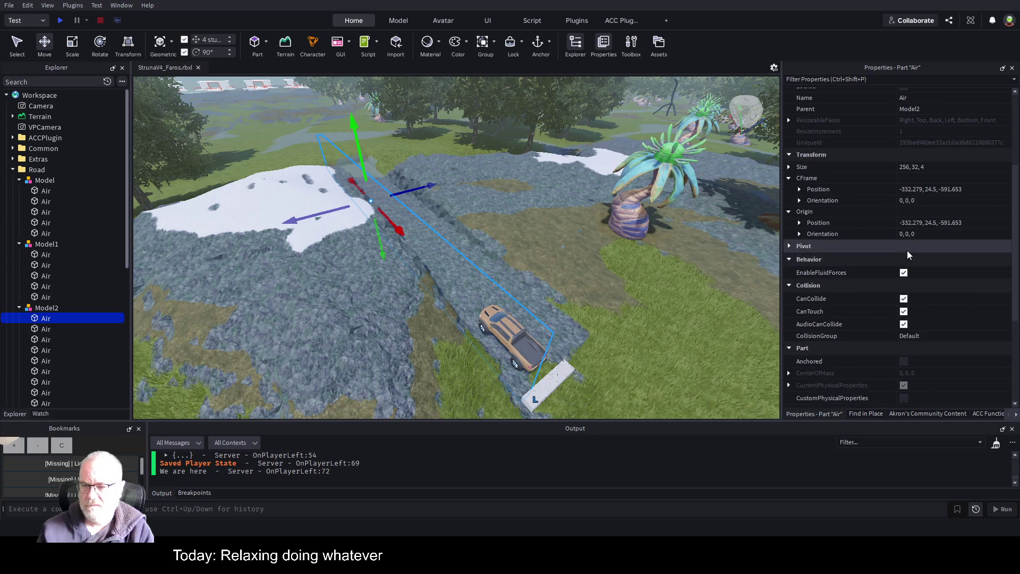
Step: Turn off CanCollide for Model2's parts, confirm it in Properties, and start a play test
left_click(54, 309)
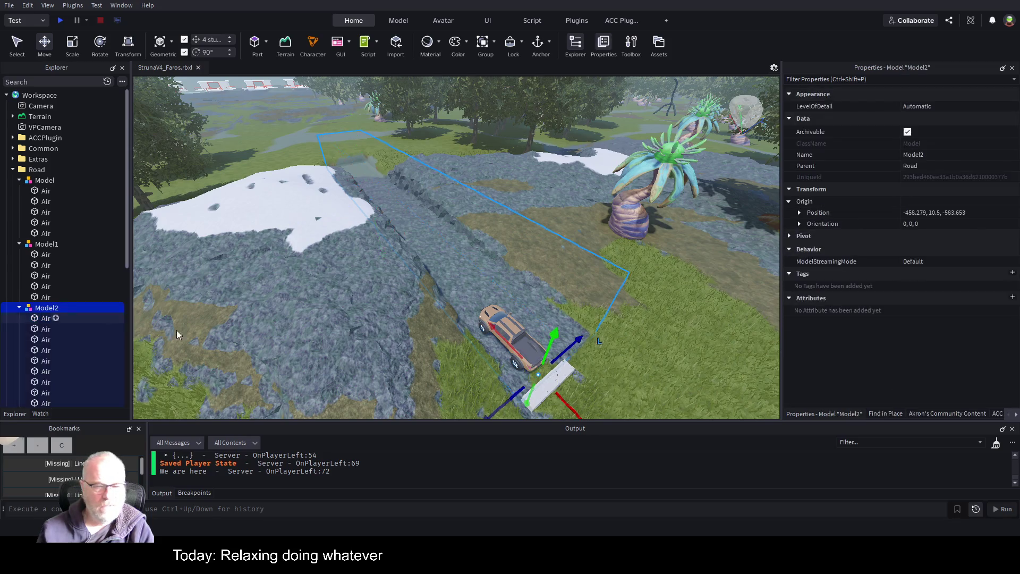
left_click(974, 413)
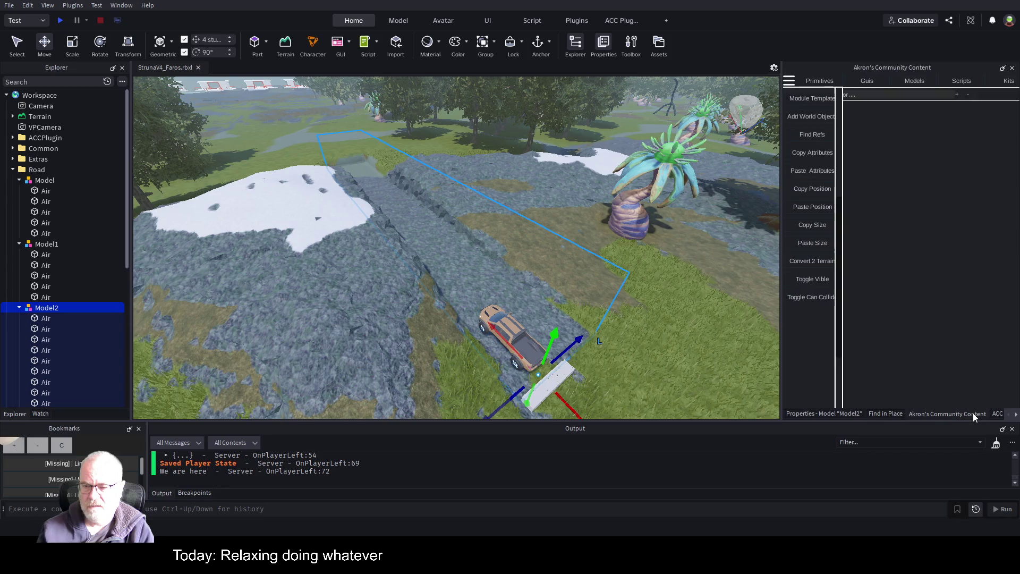
left_click(826, 300)
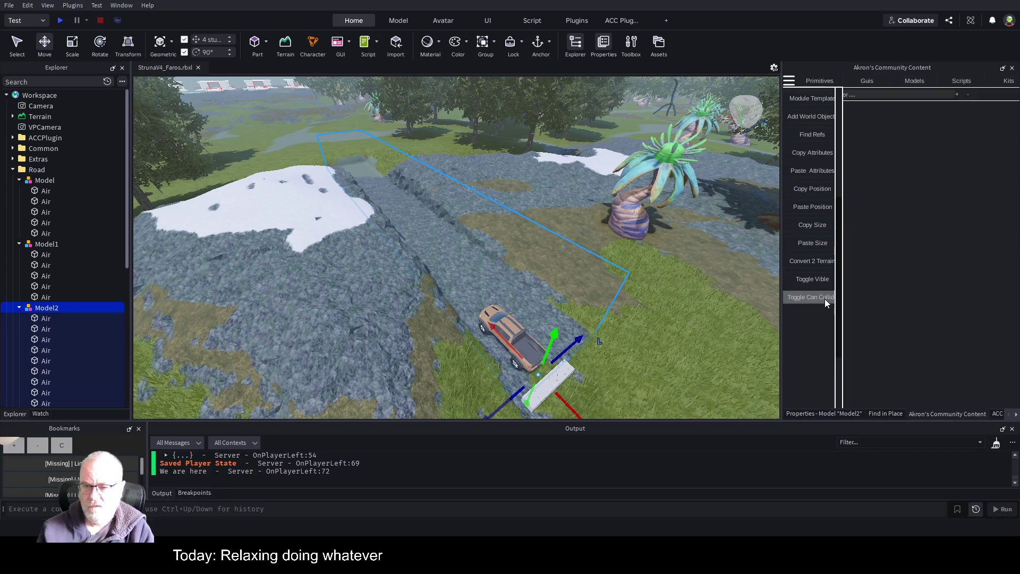
left_click(838, 414)
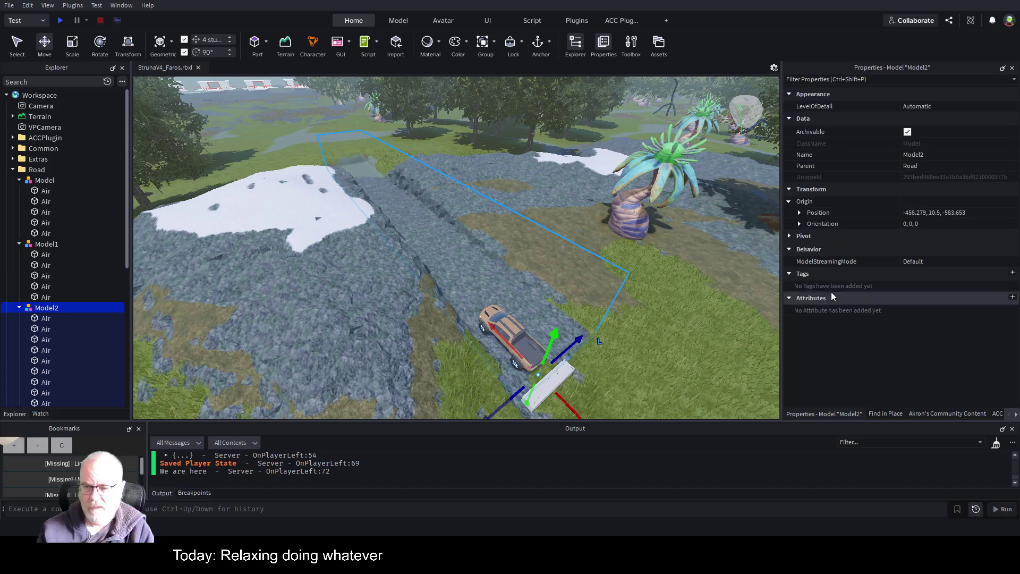
left_click(46, 318)
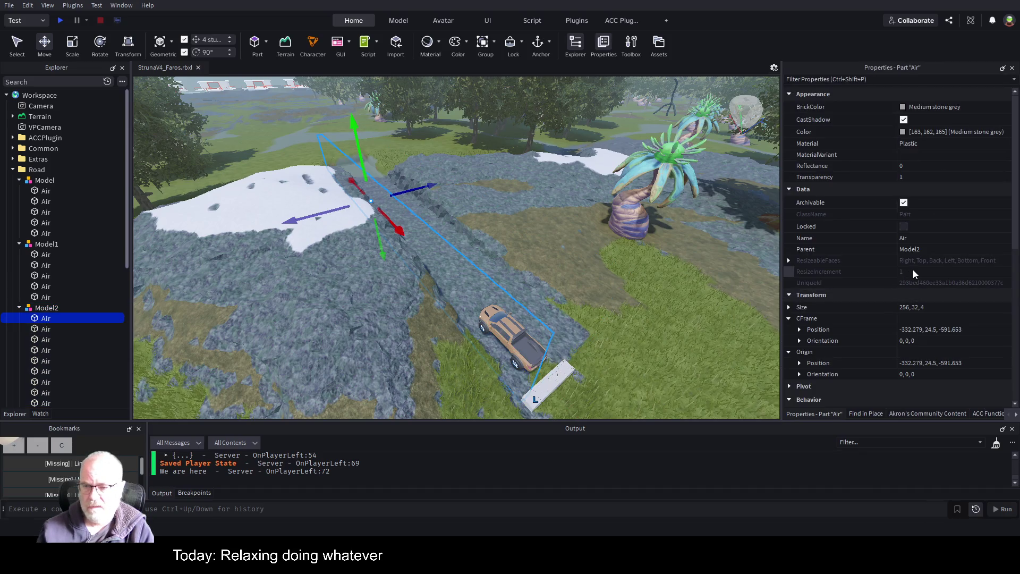
scroll(914, 269, "down", 5)
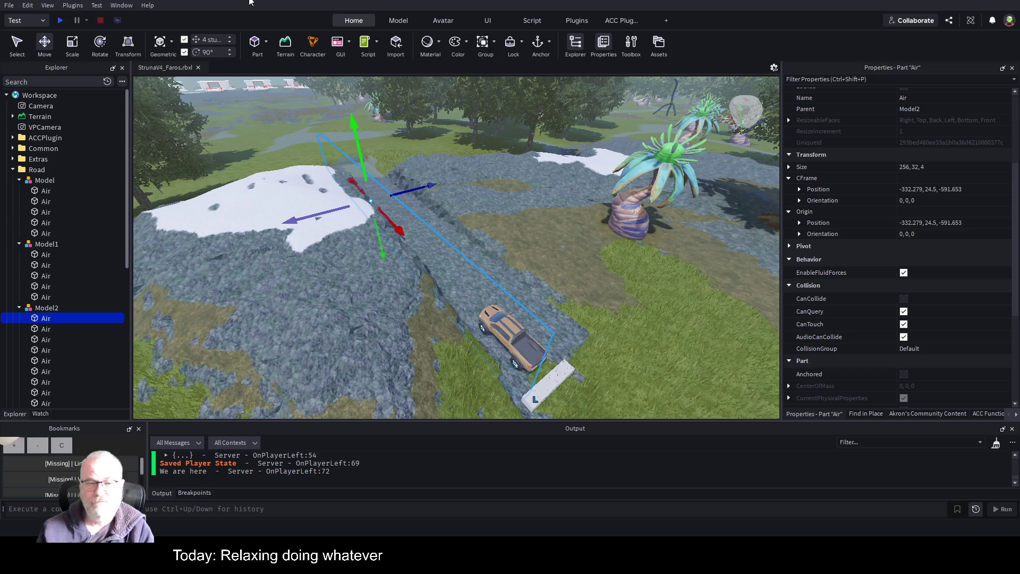
left_click(60, 21)
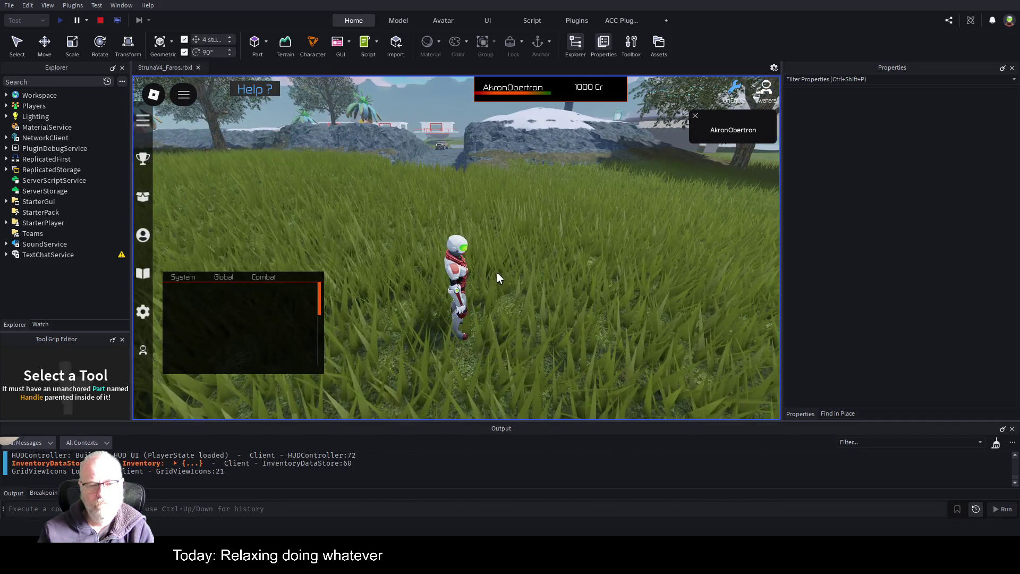
Step: Drive the jeep along the rocky trench road to its far end, then stop the play test
key("w")
key("w")
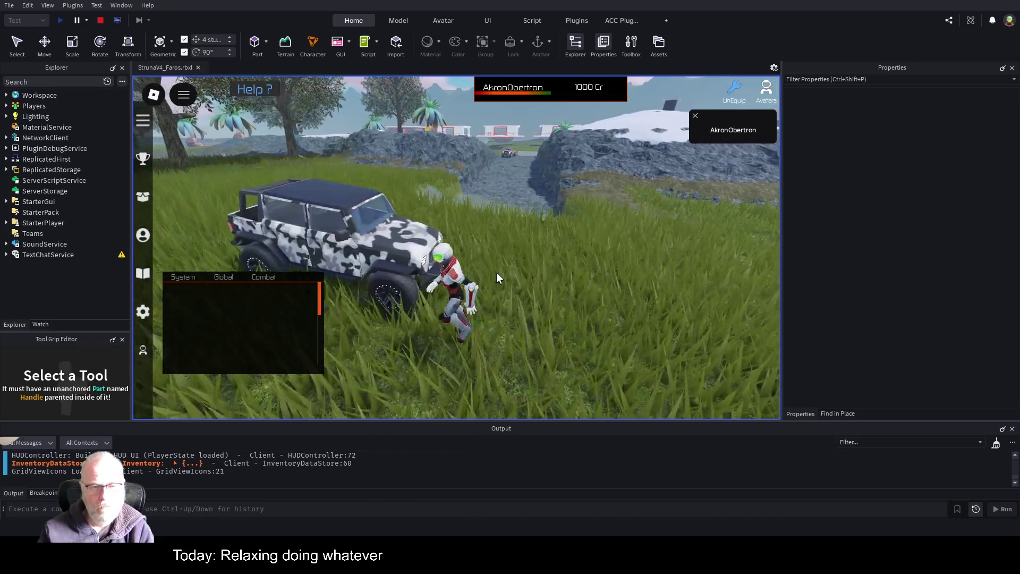
key("e")
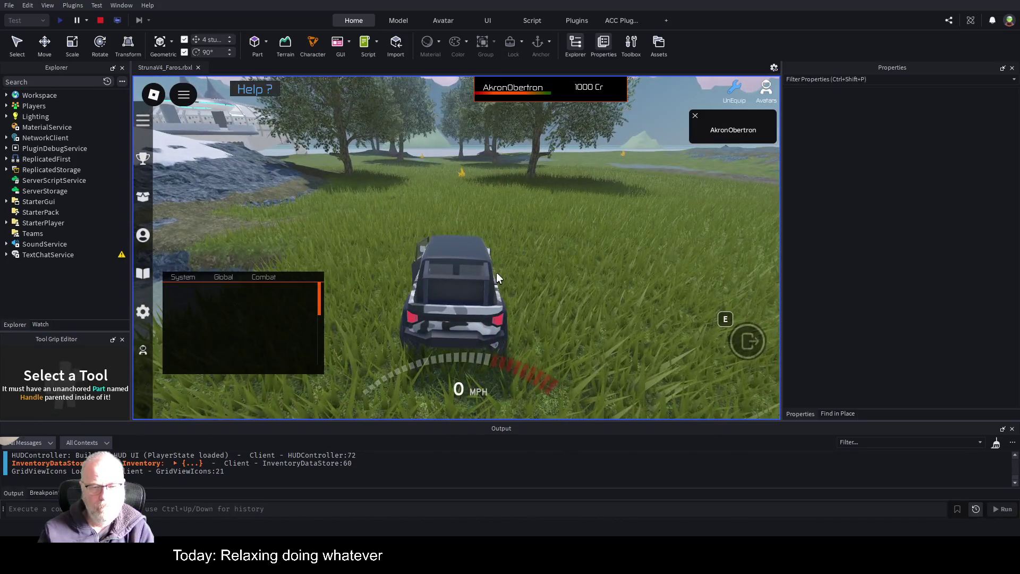
key("w")
key("w")
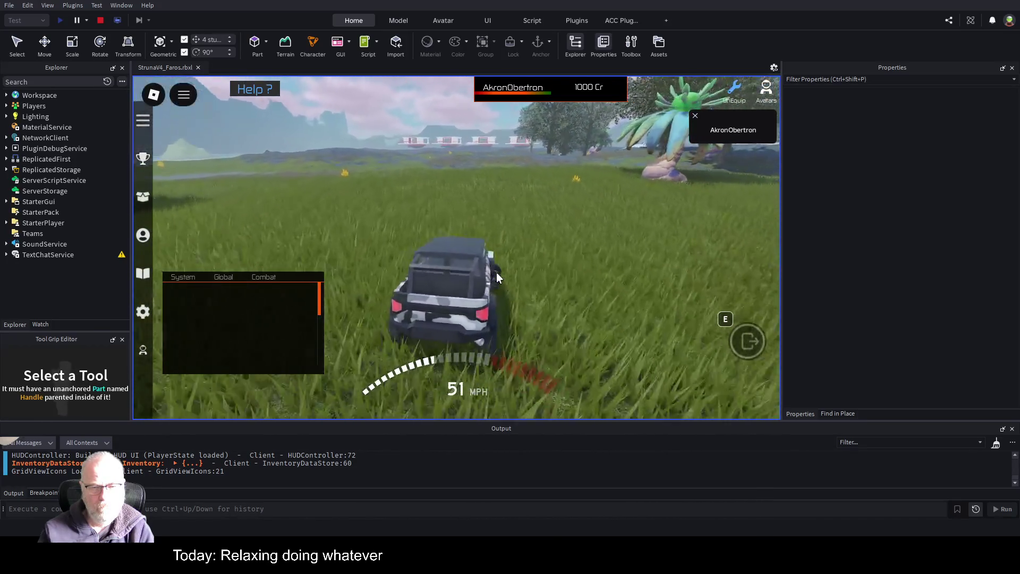
key("d")
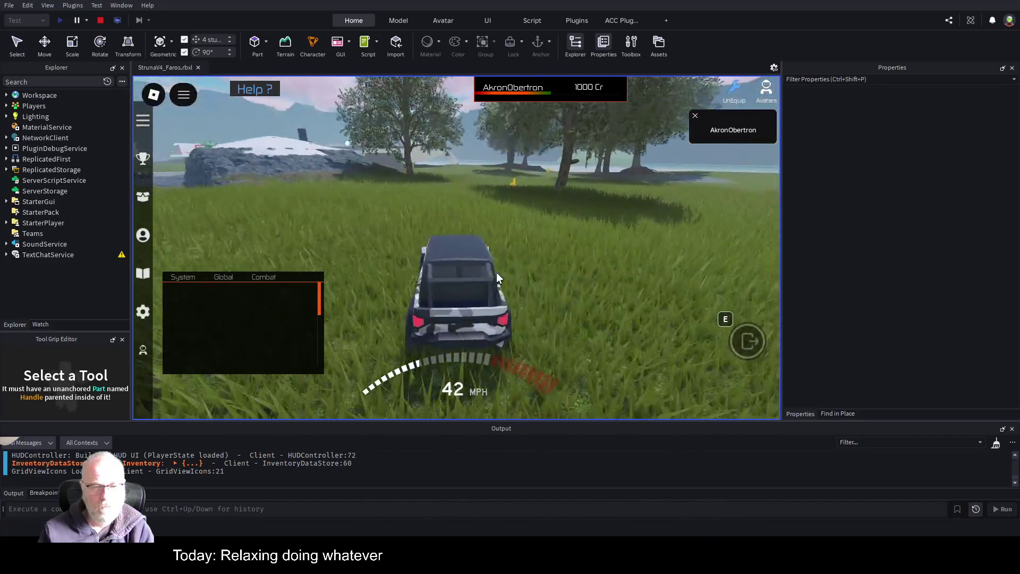
key("a")
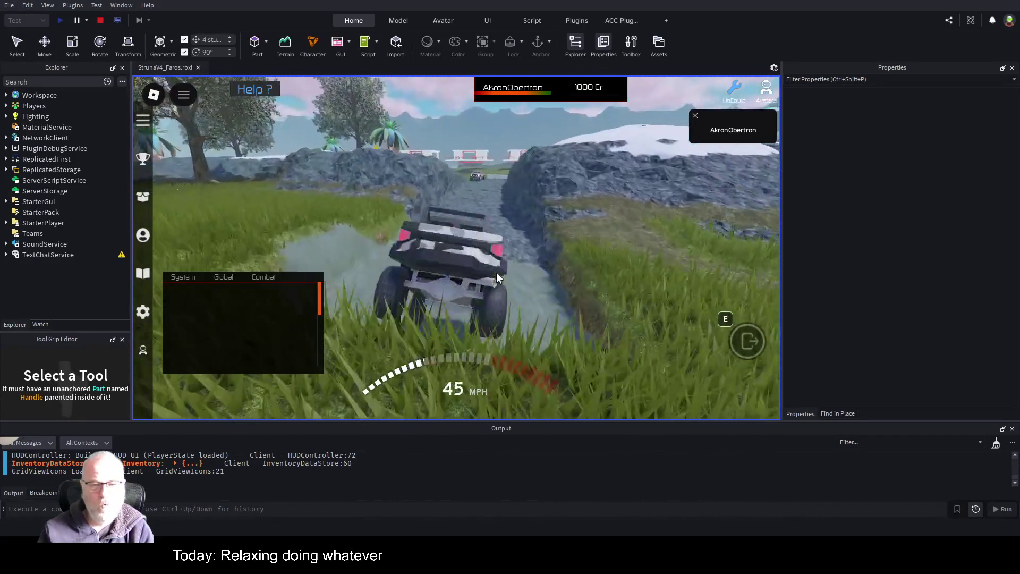
key("w")
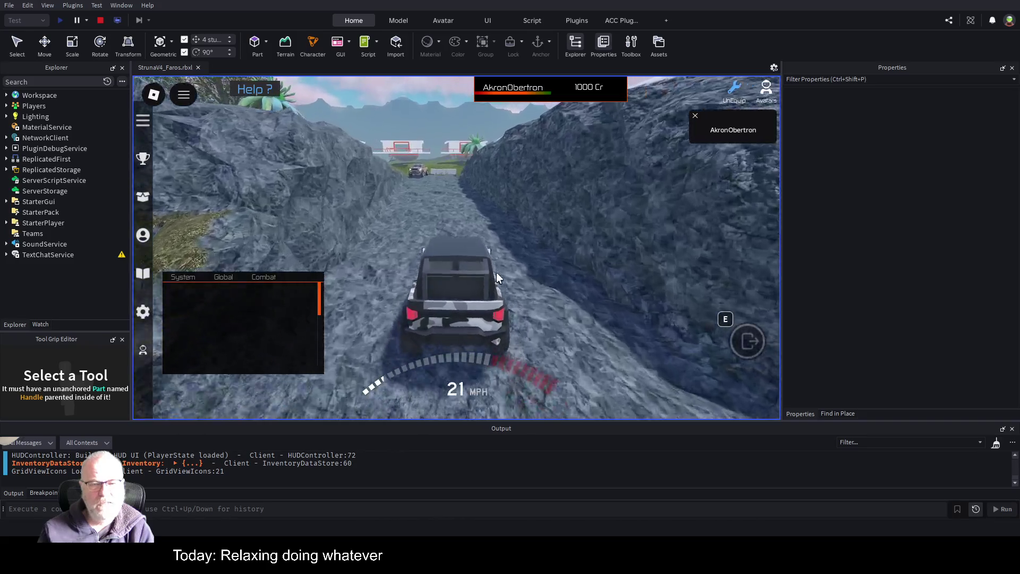
key("w")
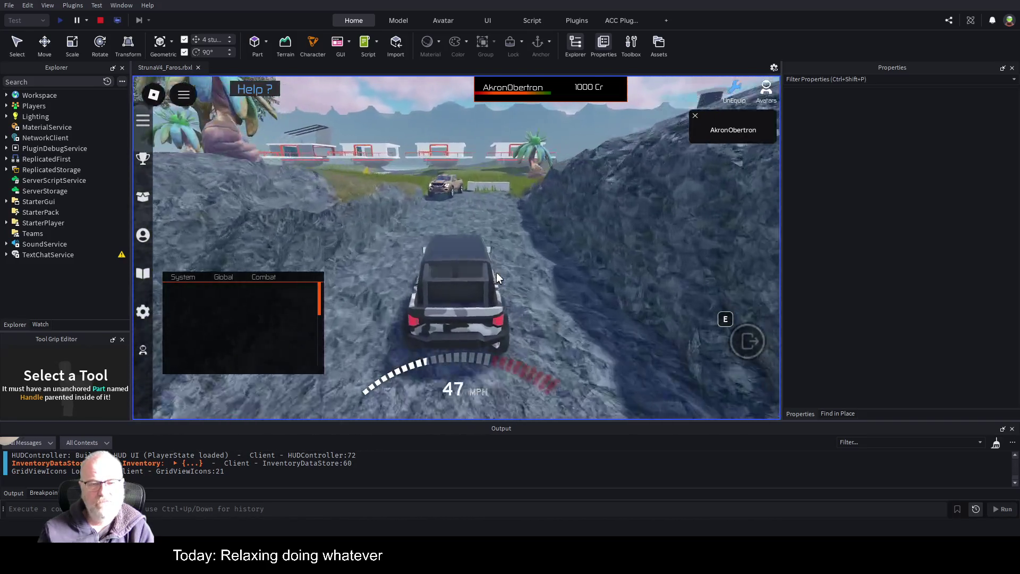
key("s")
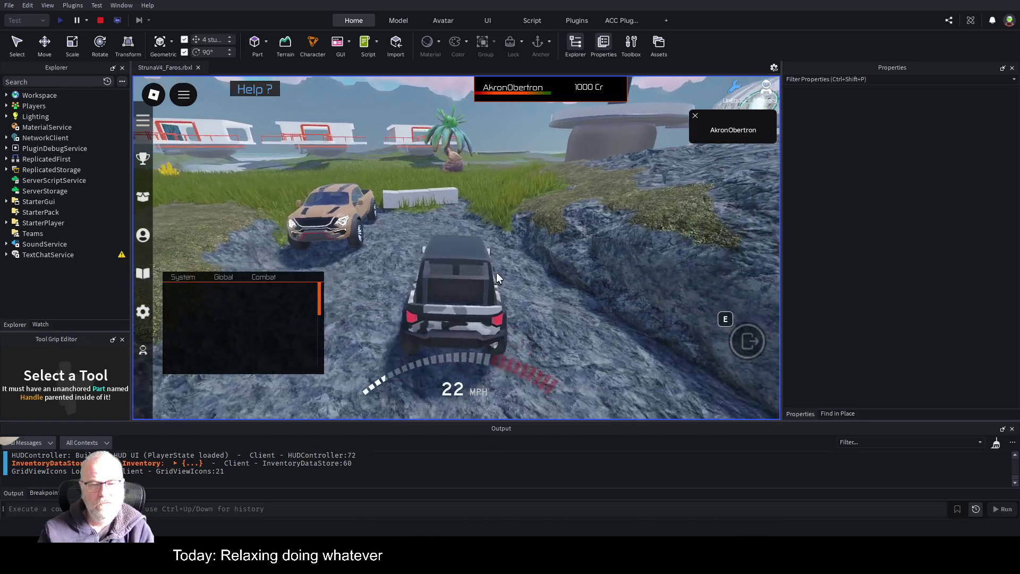
left_click(99, 21)
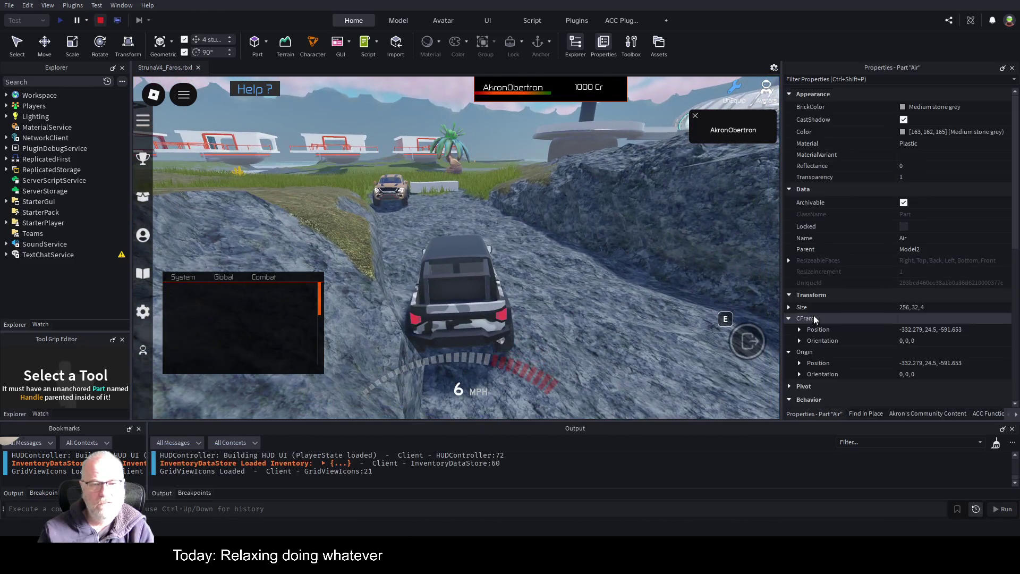
Step: Expand Model3, frame the camera on it, and view its first Grass part's properties
scroll(532, 268, "up", 5)
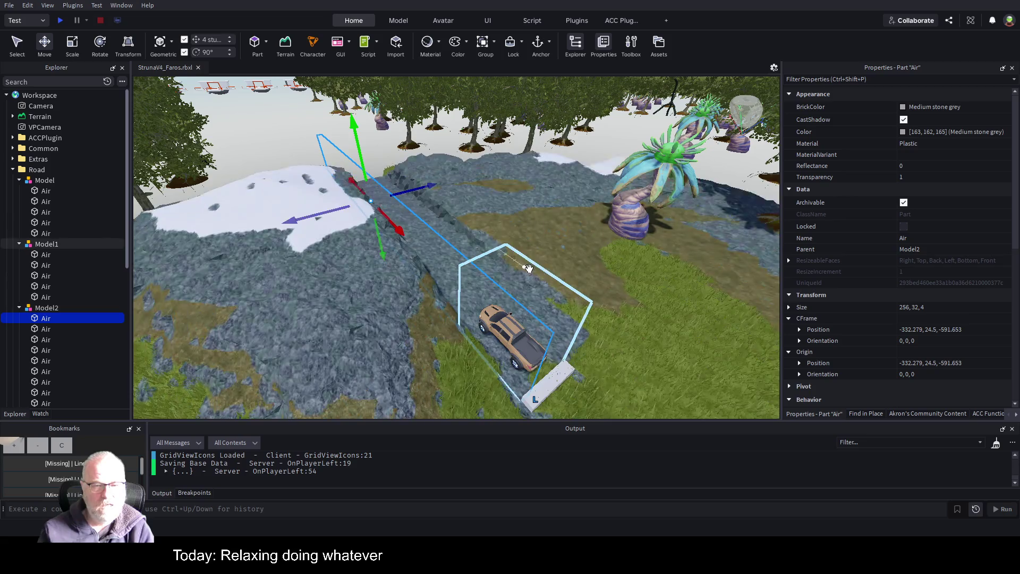
scroll(56, 202, "down", 3)
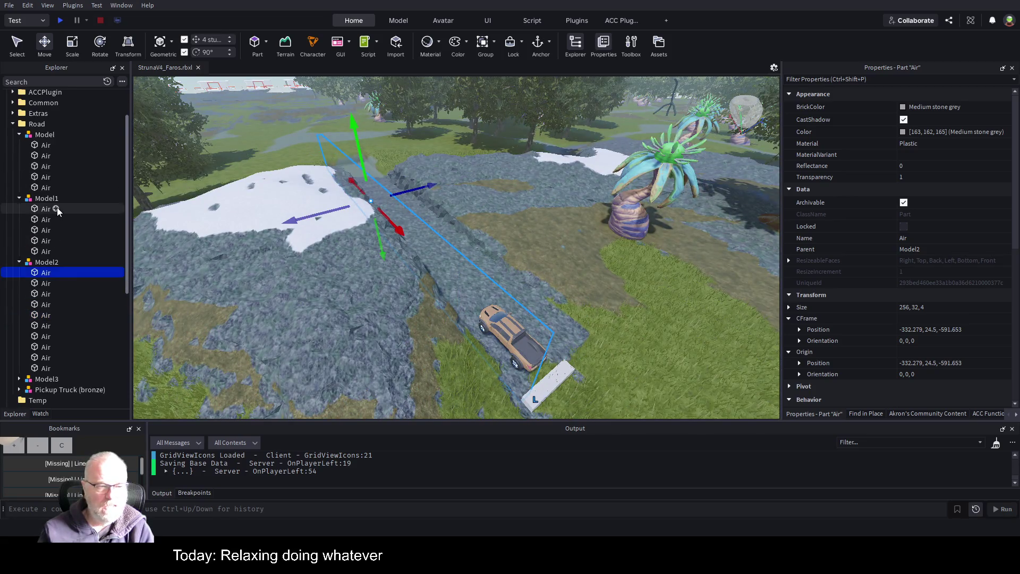
left_click(19, 333)
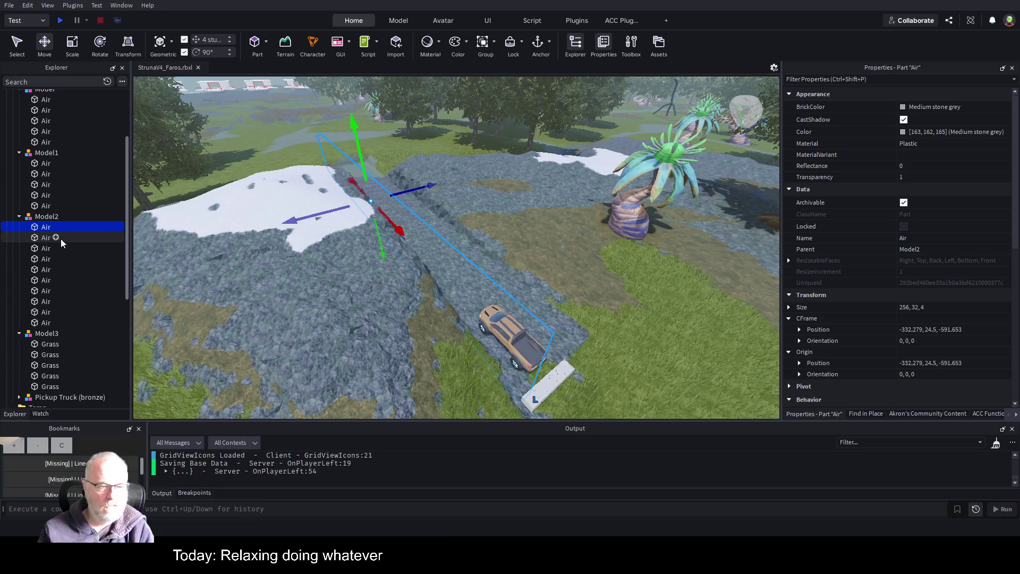
scroll(60, 239, "down", 2)
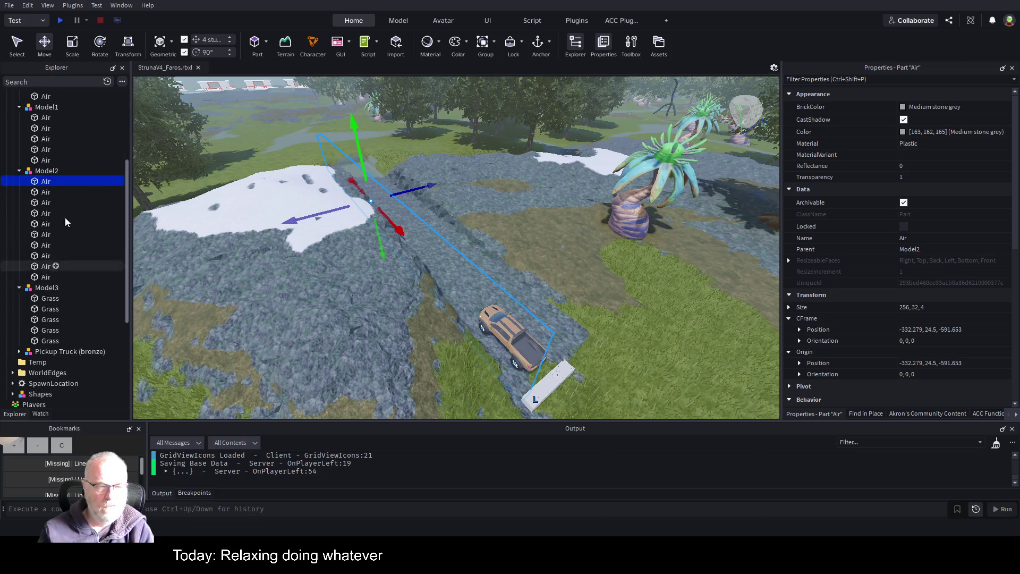
left_click(45, 288)
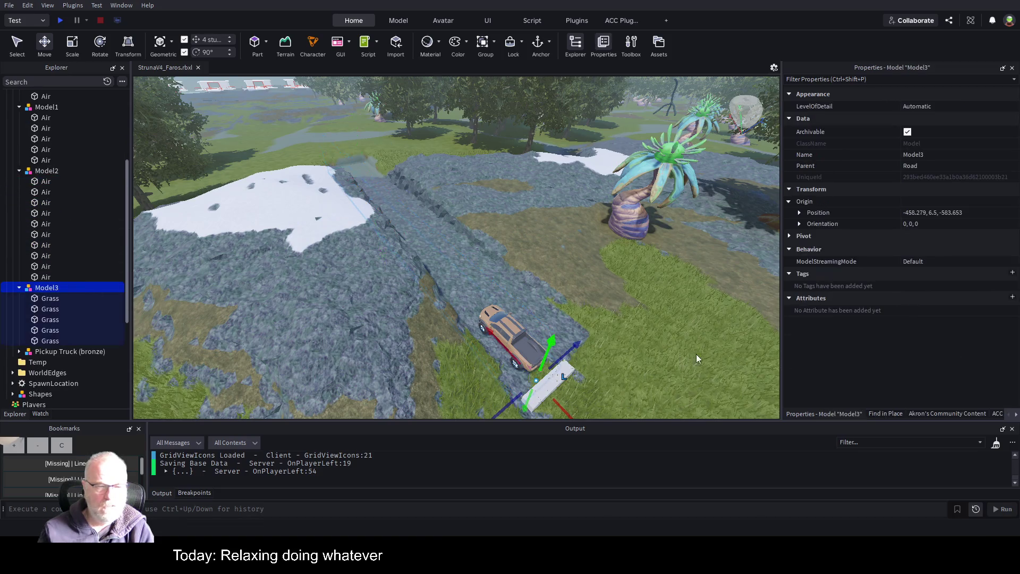
left_click(947, 413)
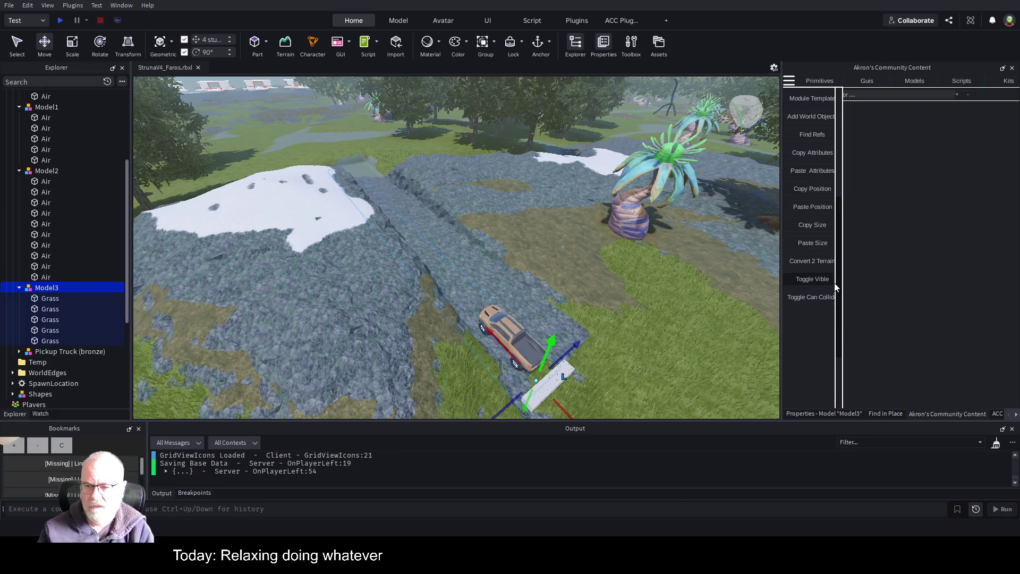
key("f")
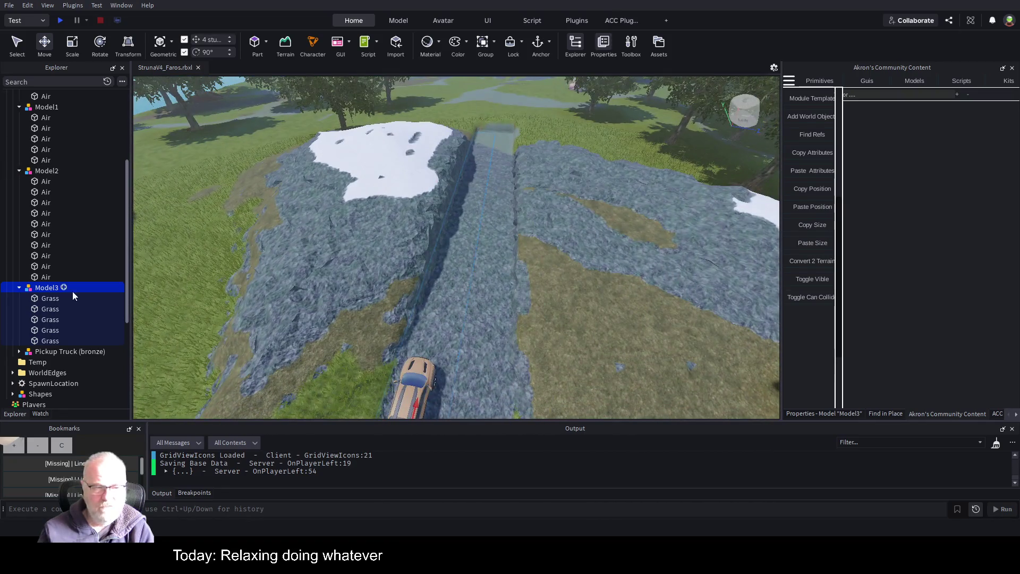
left_click(50, 298)
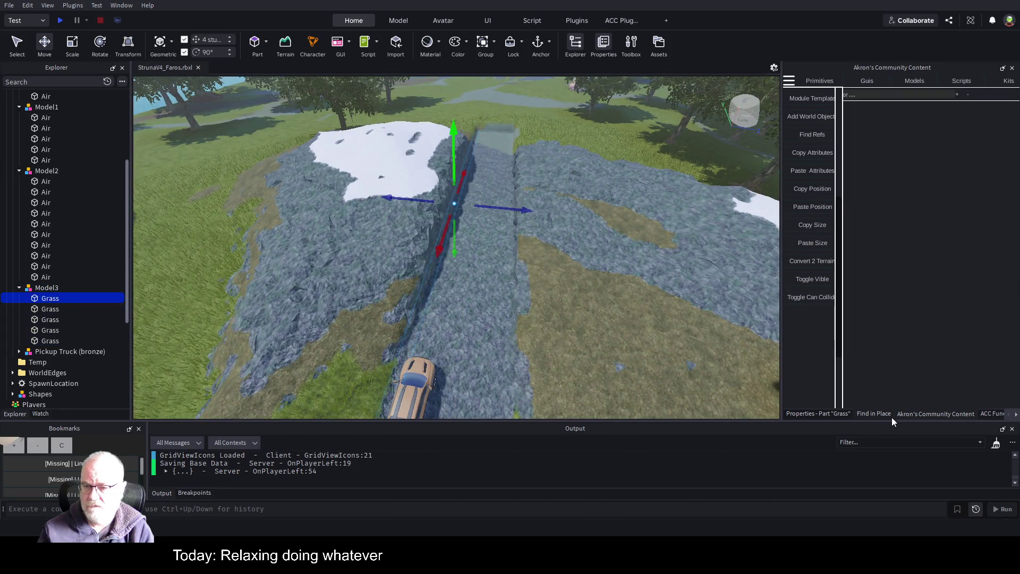
left_click(837, 414)
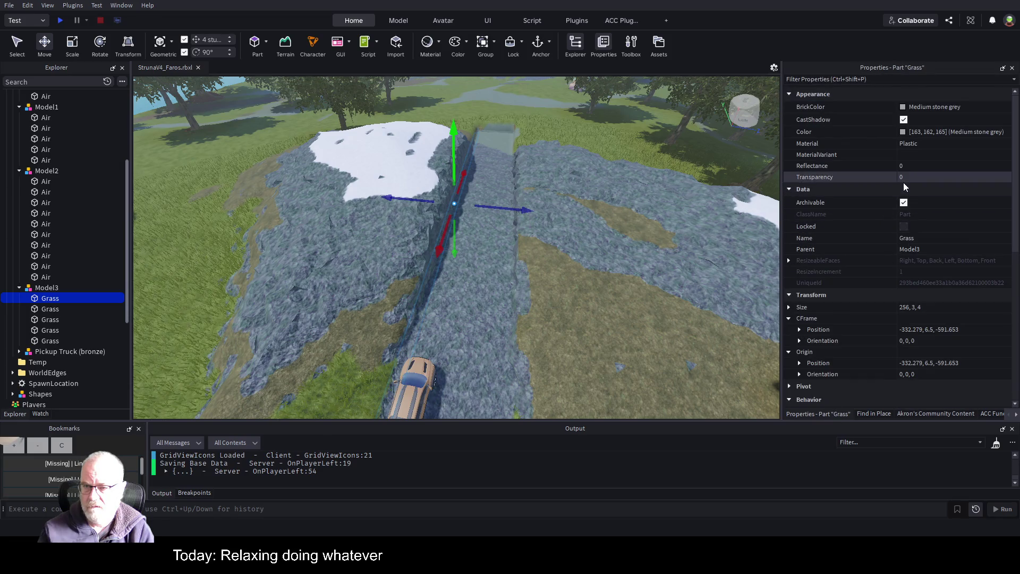
Step: Duplicate Model3's five Grass parts and offset the copies 14 studs along the blue axis
left_click(43, 290)
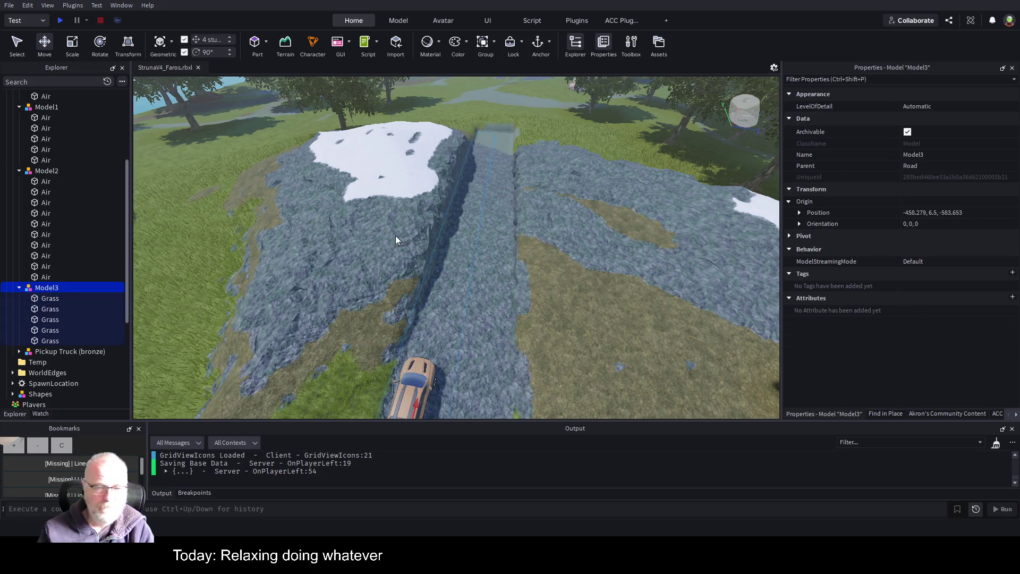
left_click(51, 301)
left_click(50, 341, "shift")
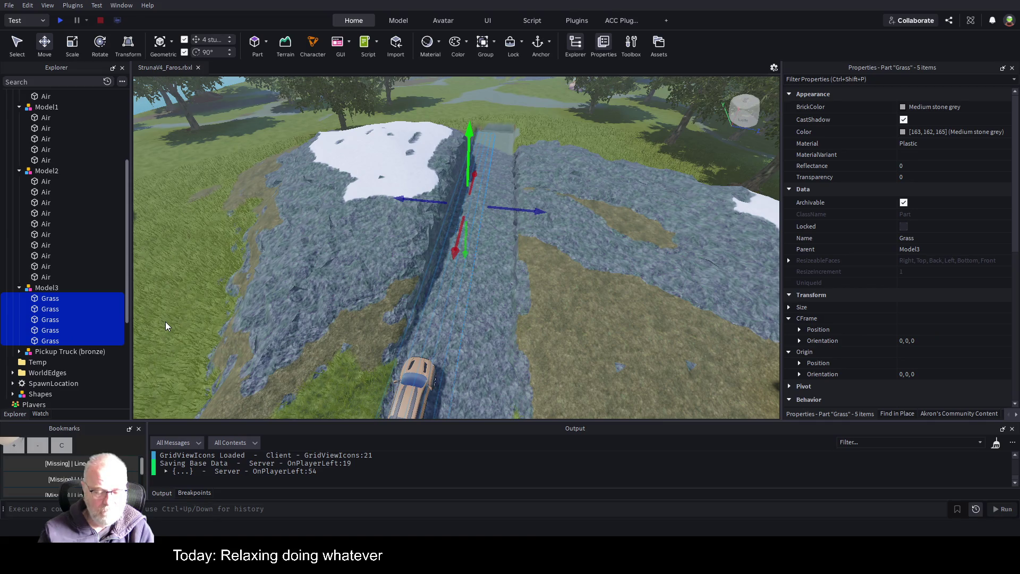
key("ctrl+d")
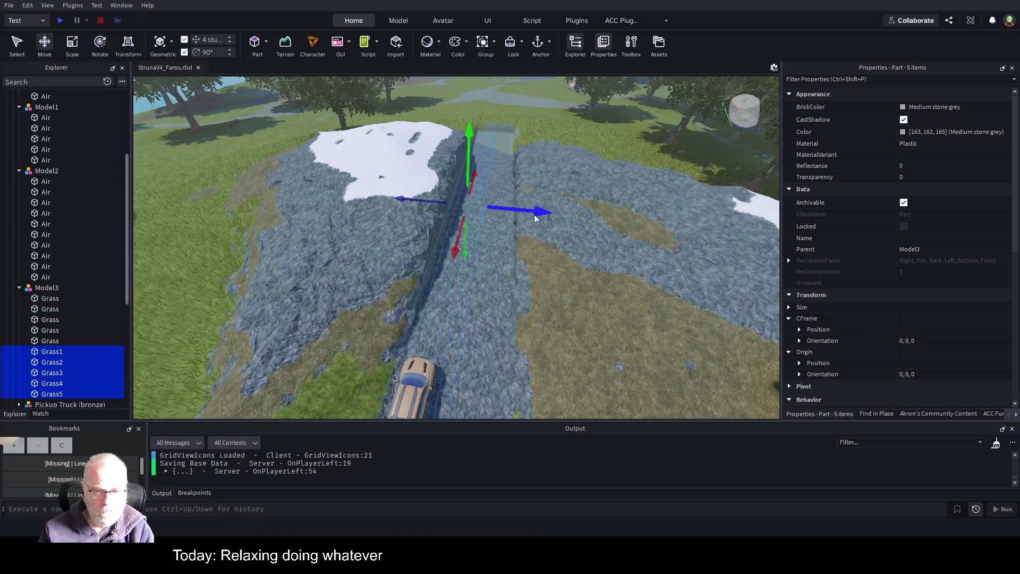
left_click_drag(530, 213, 568, 214)
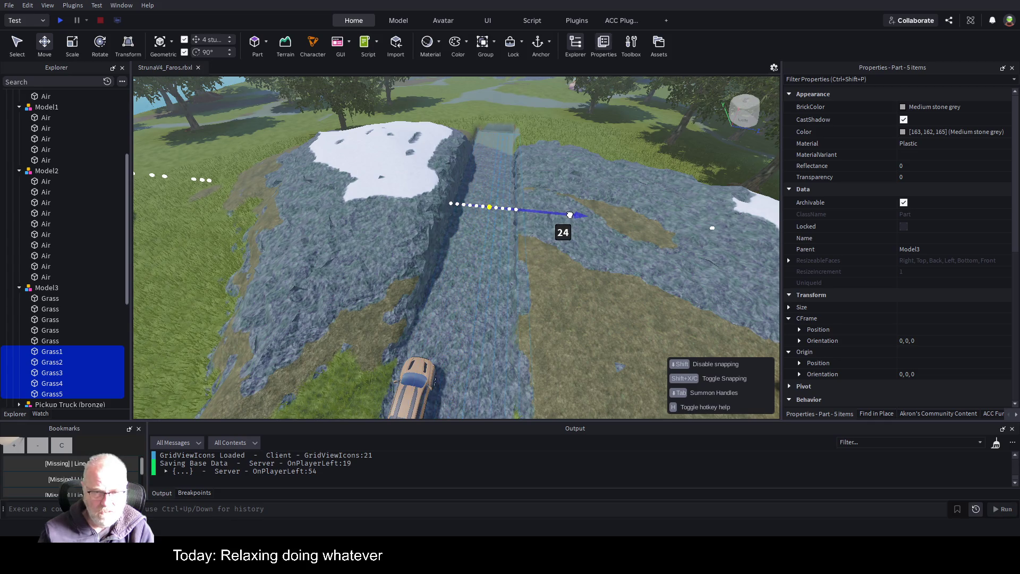
mouse_move(564, 215)
left_mouse_down()
mouse_move(552, 215)
mouse_move(562, 215)
left_mouse_up()
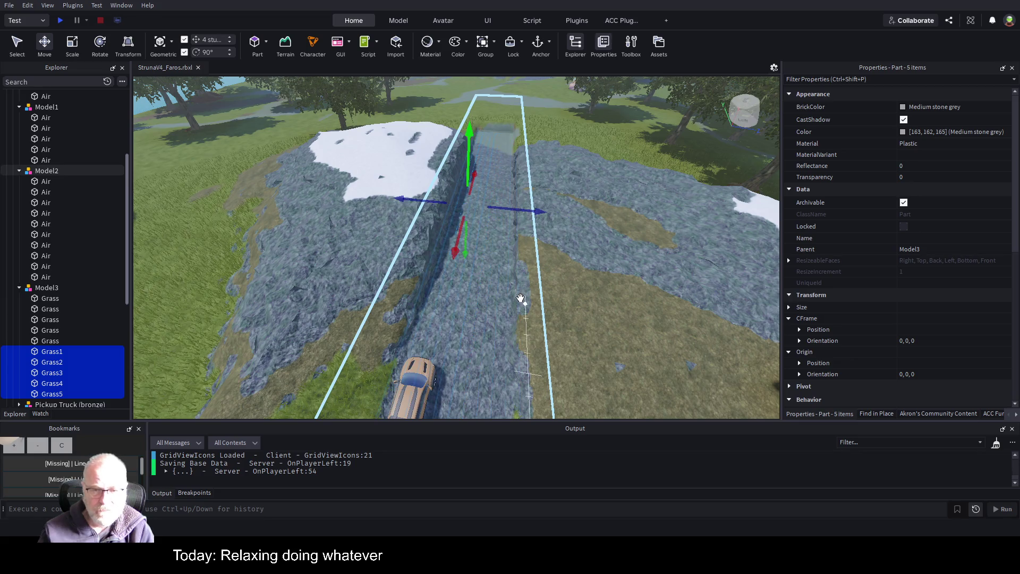
left_click(47, 299)
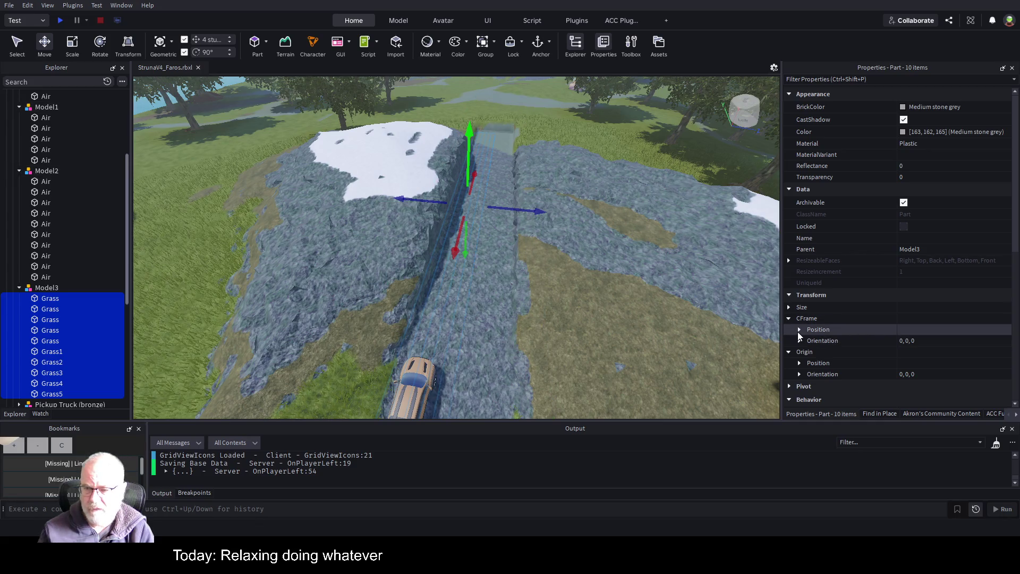
left_click(46, 288)
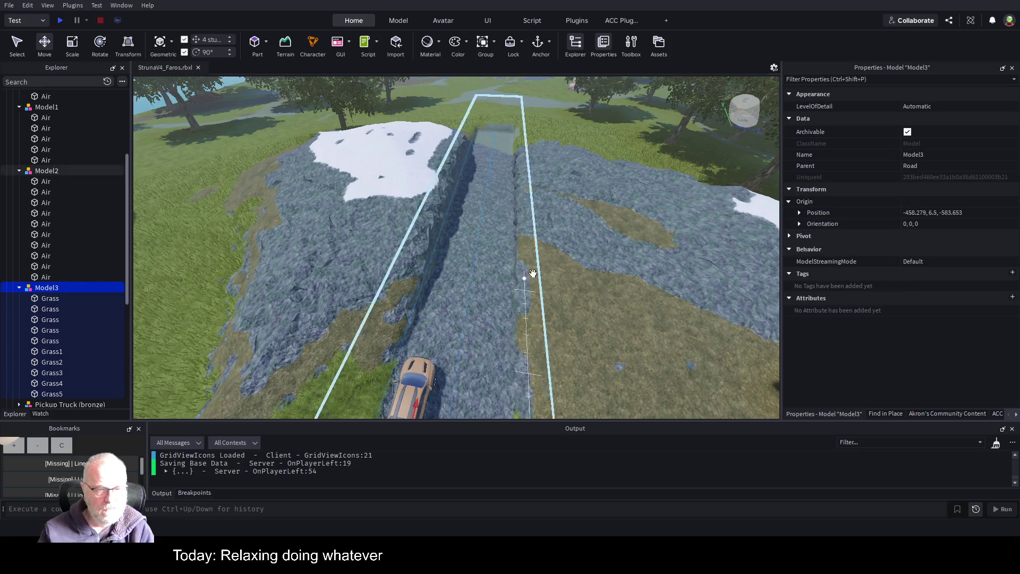
Step: Select the copies Grass1 through Grass5 and shift them further sideways
left_click(53, 353)
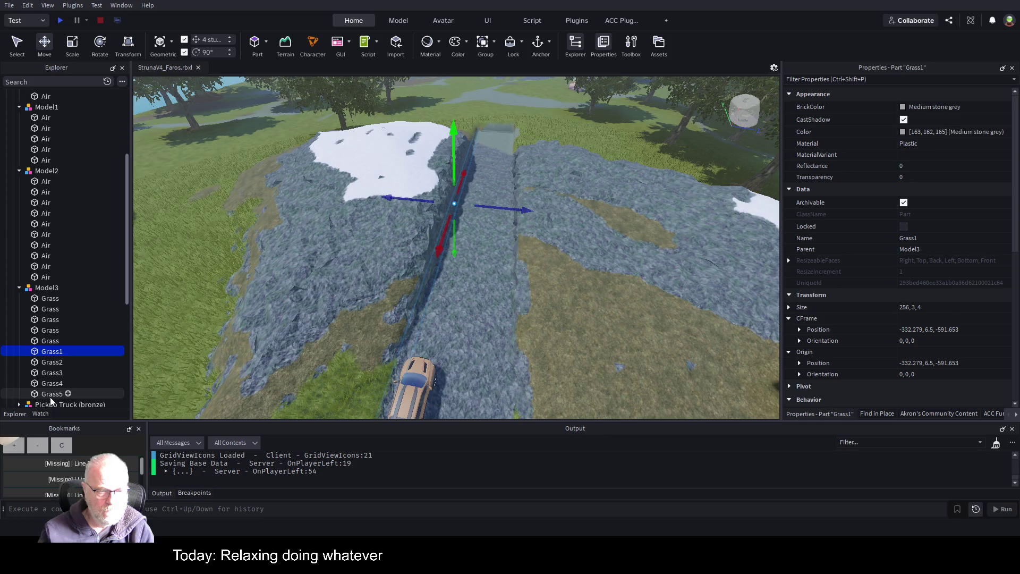
left_click(52, 342)
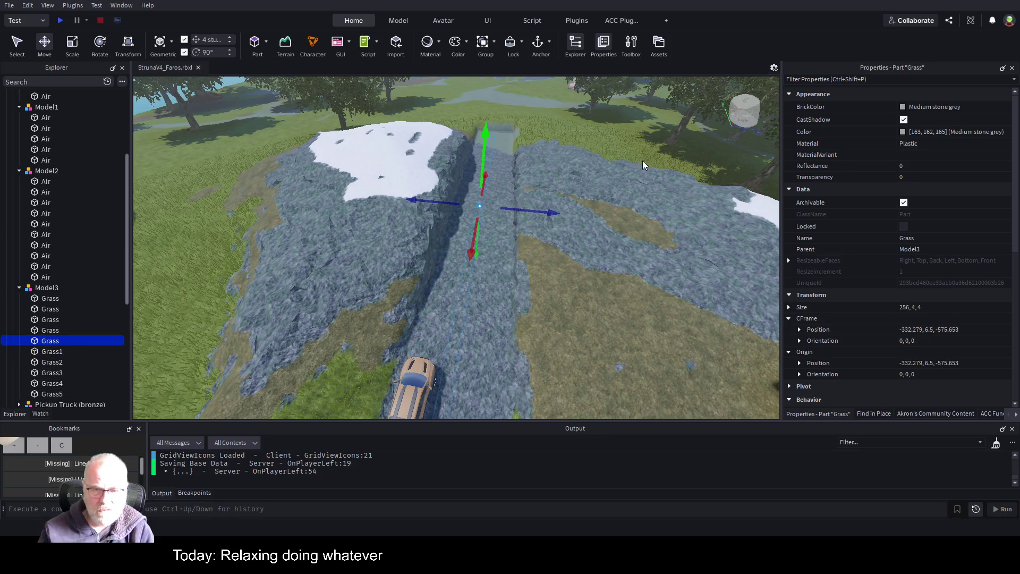
scroll(502, 213, "up", 10)
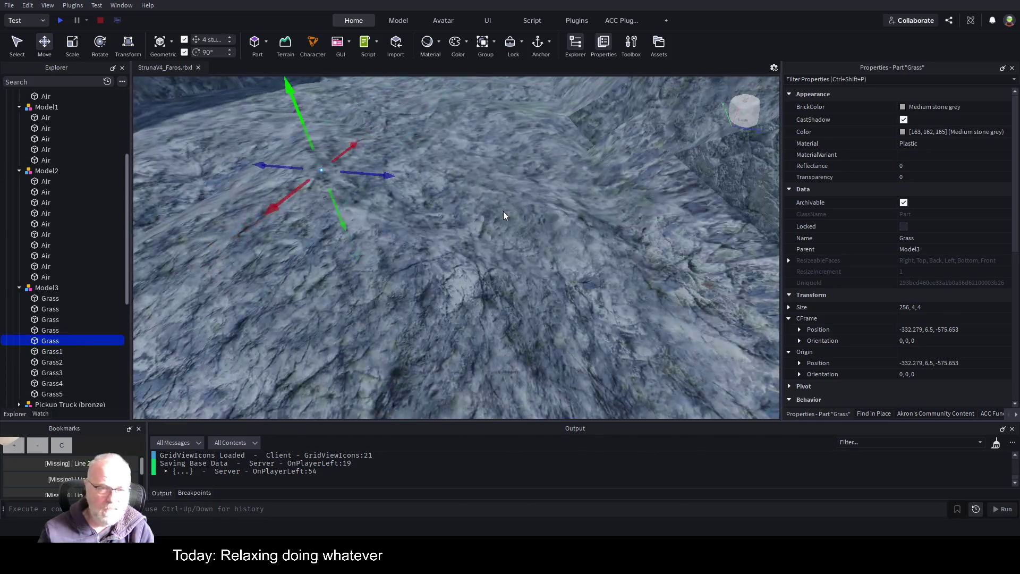
scroll(503, 213, "up", 5)
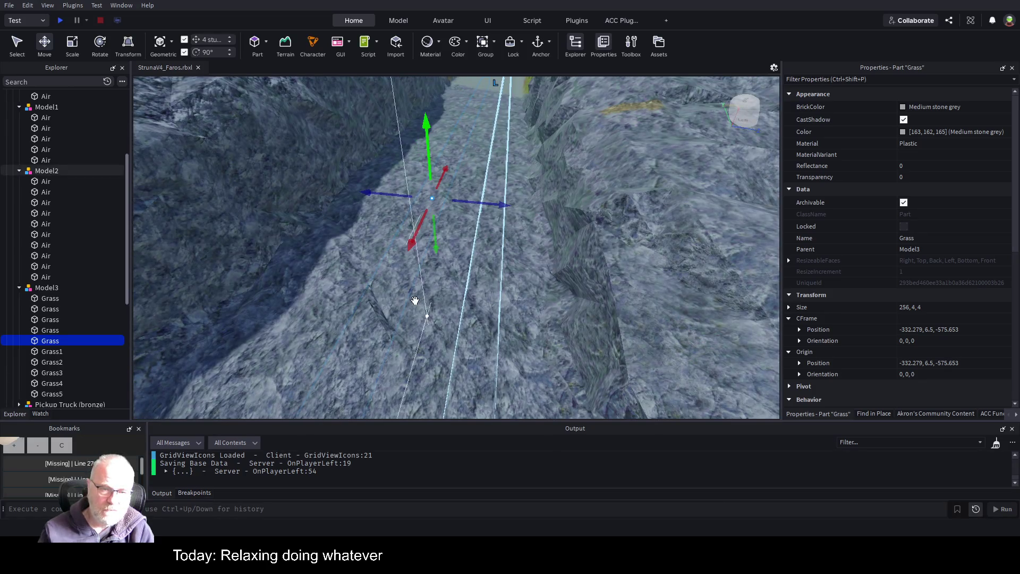
left_click(44, 351)
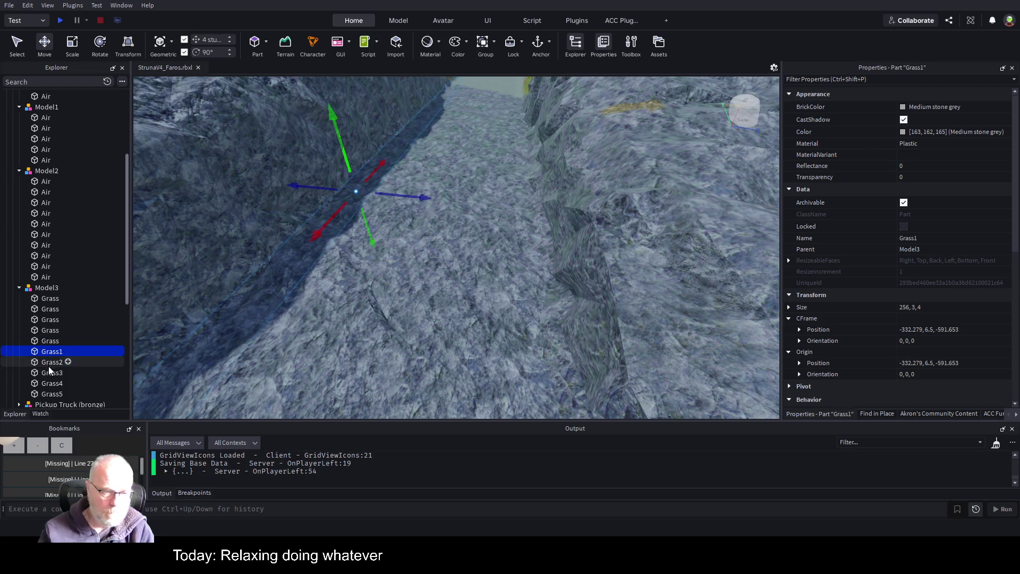
left_click(51, 394, "shift")
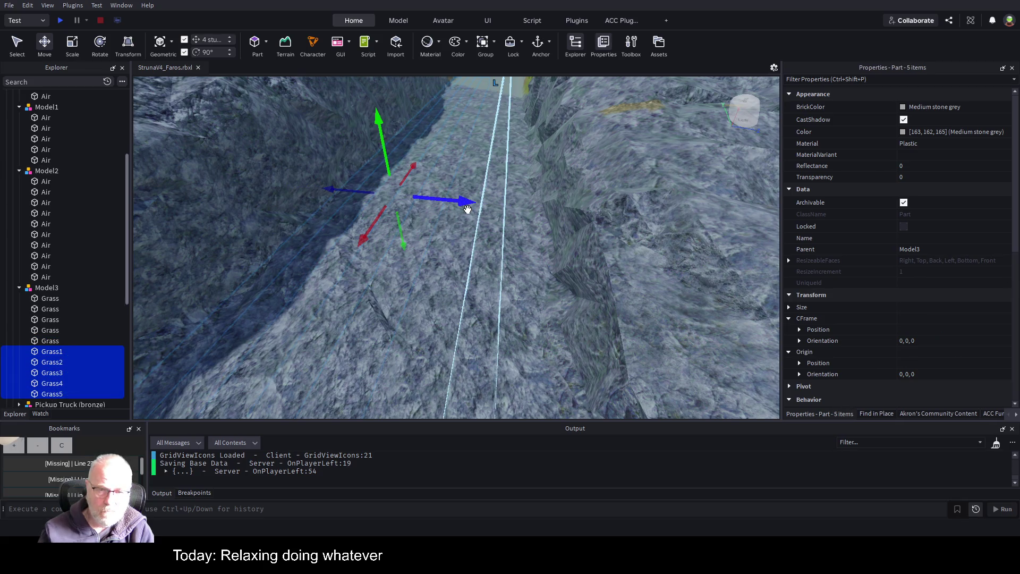
left_click_drag(466, 208, 580, 218)
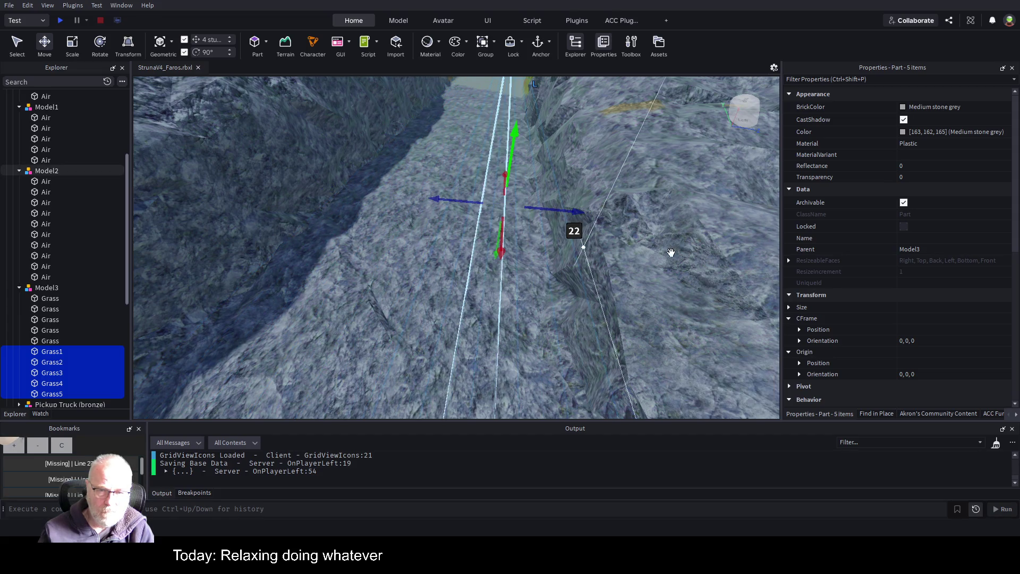
Step: Compare the original and copied Grass parts' positions, then select the whole Model3
left_click(47, 343)
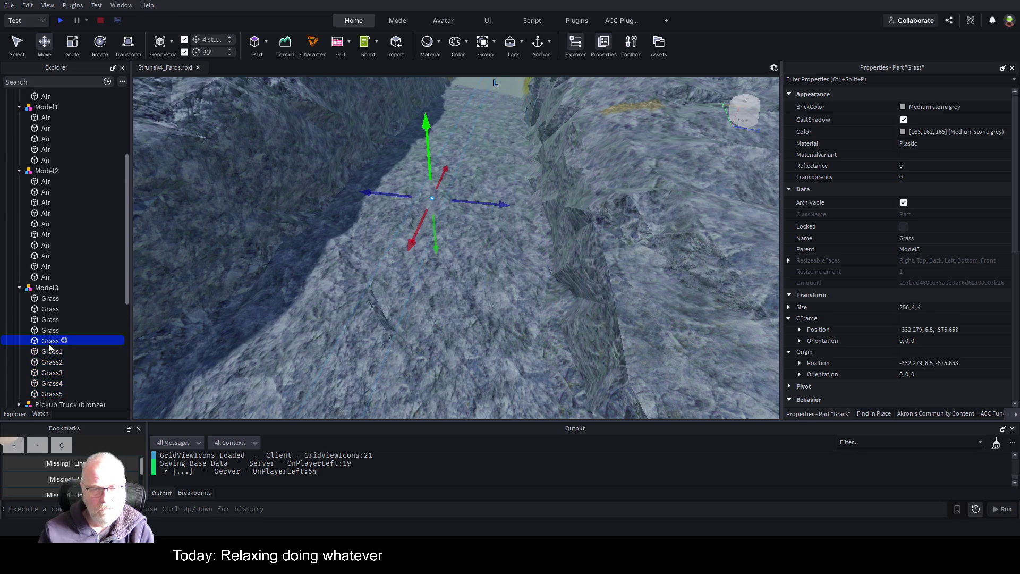
left_click(52, 396)
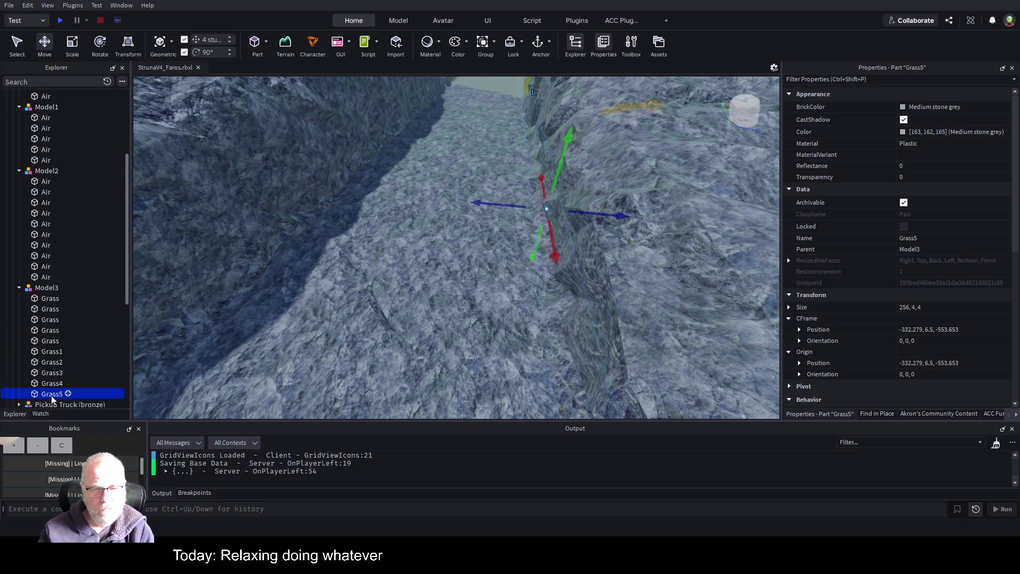
left_click(50, 342)
left_click(50, 355)
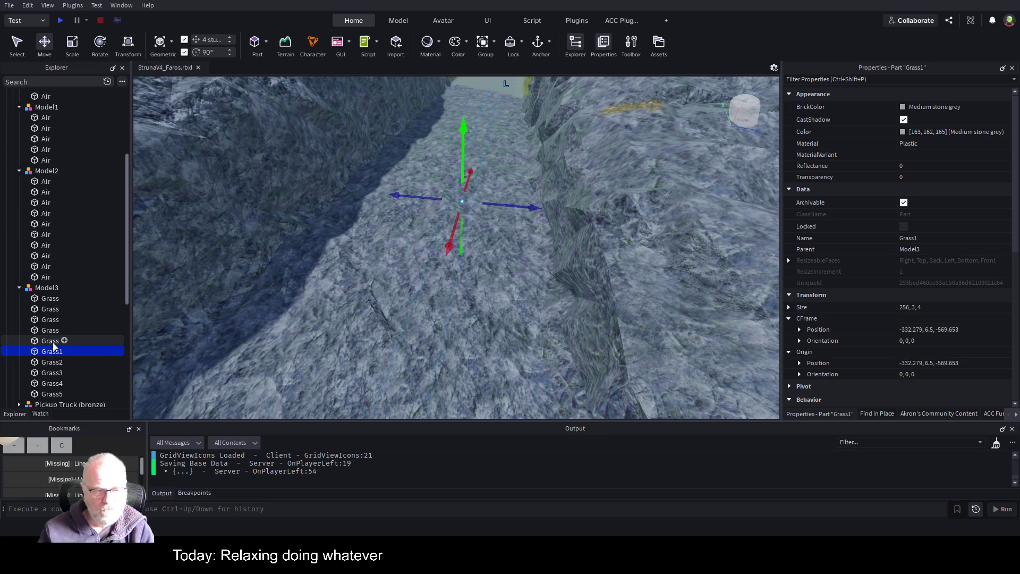
left_click(54, 344)
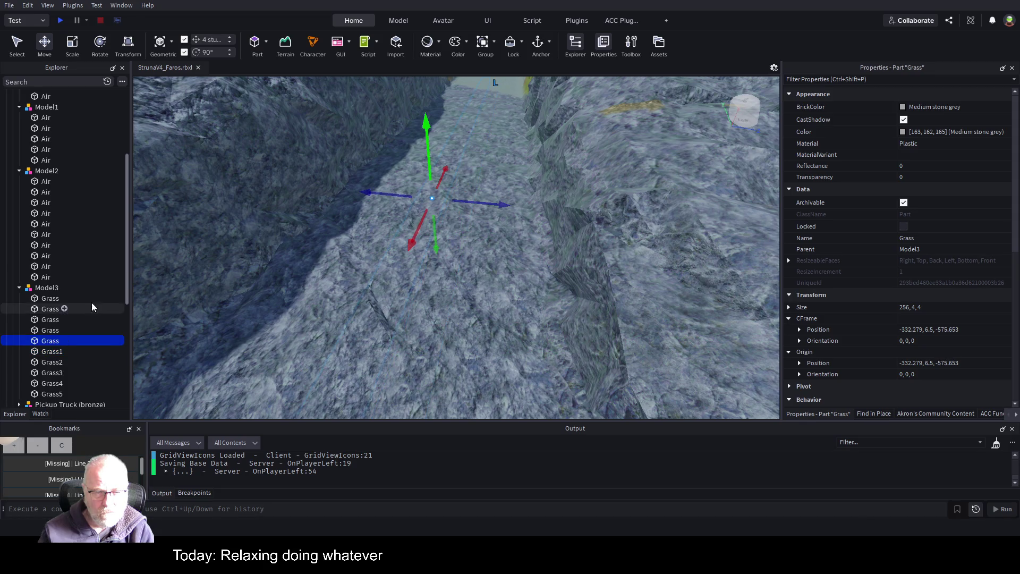
left_click(50, 290)
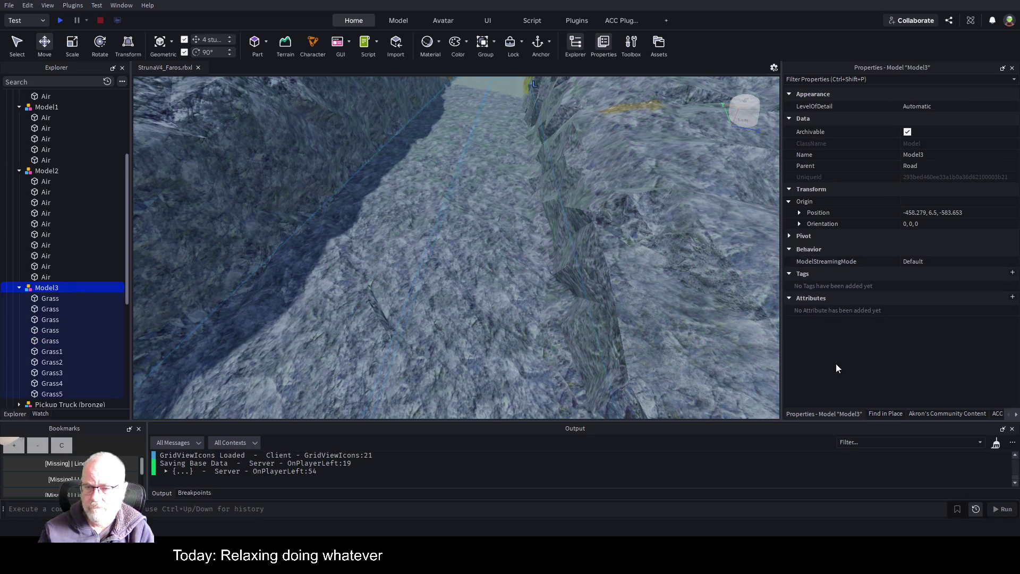
left_click(933, 413)
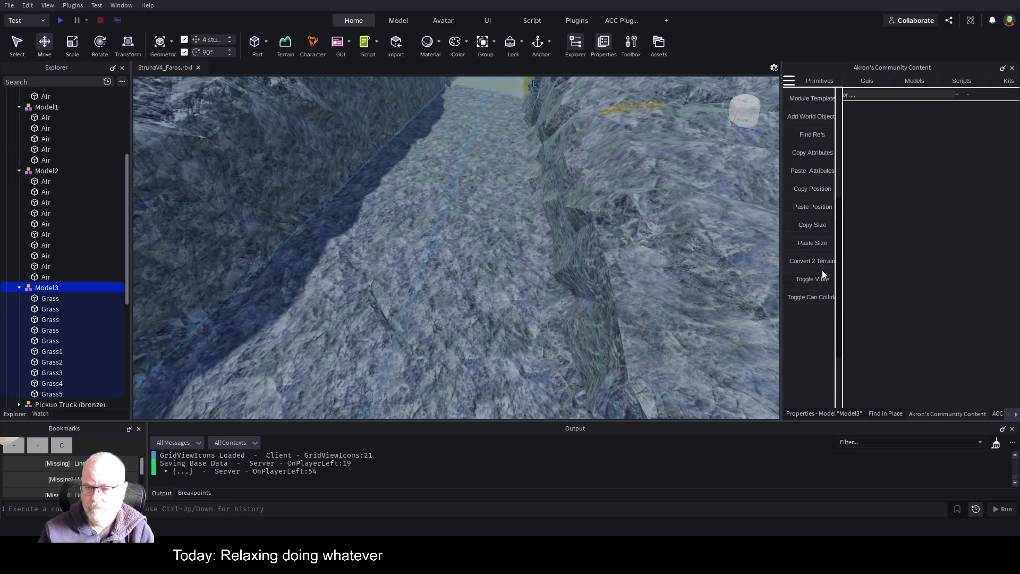
Step: Rename Grass1, Grass2 and Grass3 to Grass
scroll(55, 334, "down", 1)
left_click(58, 330)
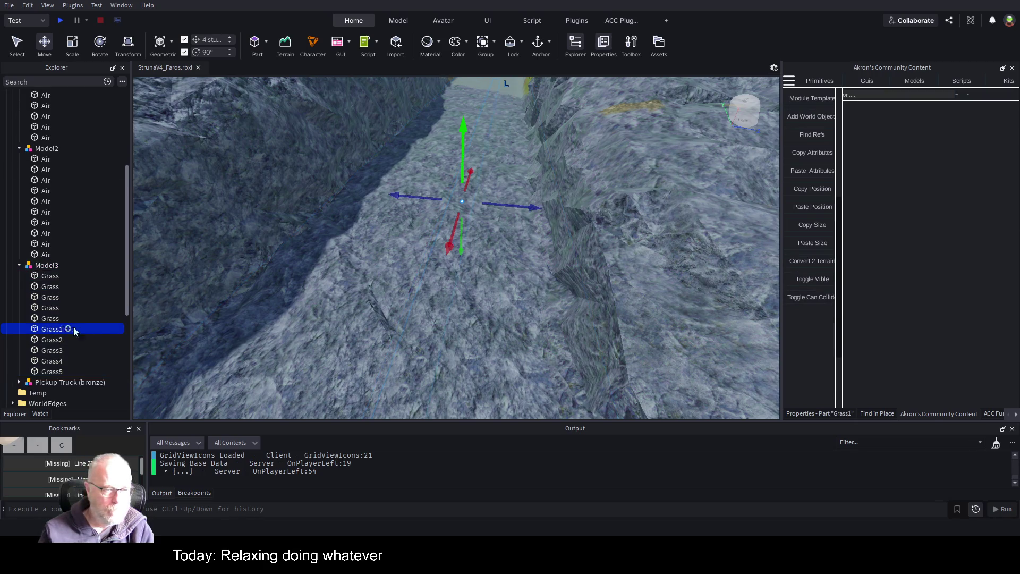
key("F2")
key("BackSpace")
key("Return")
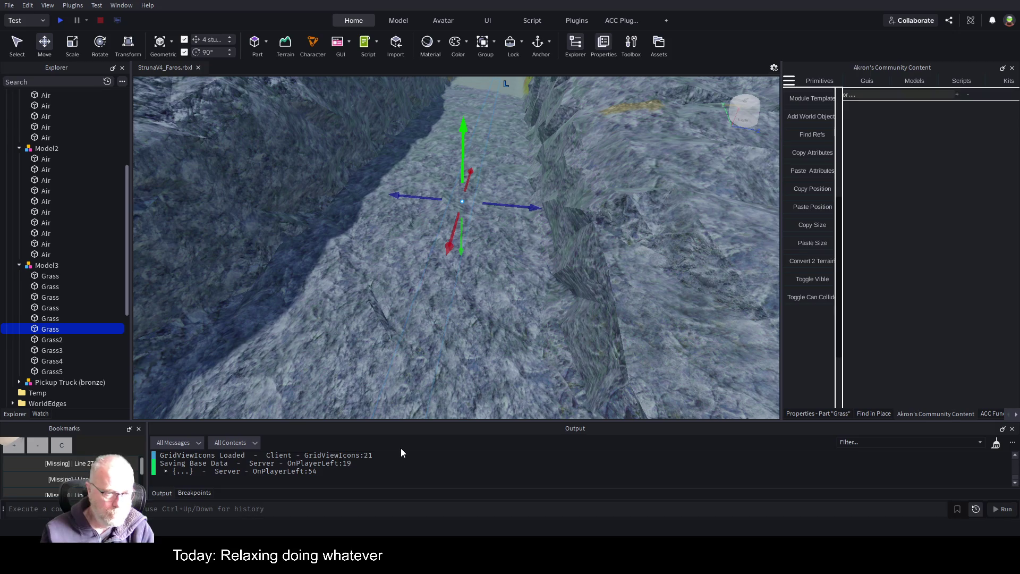
key("Down")
key("F2")
key("BackSpace")
key("Return")
key("Down")
key("F2")
key("BackSpace")
key("Return")
Step: Rename Grass4 and Grass5 to Grass, then convert Model3 to terrain
key("Down")
key("F2")
key("BackSpace")
key("Return")
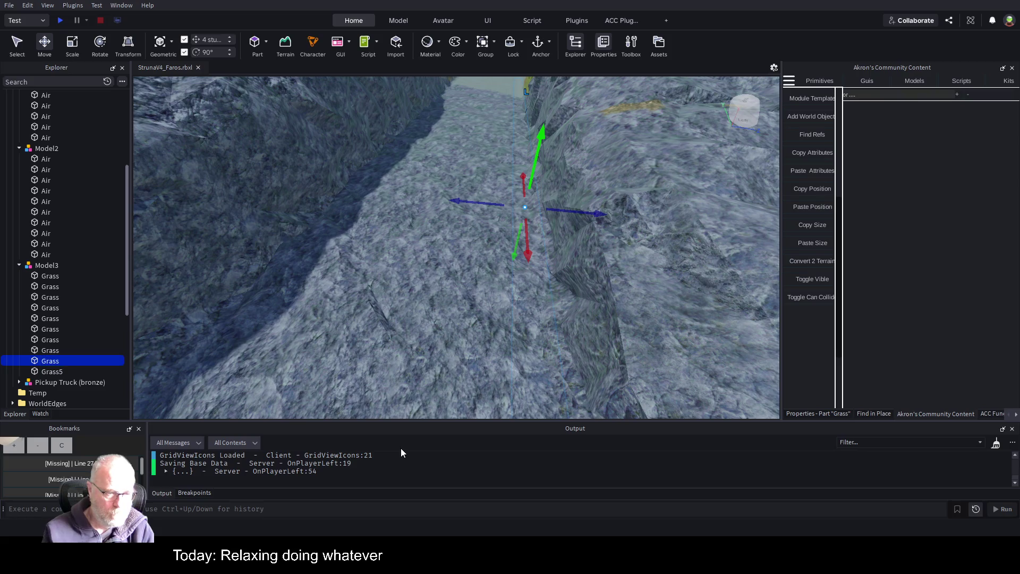
key("Down")
key("F2")
key("BackSpace")
key("Return")
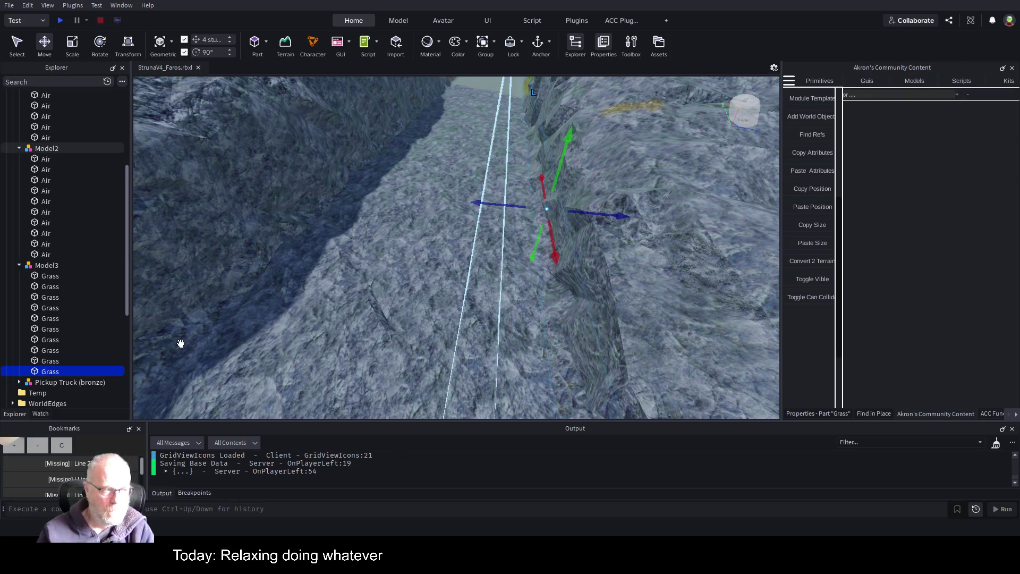
left_click(49, 265)
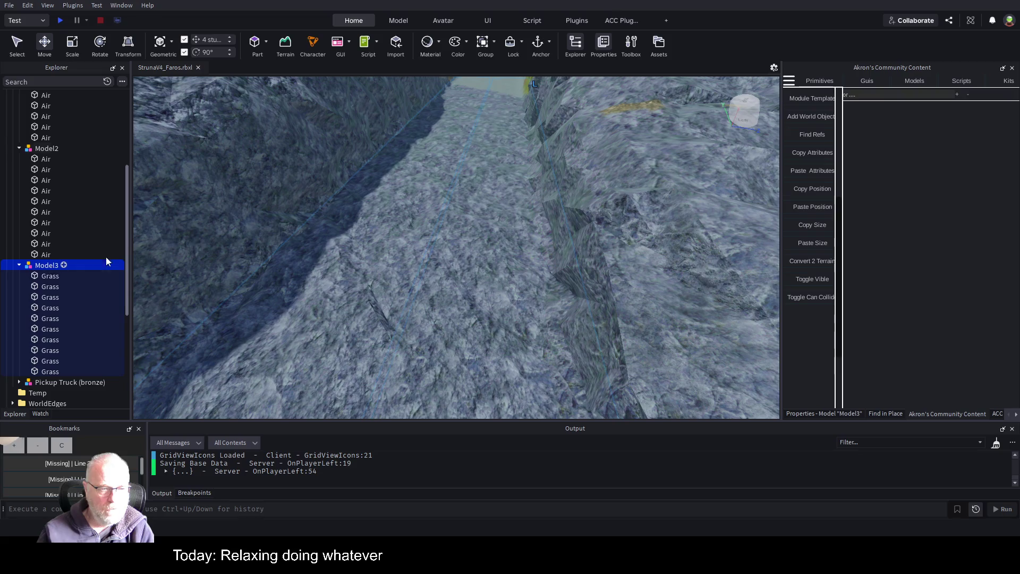
left_click(818, 260)
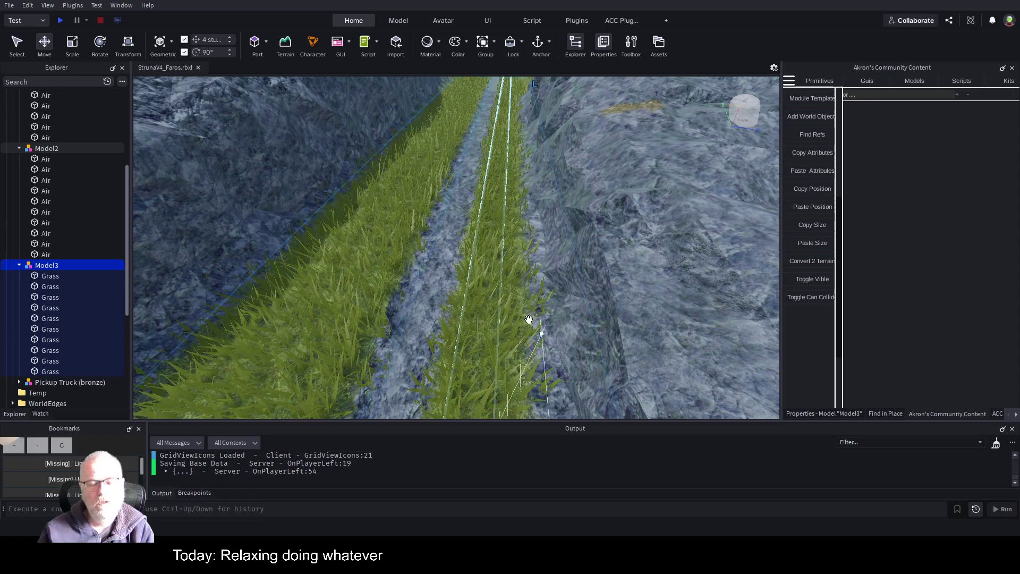
Step: Nudge the last Grass parts 2 studs sideways and convert Model3 to terrain again
scroll(569, 283, "down", 5)
scroll(569, 283, "down", 5)
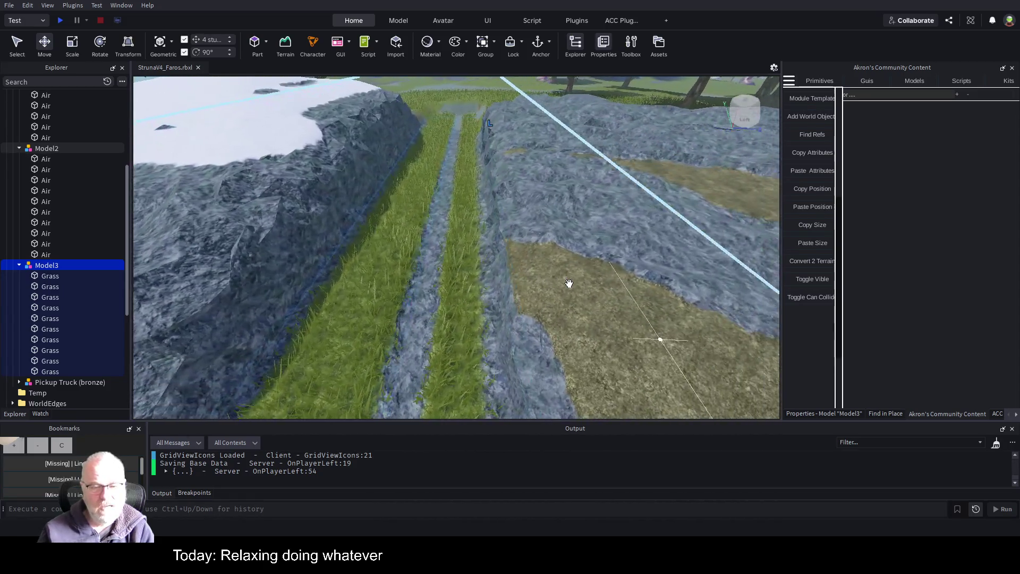
scroll(569, 284, "down", 5)
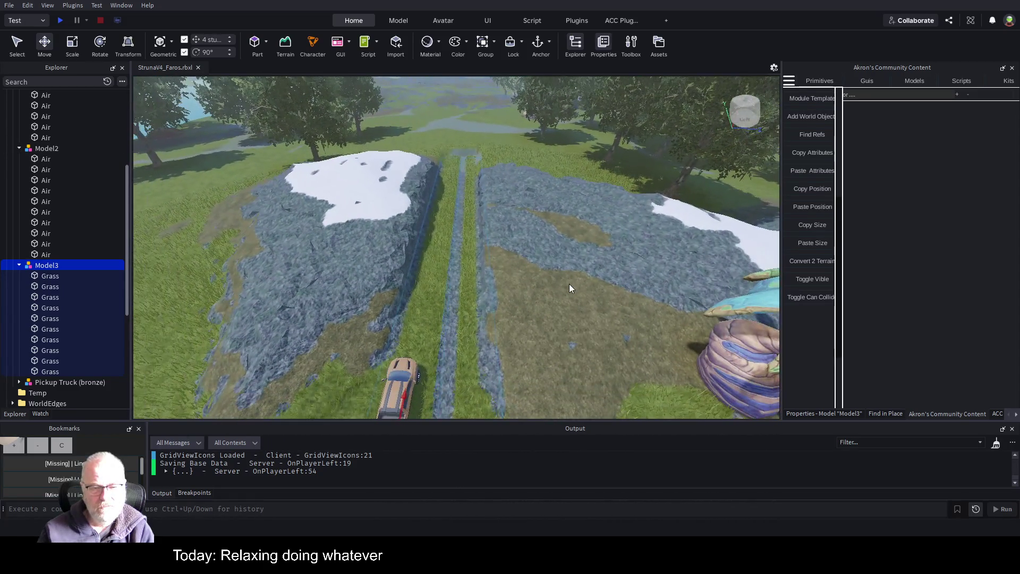
scroll(570, 284, "up", 10)
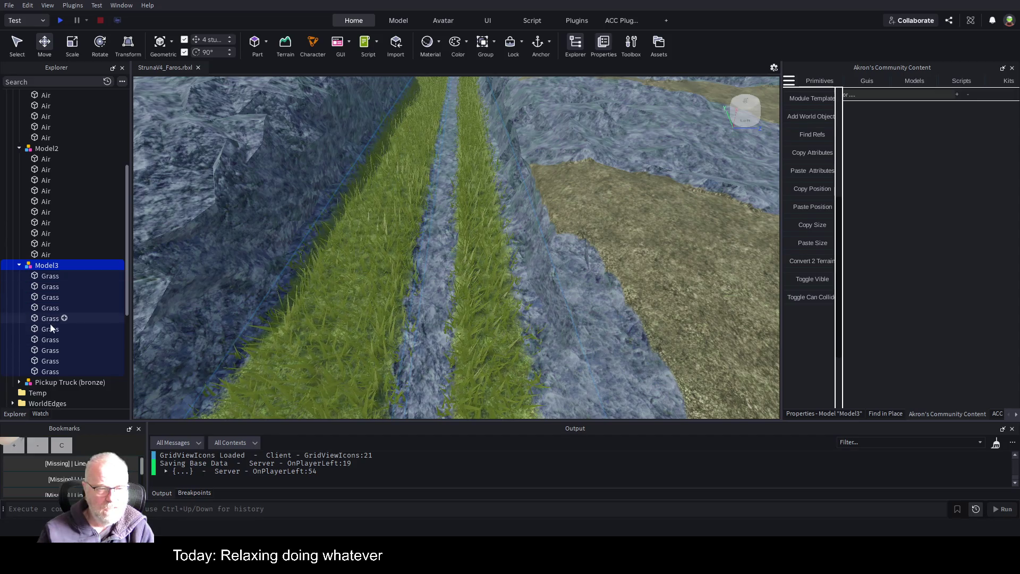
left_click_drag(49, 371, 48, 328)
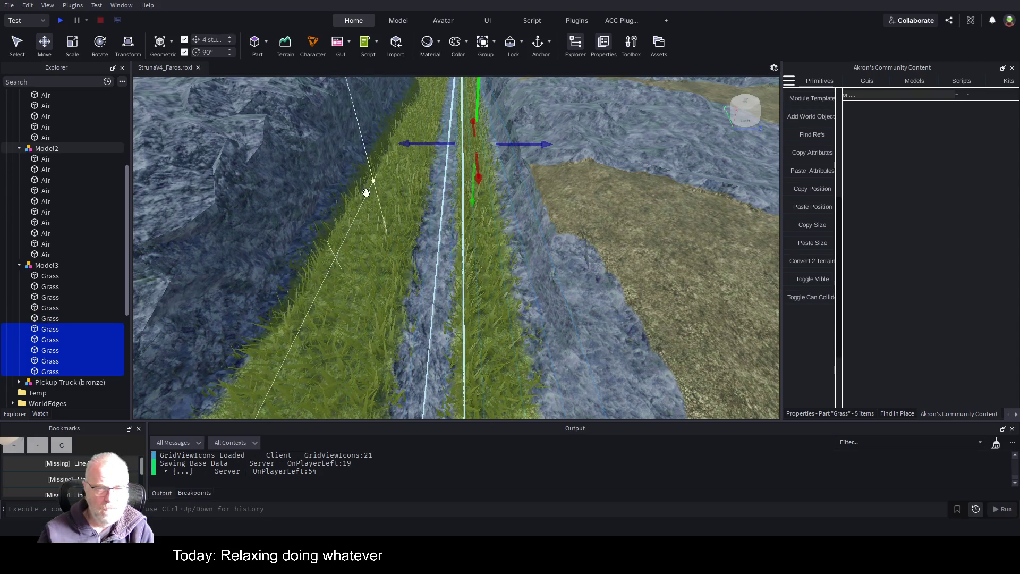
left_click_drag(535, 144, 531, 153)
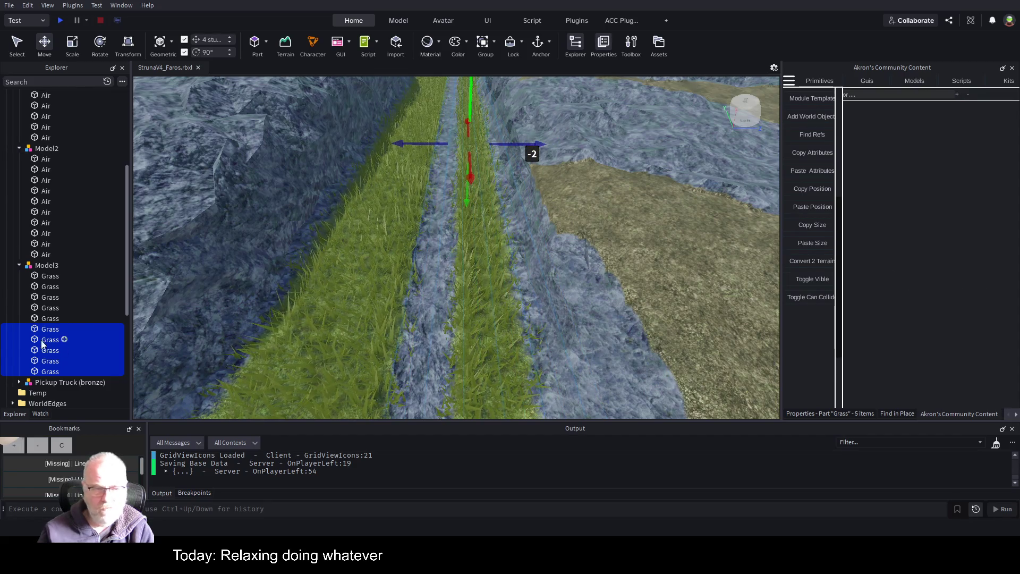
left_click(47, 265)
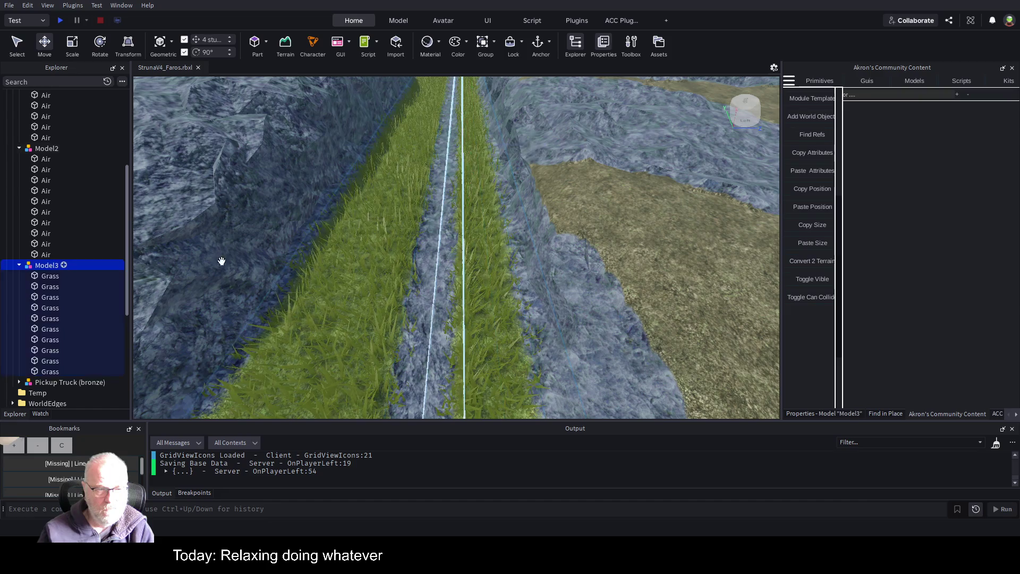
left_click(817, 262)
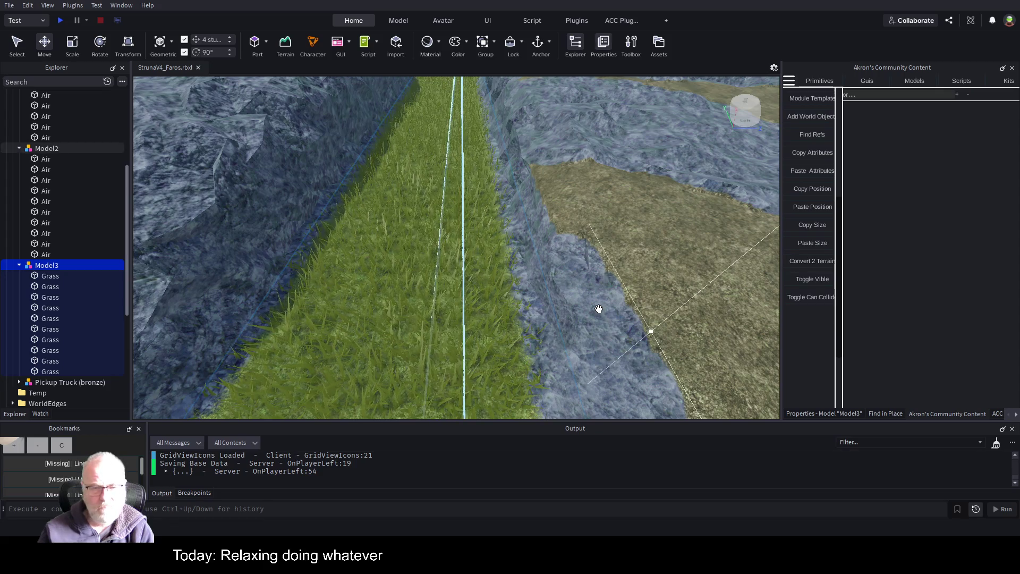
Step: Focus the view on Model3 and rename it GrassBase in Explorer
key("f")
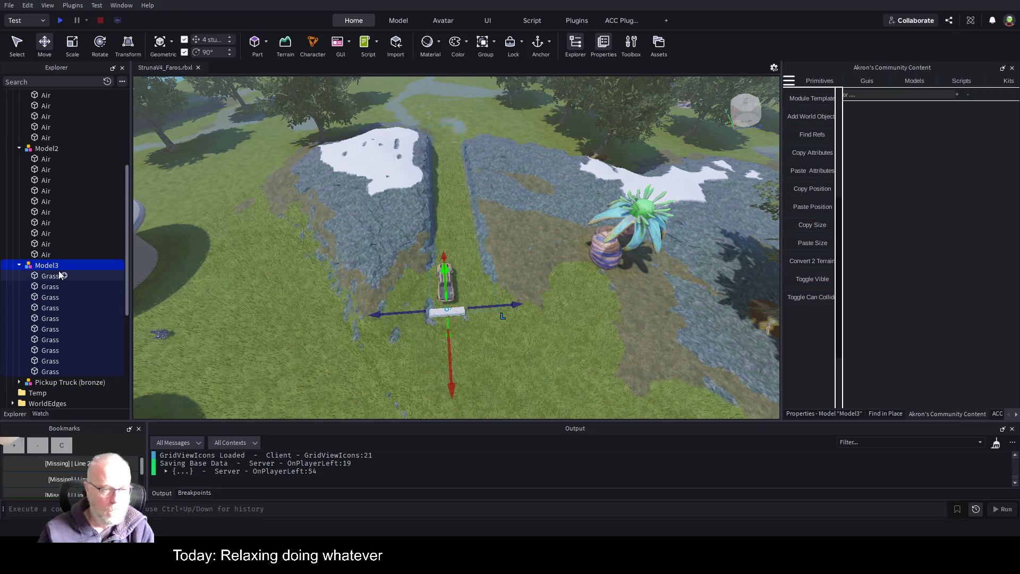
key("F2")
type("GrassBas")
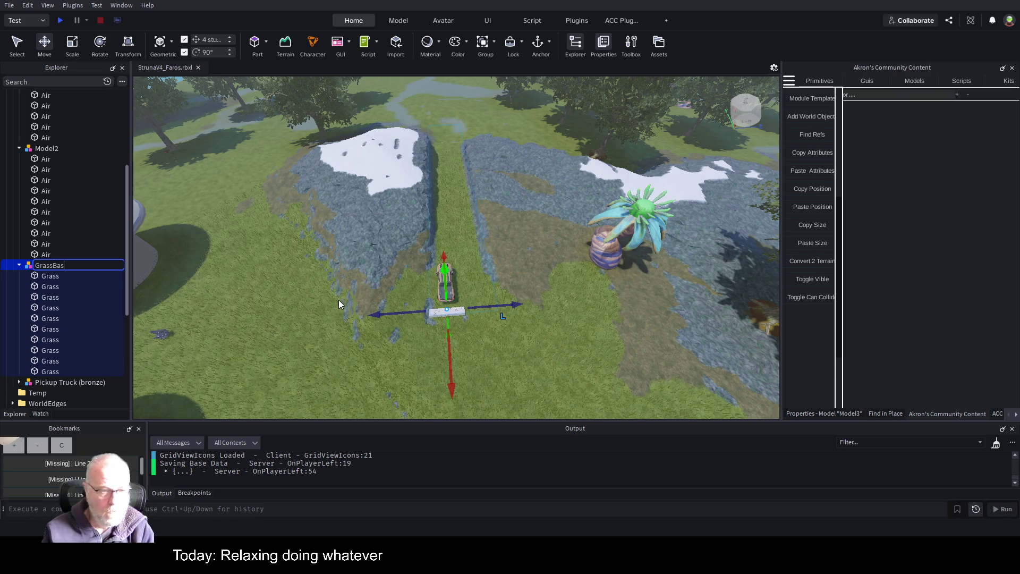
type("e")
key("Return")
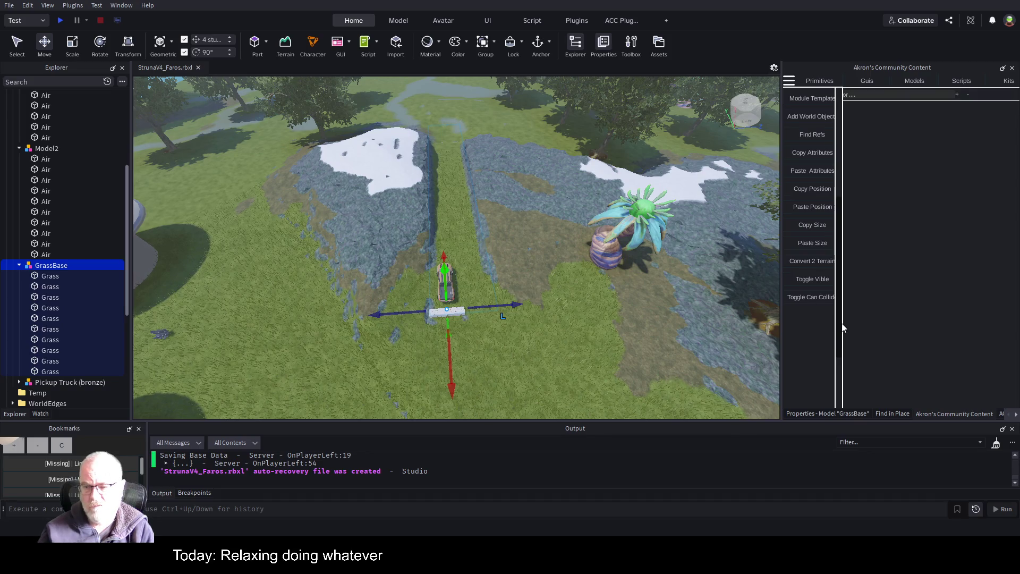
Step: Widen the Akron's Community Content panel by dragging its divider left
left_click_drag(782, 318, 689, 314)
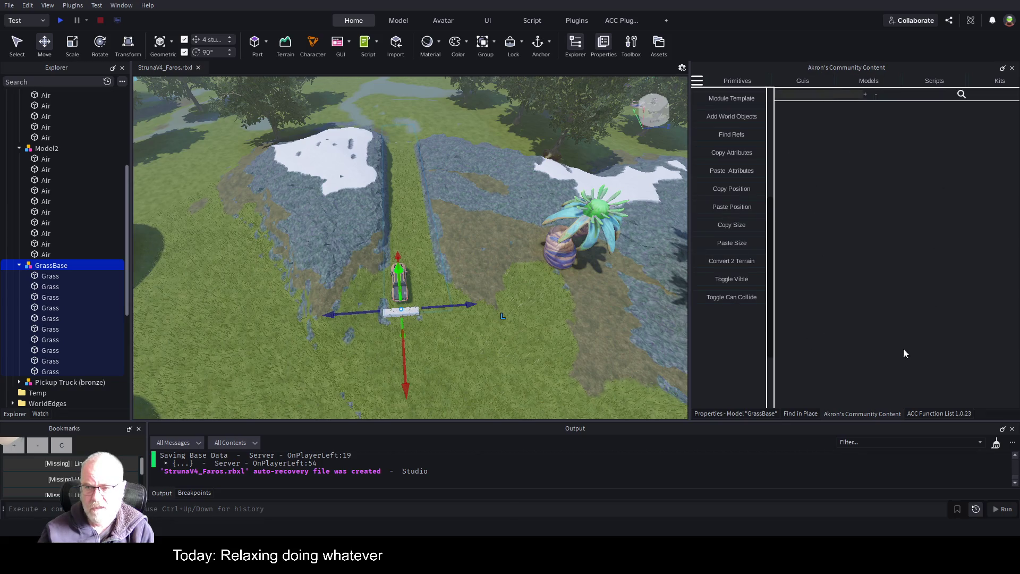
scroll(722, 240, "up", 5)
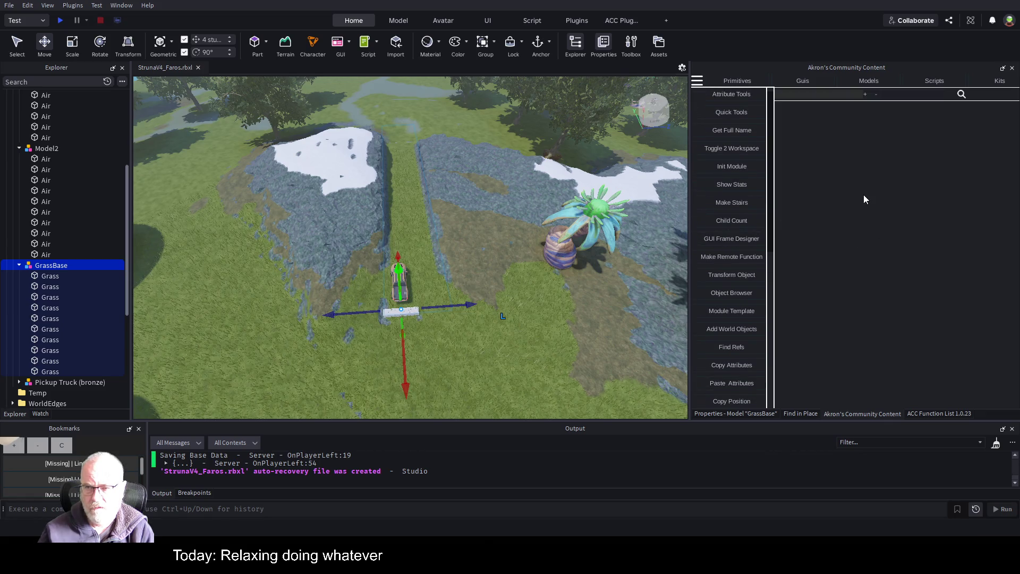
scroll(727, 227, "down", 5)
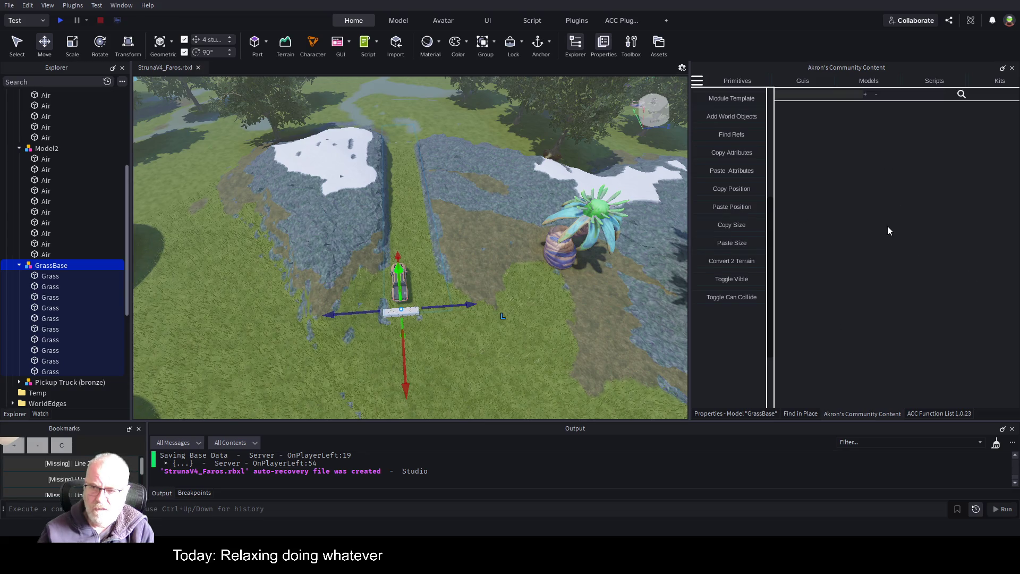
Step: Show the Primitives shape library in the Akron's Community Content plugin
left_click(804, 81)
scroll(740, 190, "up", 5)
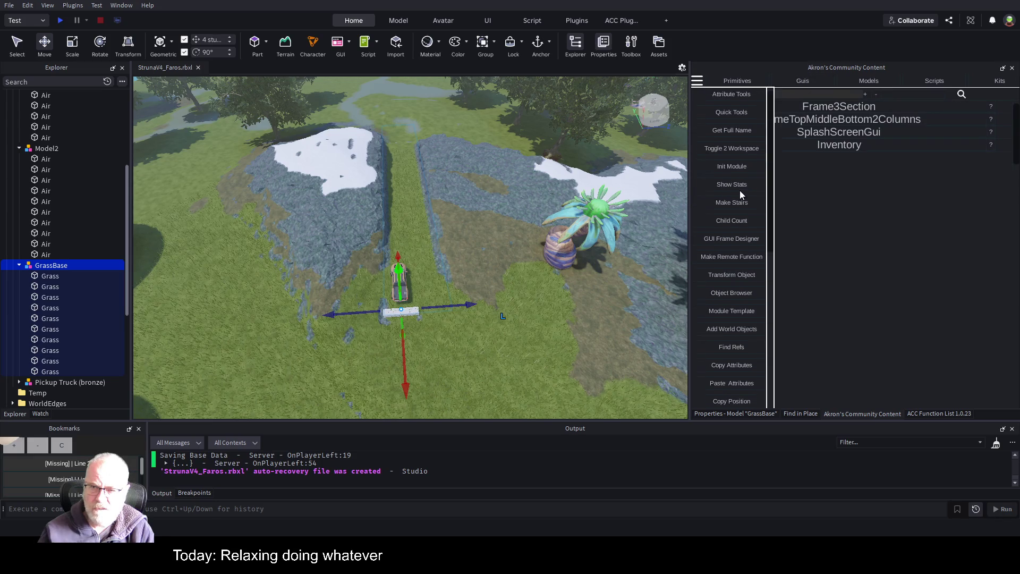
left_click(737, 81)
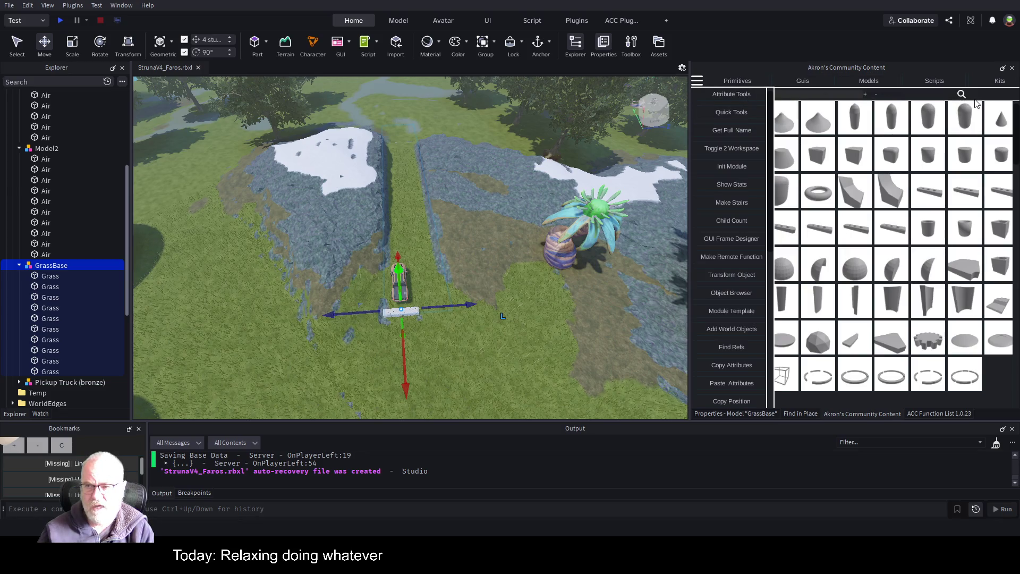
scroll(730, 277, "down", 5)
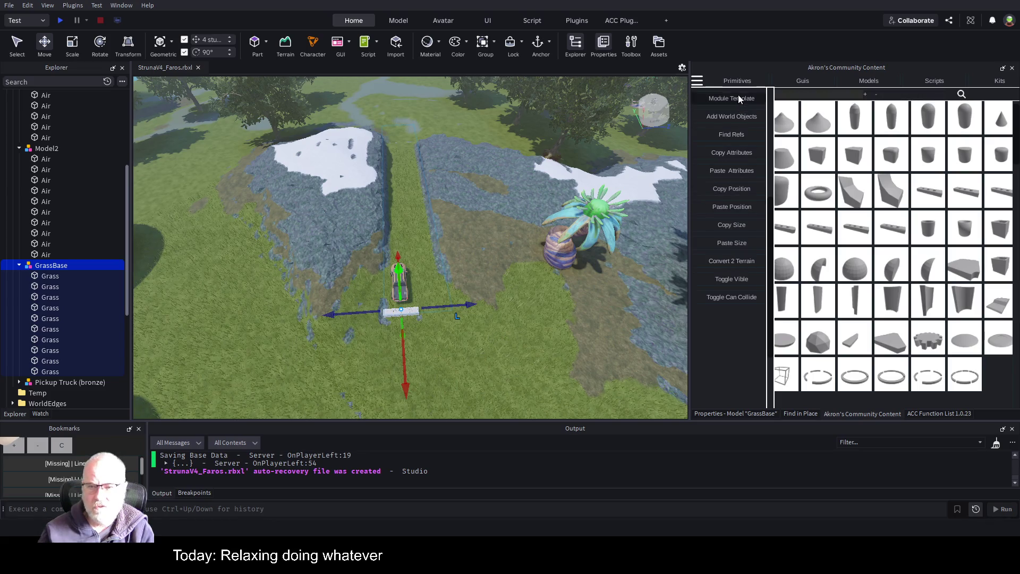
scroll(710, 263, "up", 5)
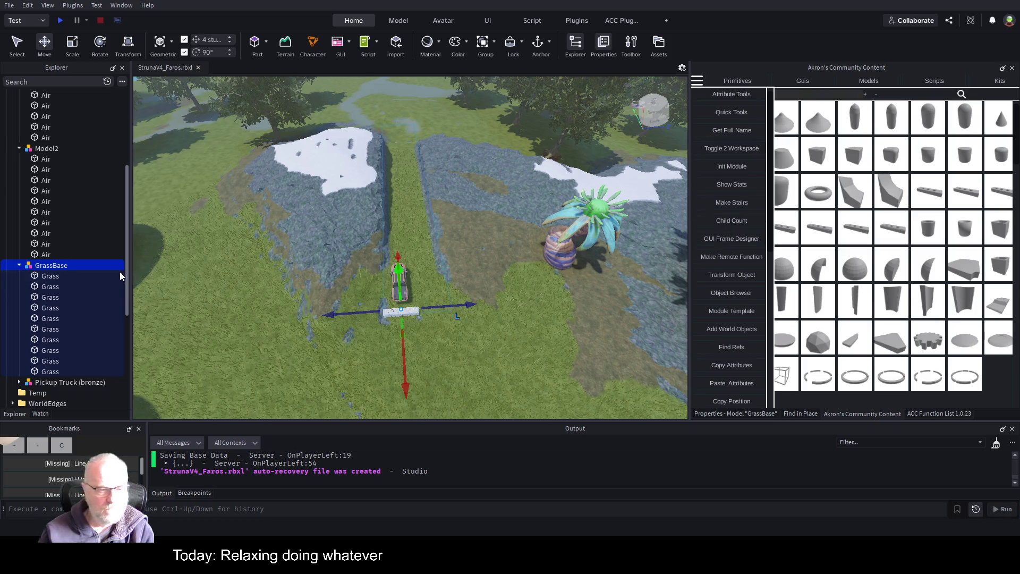
scroll(462, 261, "up", 4)
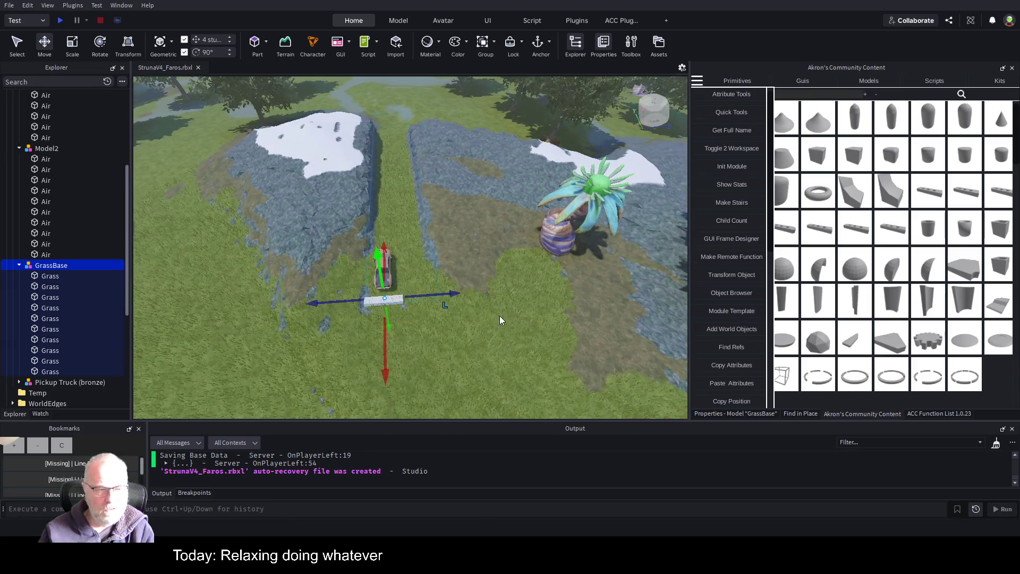
scroll(481, 327, "up", 2)
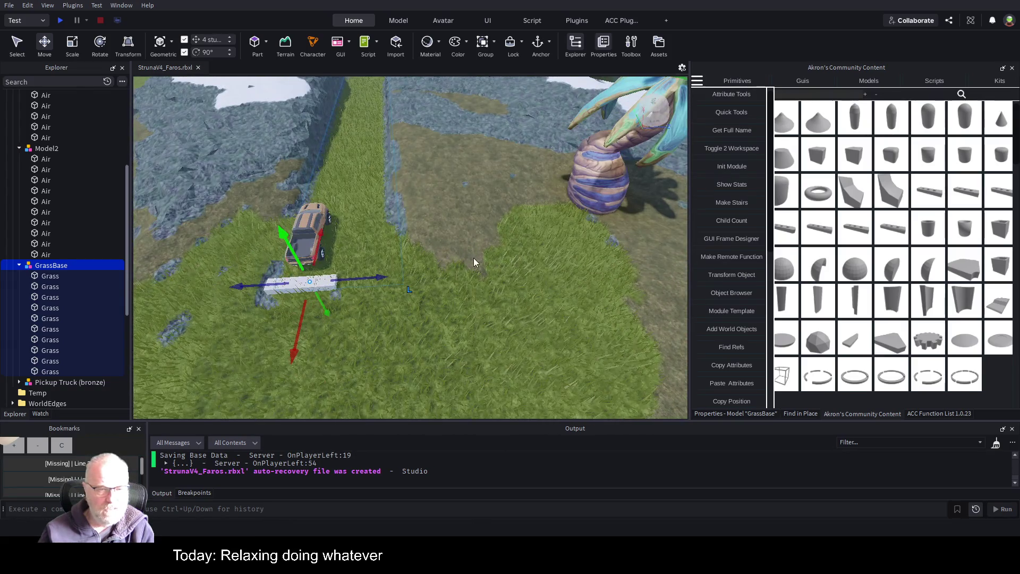
scroll(475, 258, "down", 5)
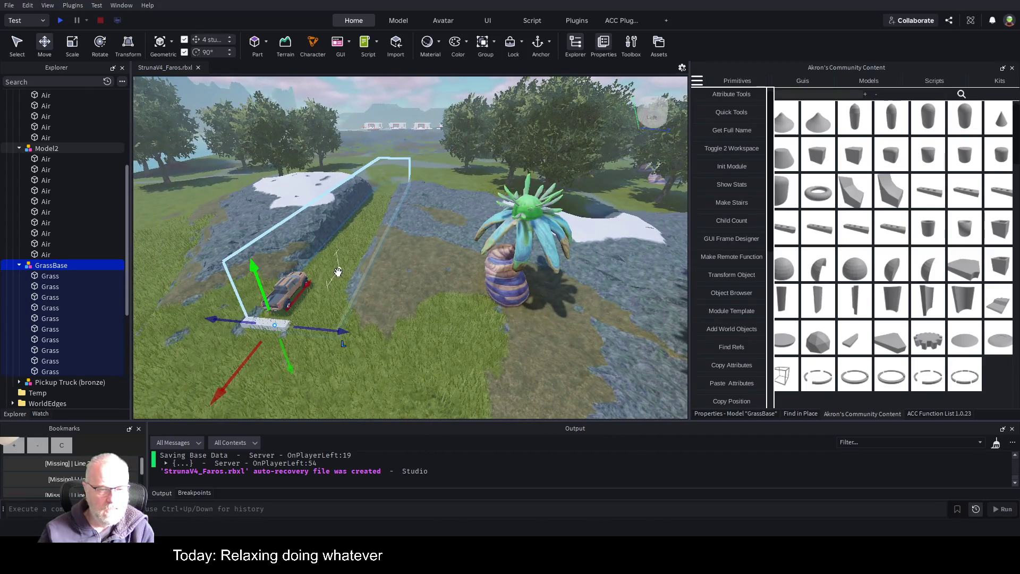
left_click_drag(435, 229, 434, 228)
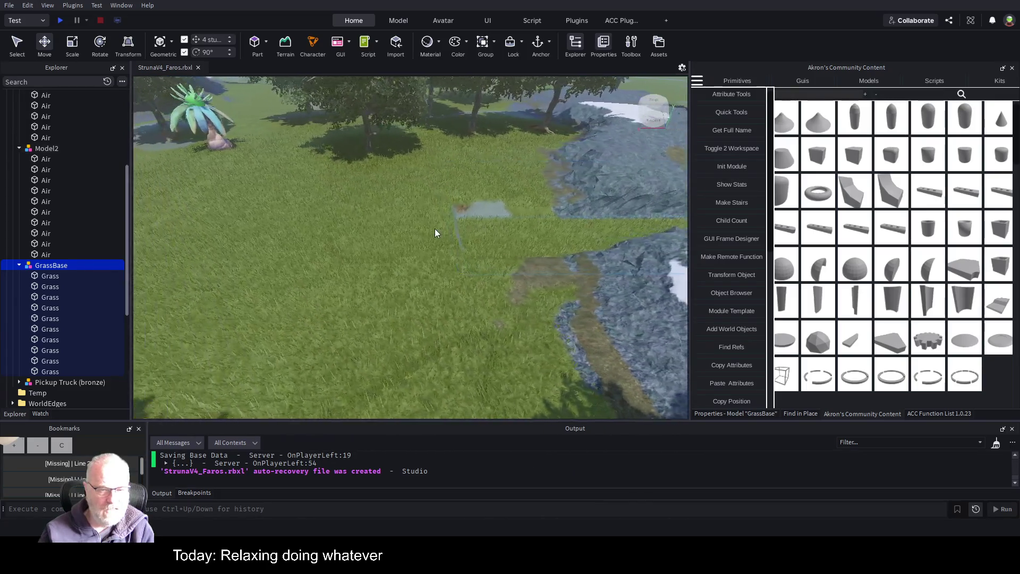
key("s")
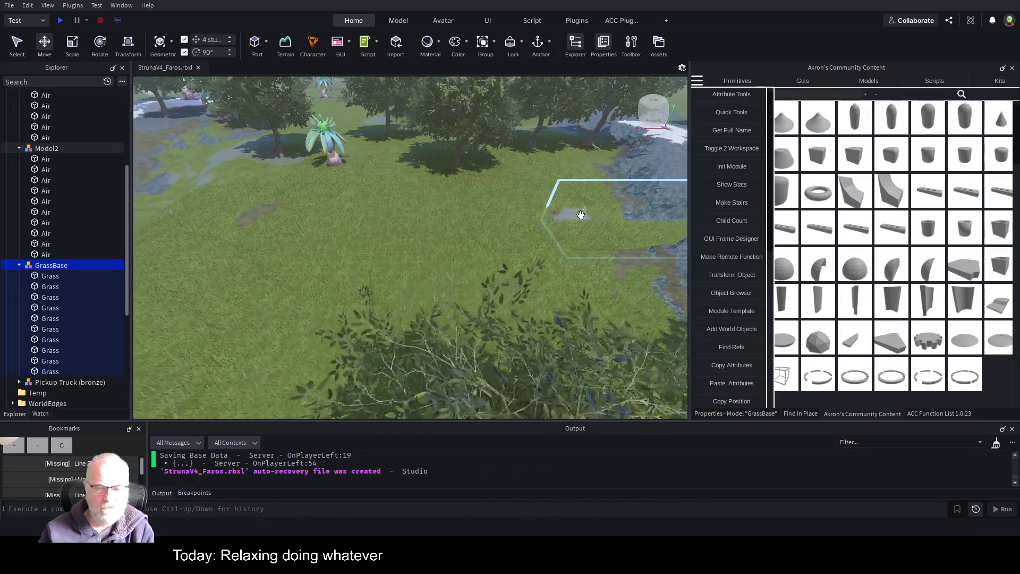
key("s")
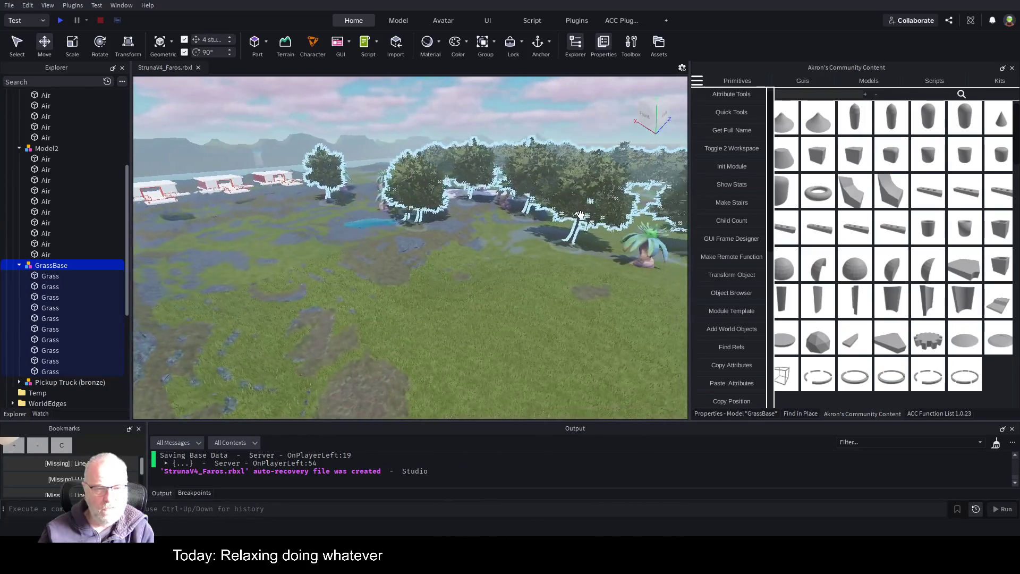
key("Right")
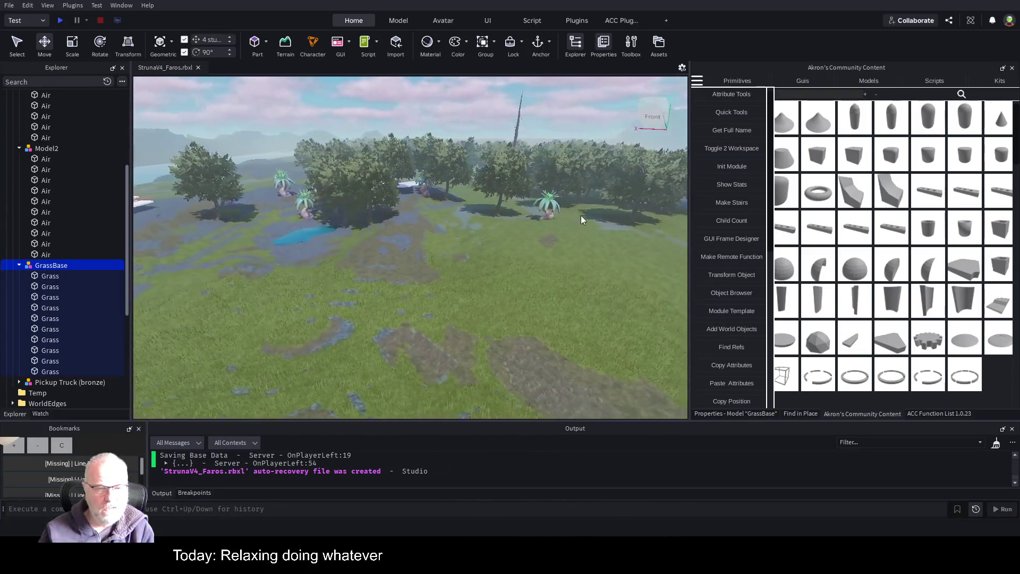
key("Right")
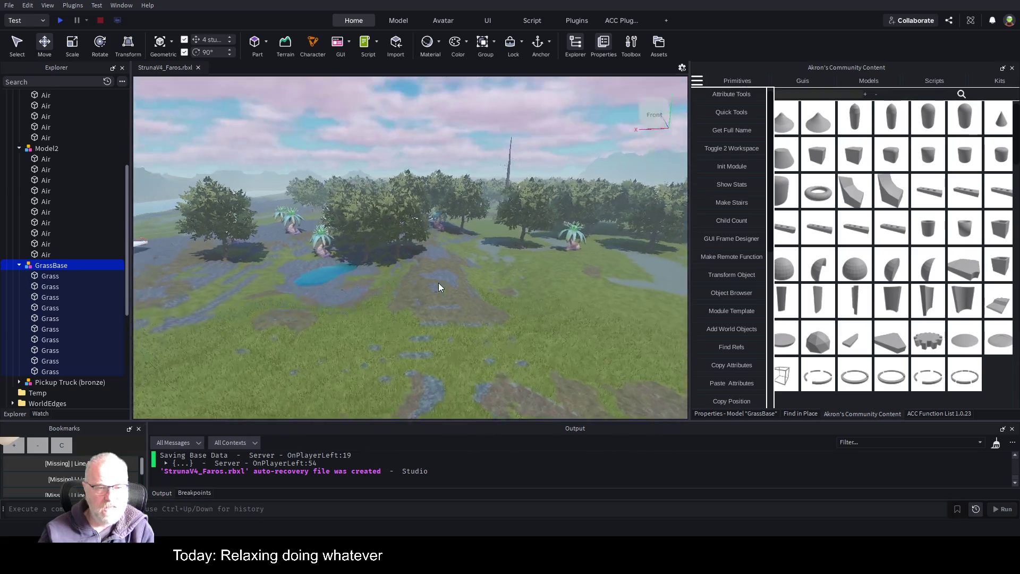
key("w")
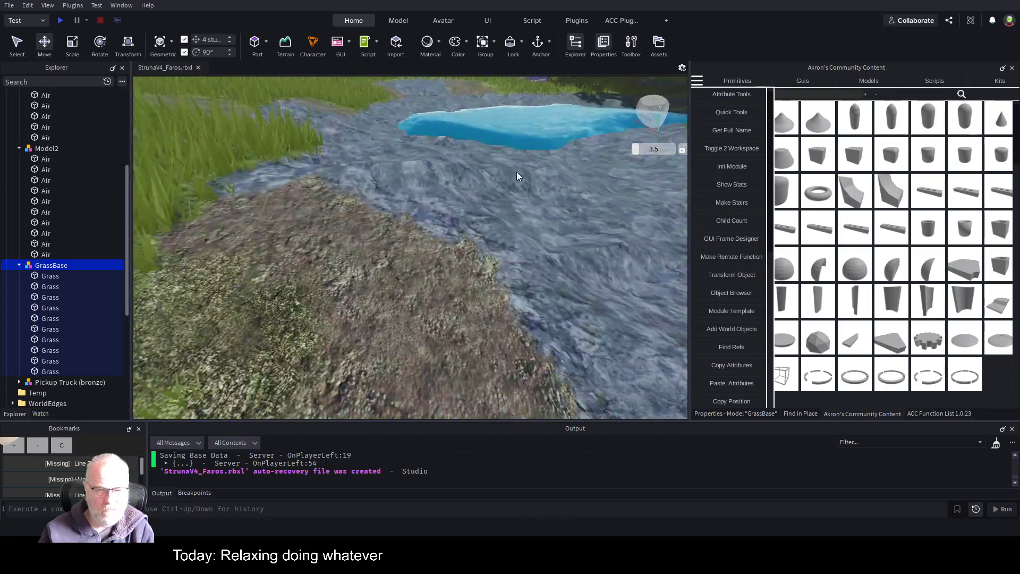
key("s")
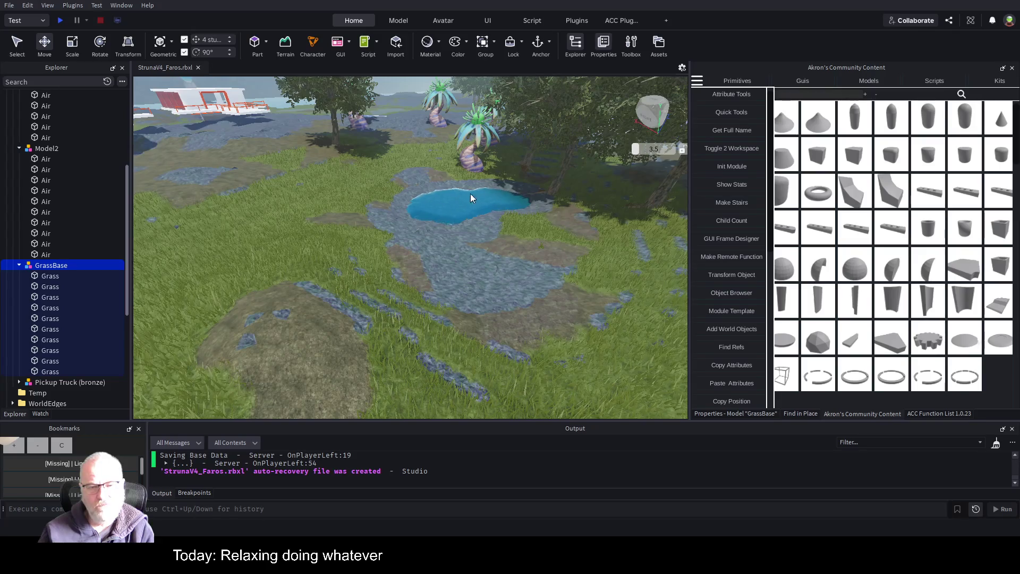
key("s")
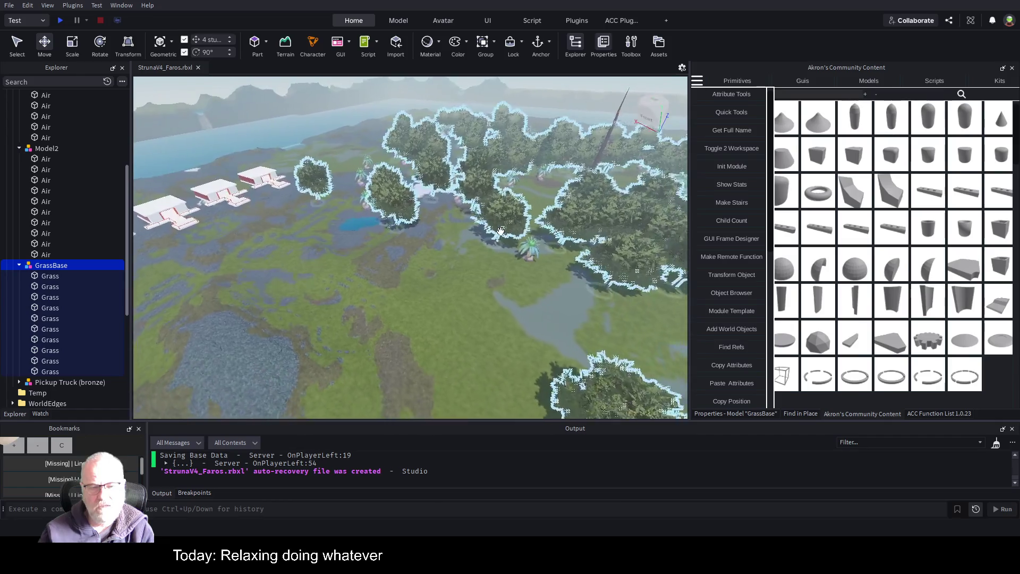
key("w")
key("w")
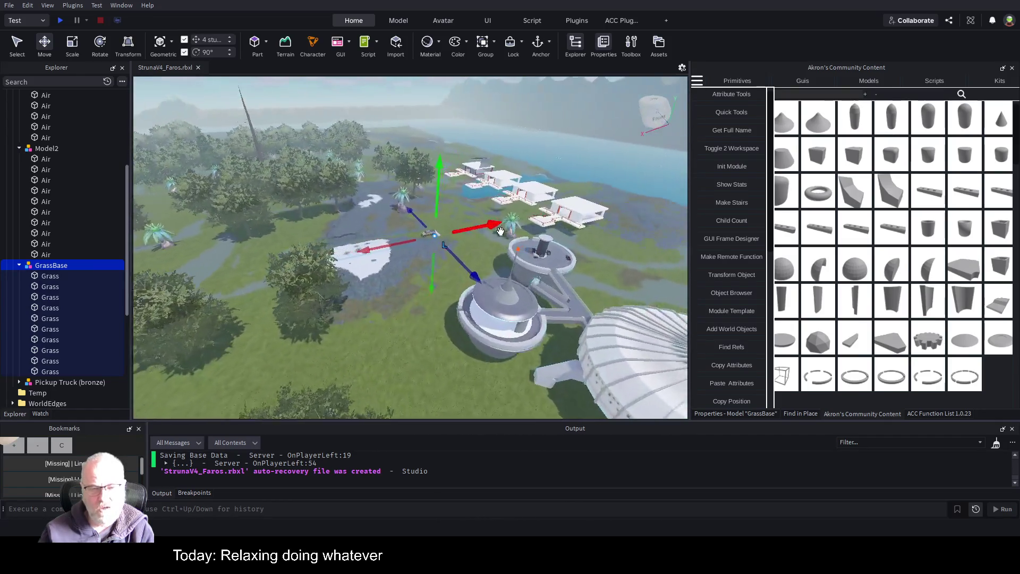
key("w")
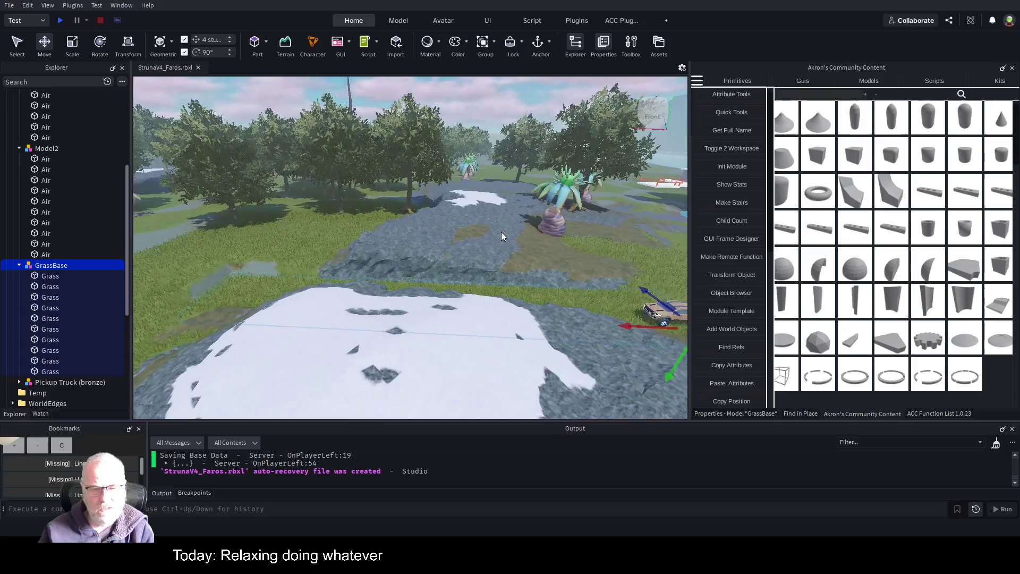
key("s")
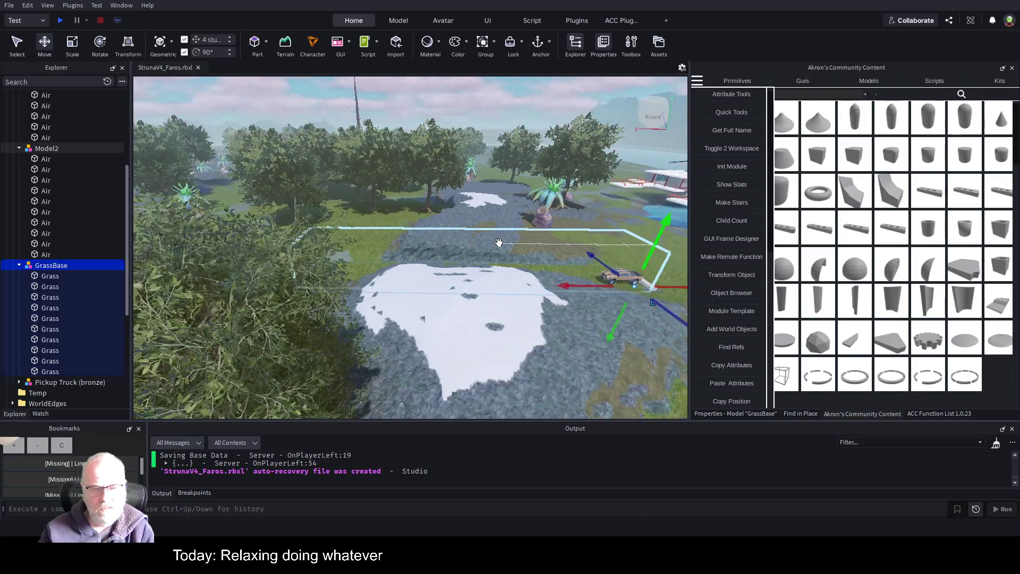
key("f")
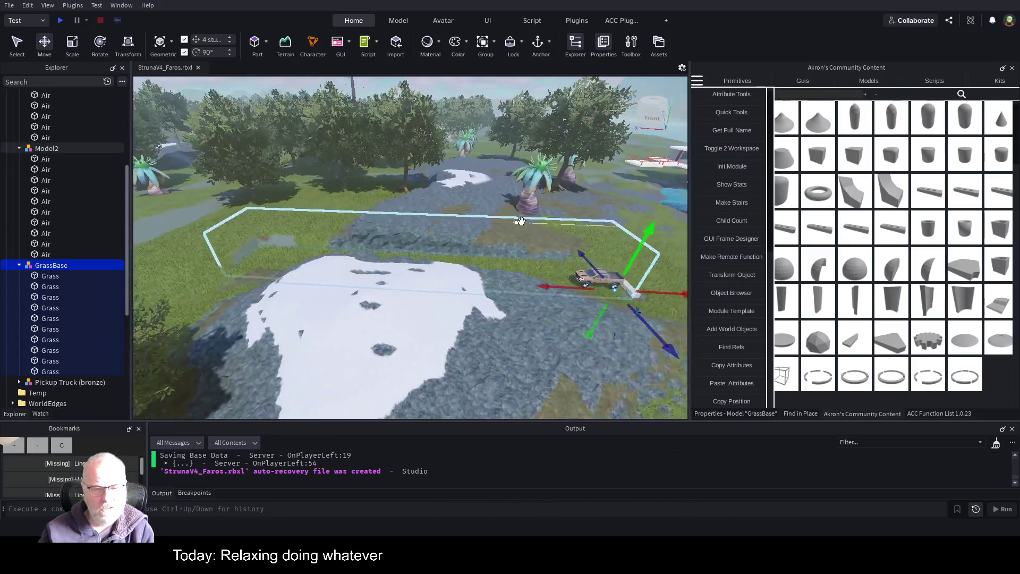
key("w")
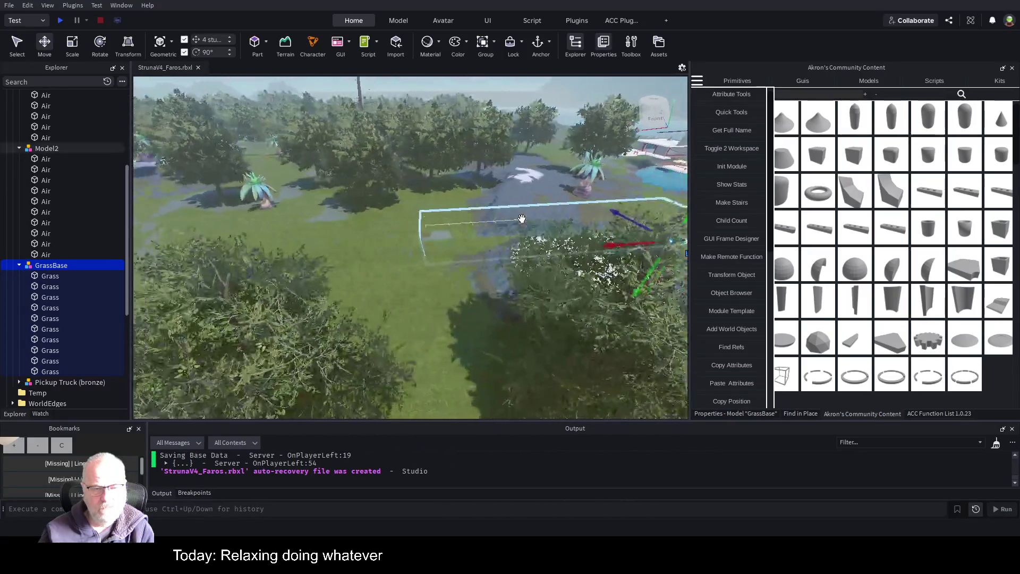
key("s")
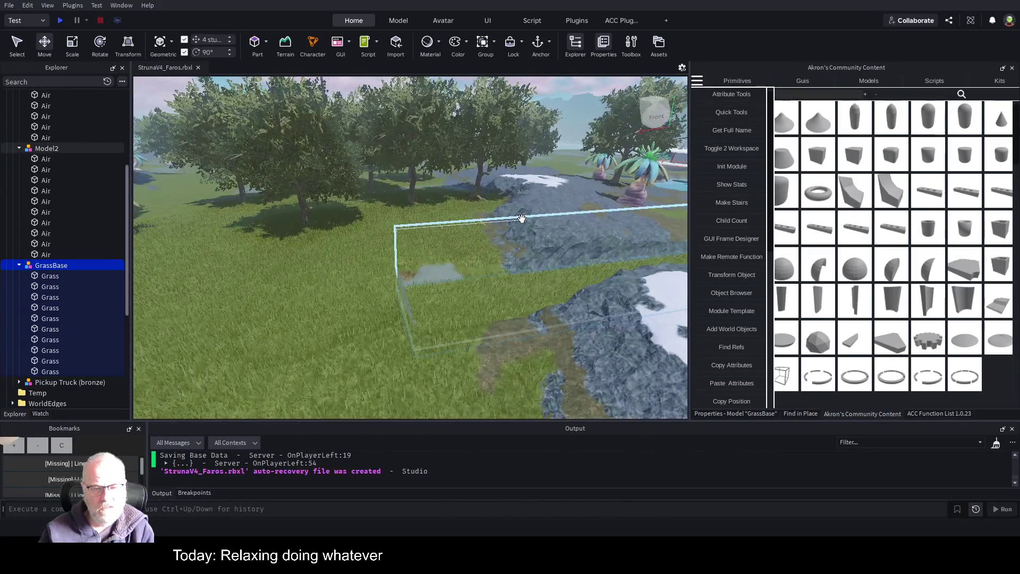
key("w")
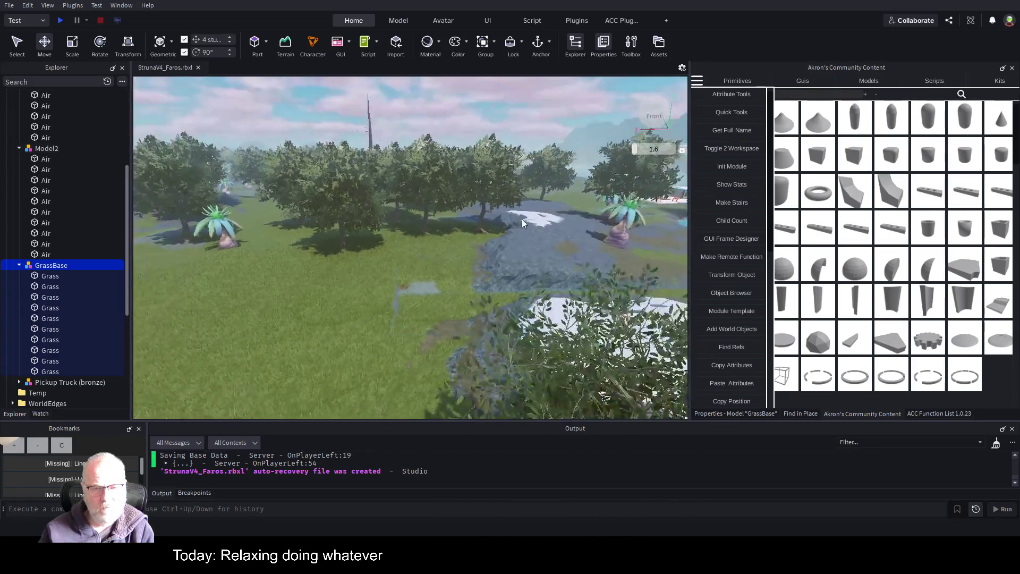
key("w")
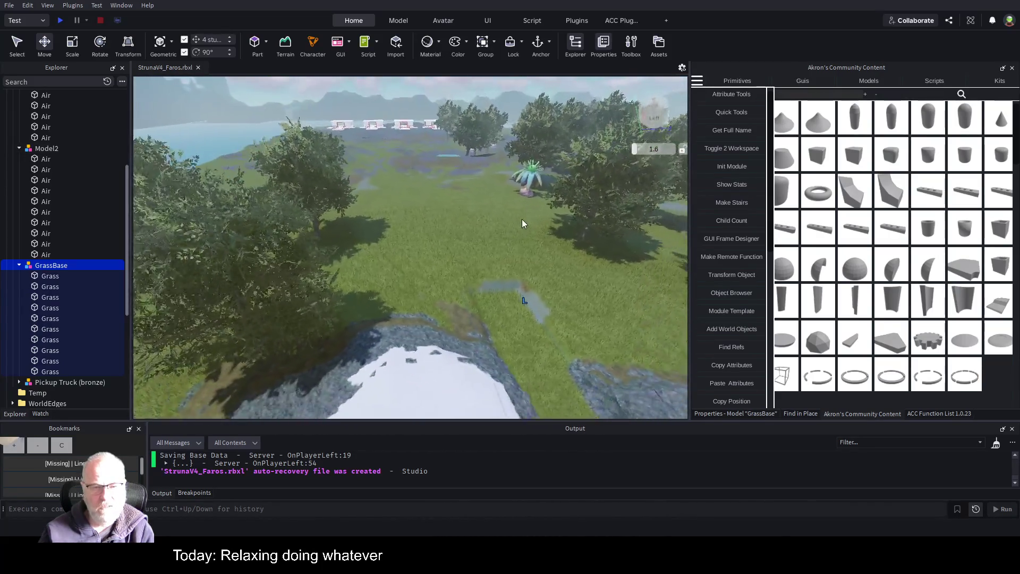
key("s")
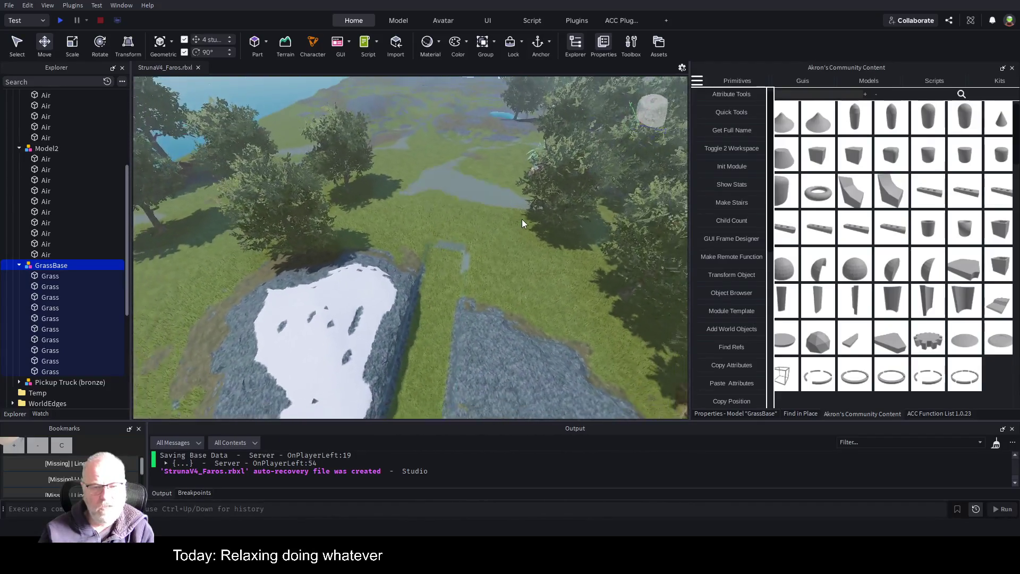
key("s")
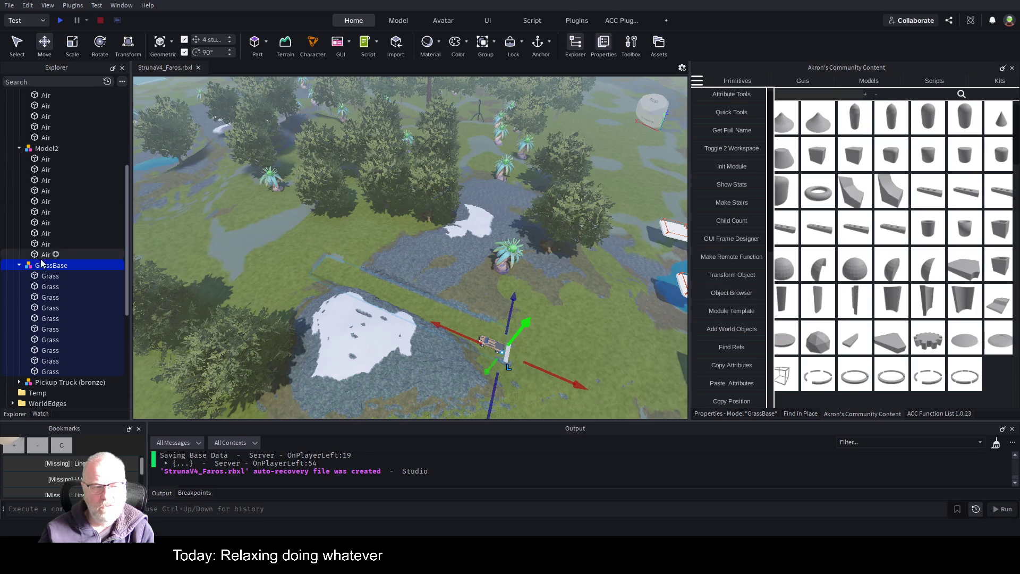
Step: Group Model2 and GrassBase together into a single model
left_click(20, 265)
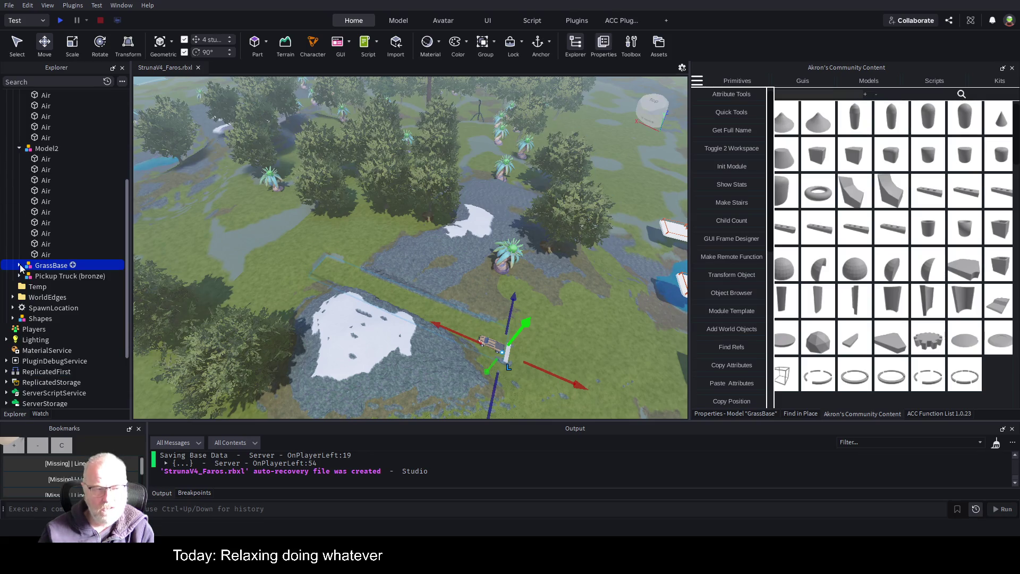
left_click(53, 148)
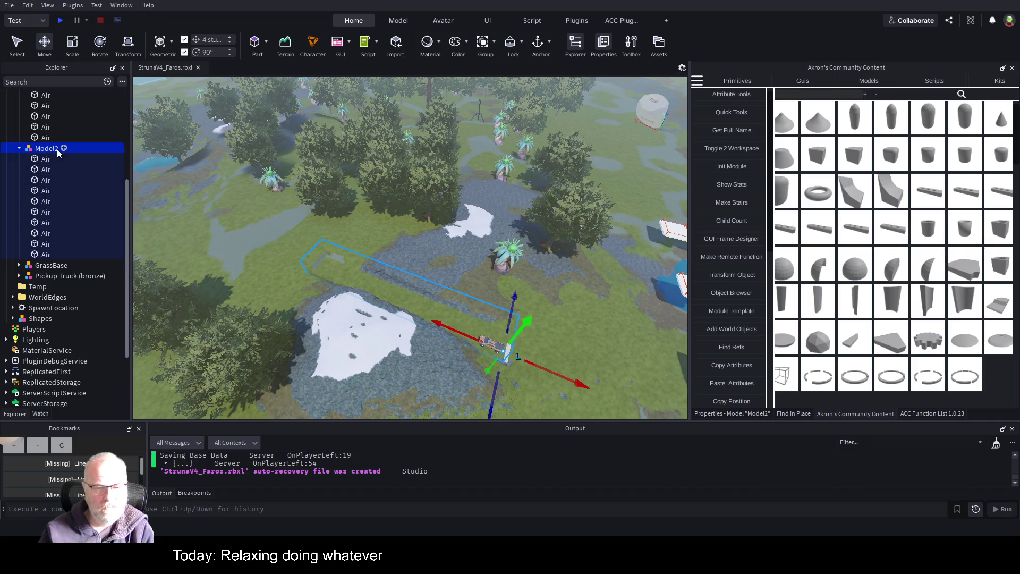
left_click(46, 265, "ctrl")
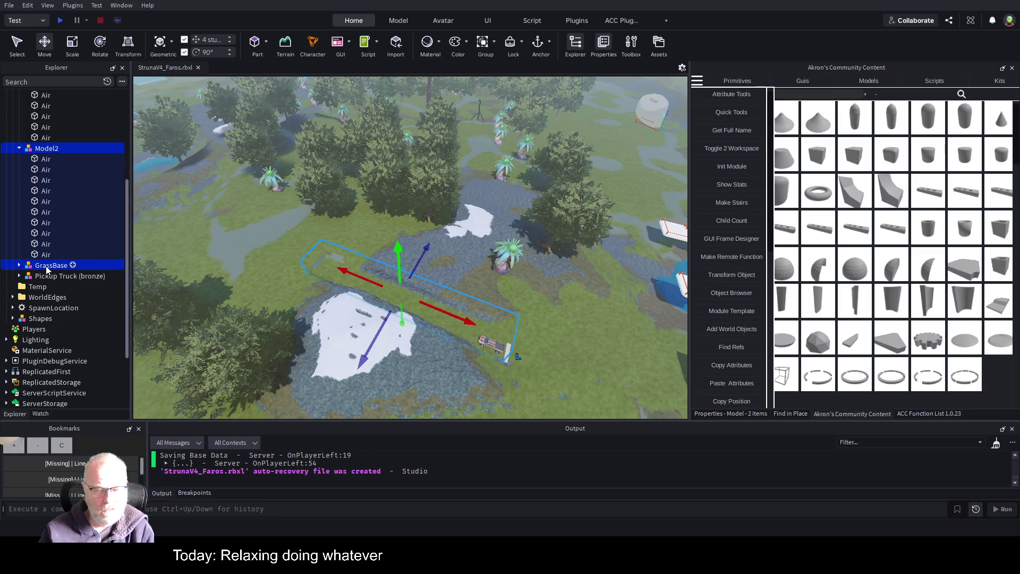
key("ctrl+g")
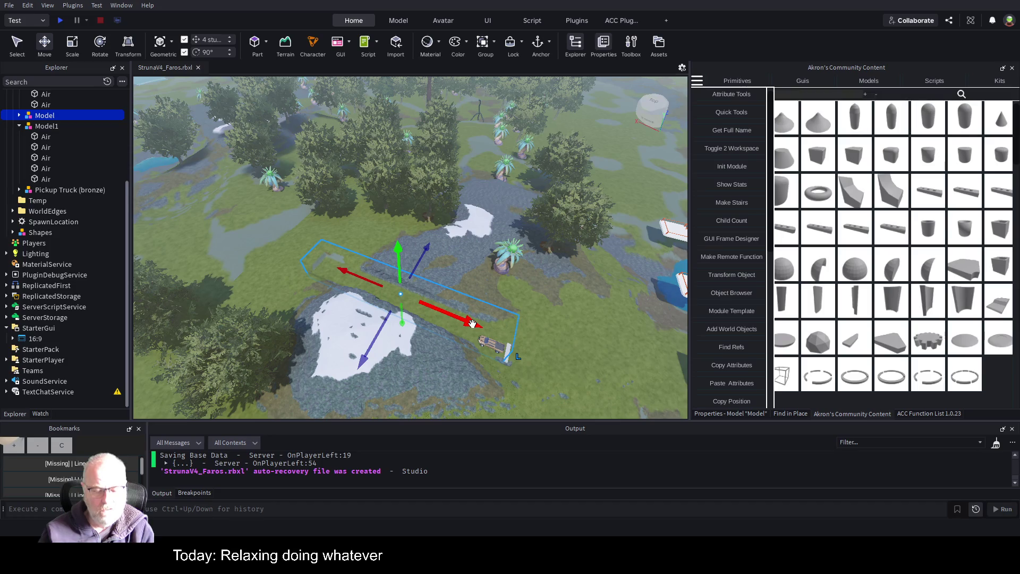
Step: Duplicate the combined template and slide the copy along X to -252
key("ctrl+d")
left_click_drag(473, 323, 298, 273)
scroll(742, 342, "down", 5)
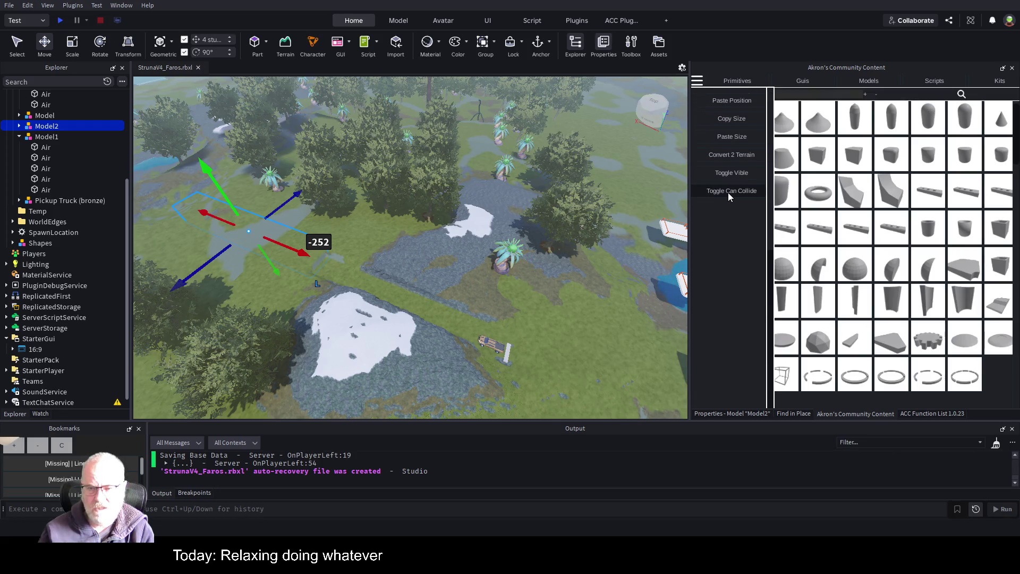
Step: Convert the moved template copy into terrain with Convert 2 Terrain
left_click(746, 155)
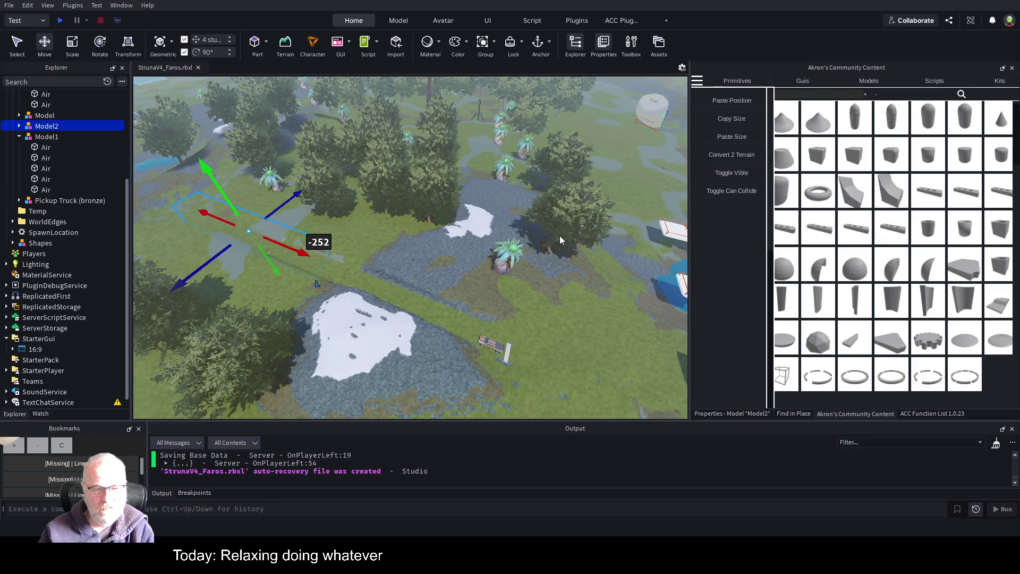
key("w")
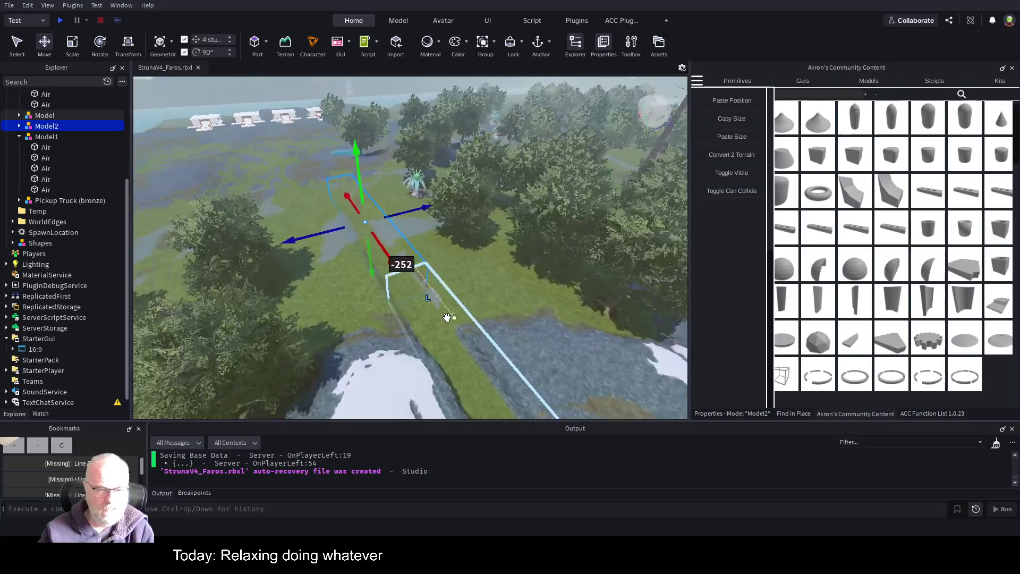
key("w")
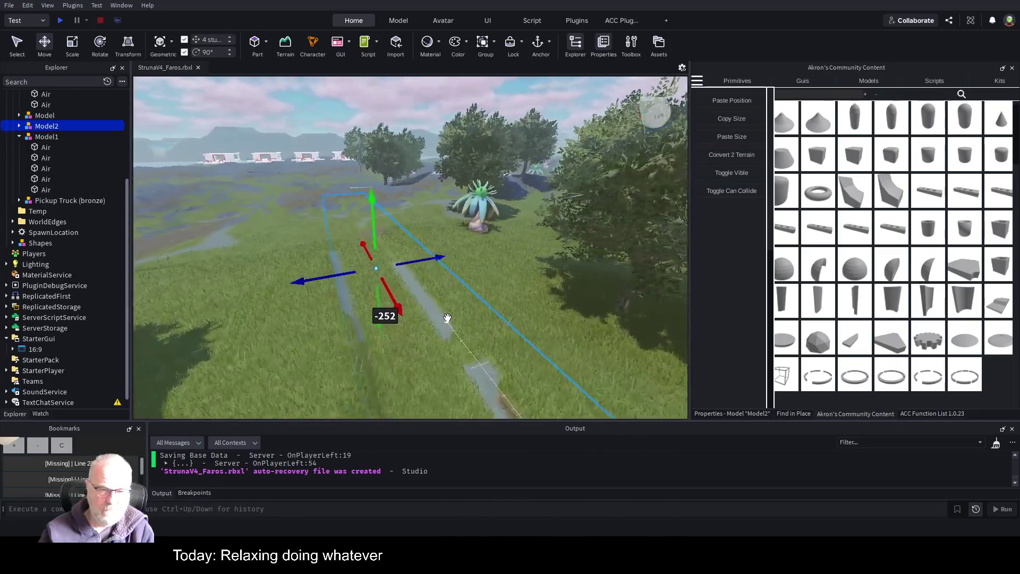
key("w")
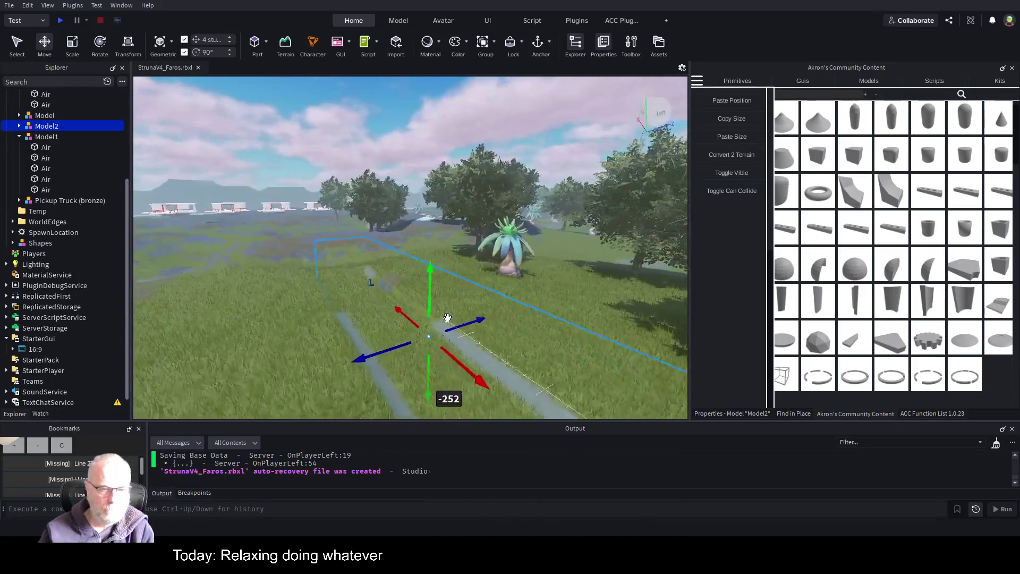
Step: Duplicate the template as Model3 and slide it 168 studs along X to 260
key("a")
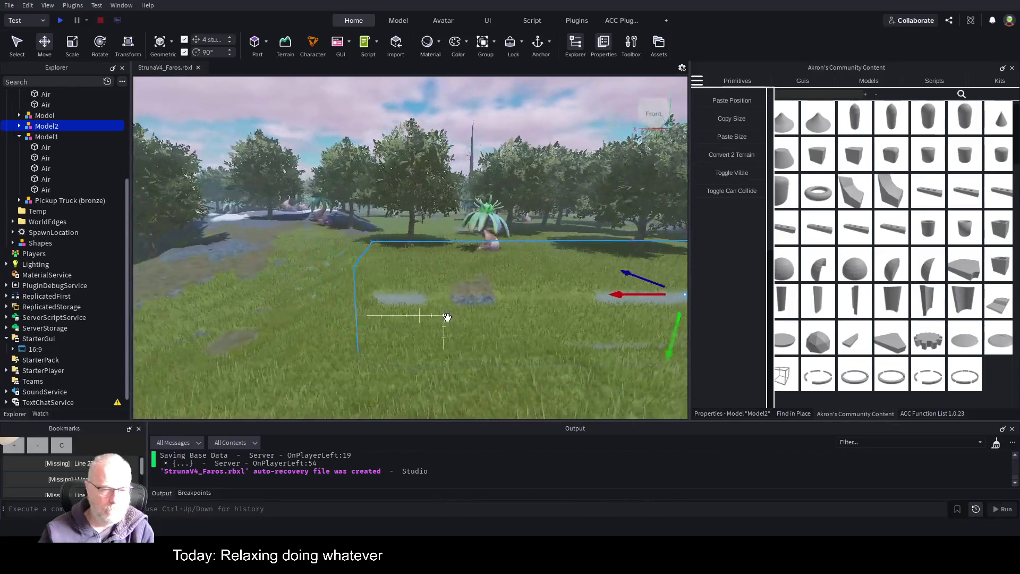
key("a")
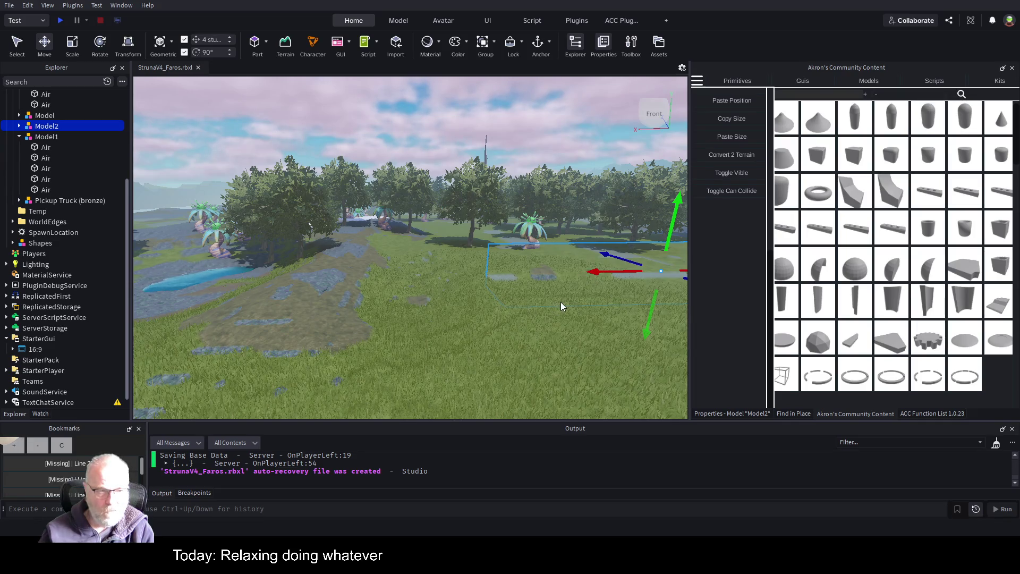
key("ctrl+d")
mouse_move(598, 272)
left_mouse_down()
mouse_move(371, 315)
mouse_move(246, 309)
left_mouse_up()
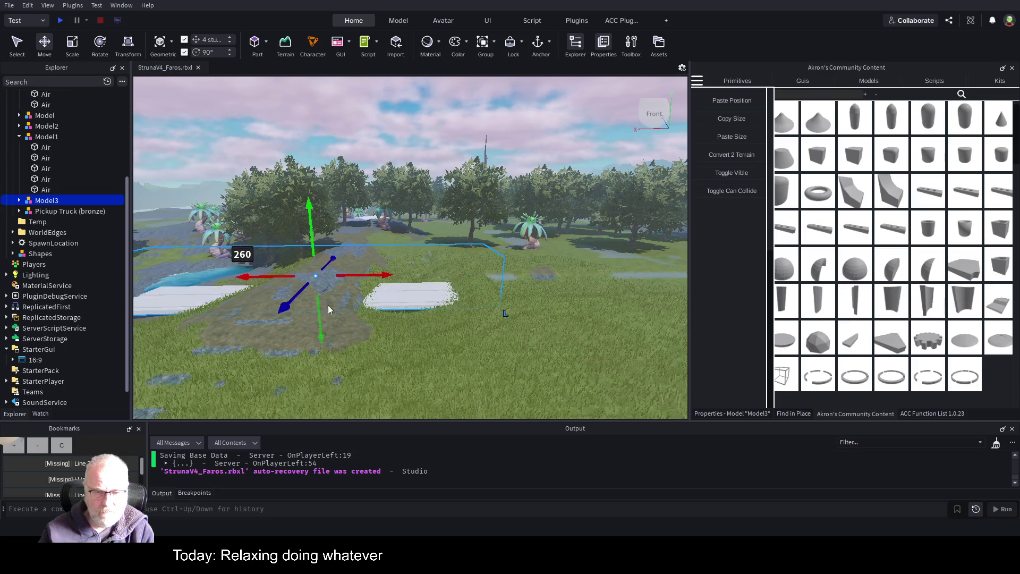
Step: Convert Model3's slabs into terrain with Convert 2 Terrain
key("a")
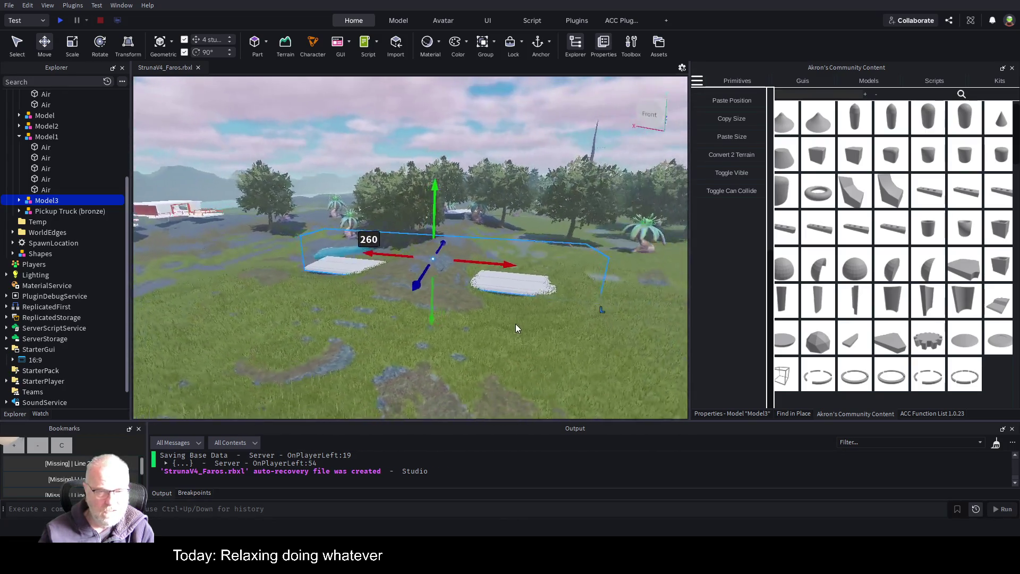
key("w")
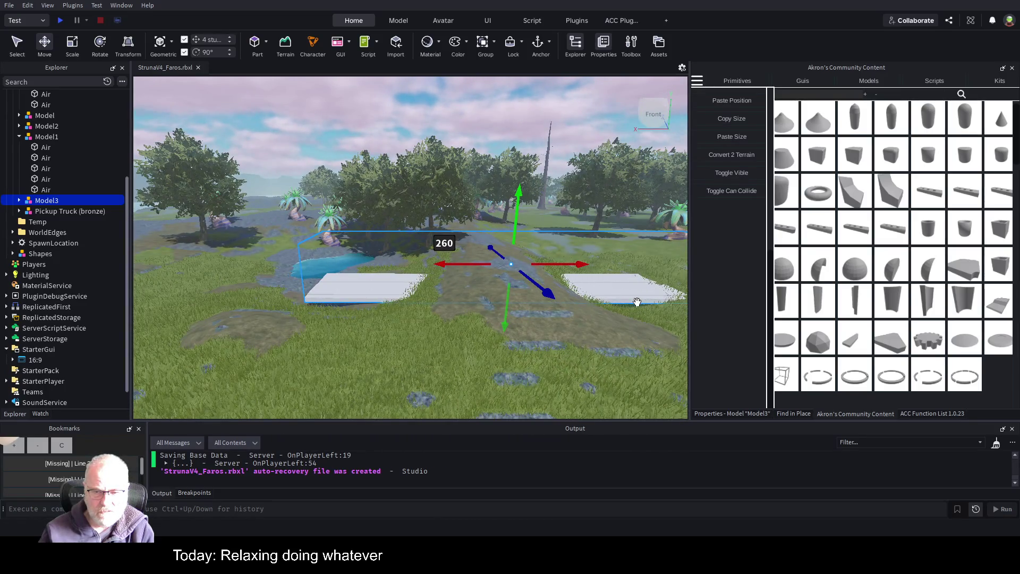
left_click(738, 154)
Step: Fly over the new terrain strip to frame Model3 beside the rocky stream bed
key("w")
key("w")
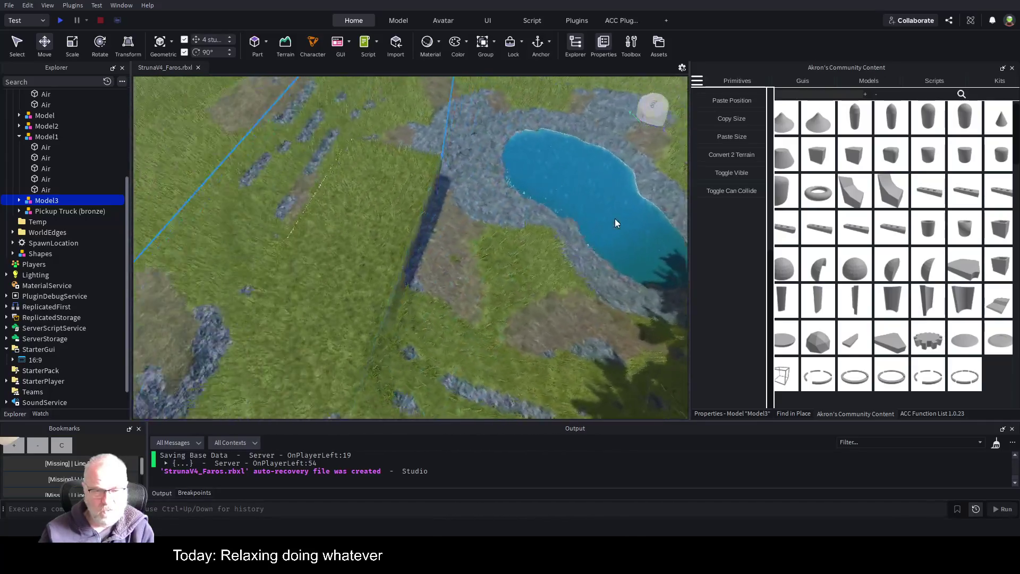
key("w")
key("s")
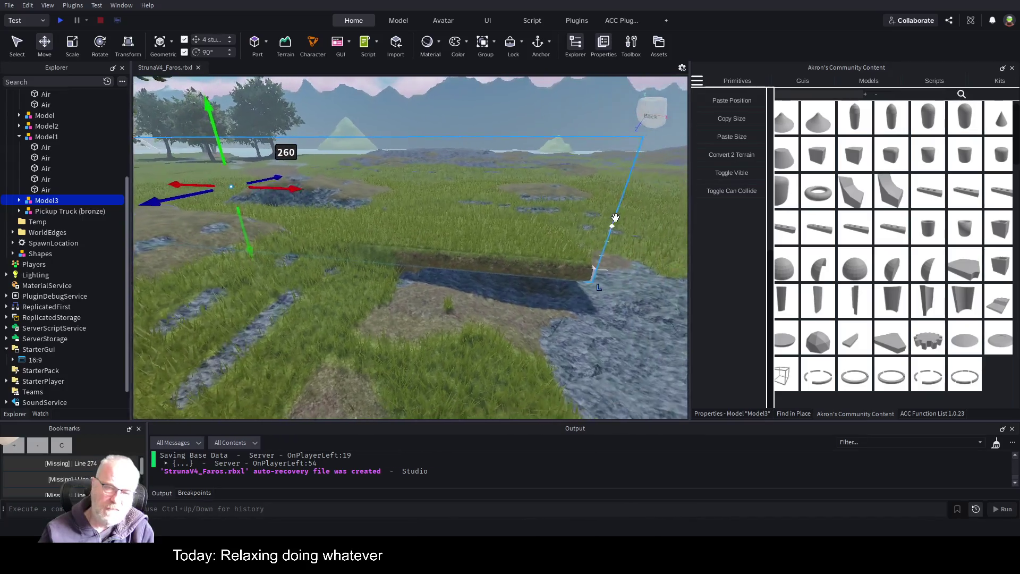
key("s")
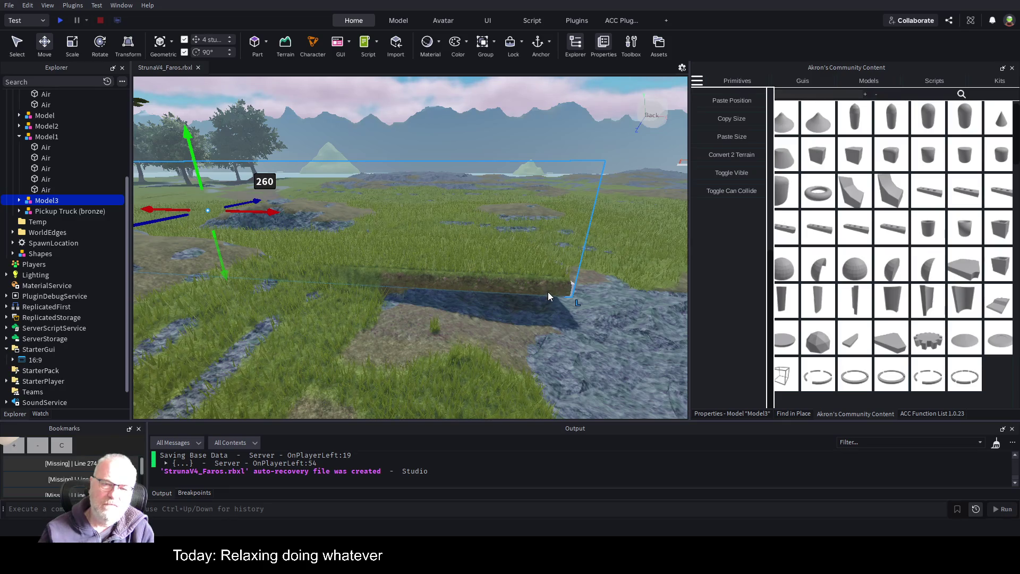
key("a")
key("s")
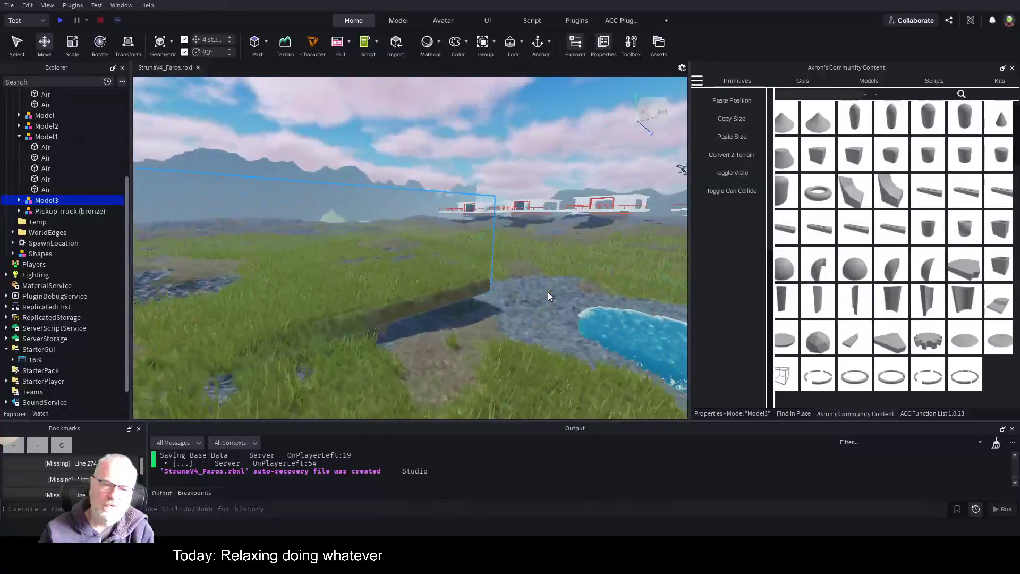
key("w")
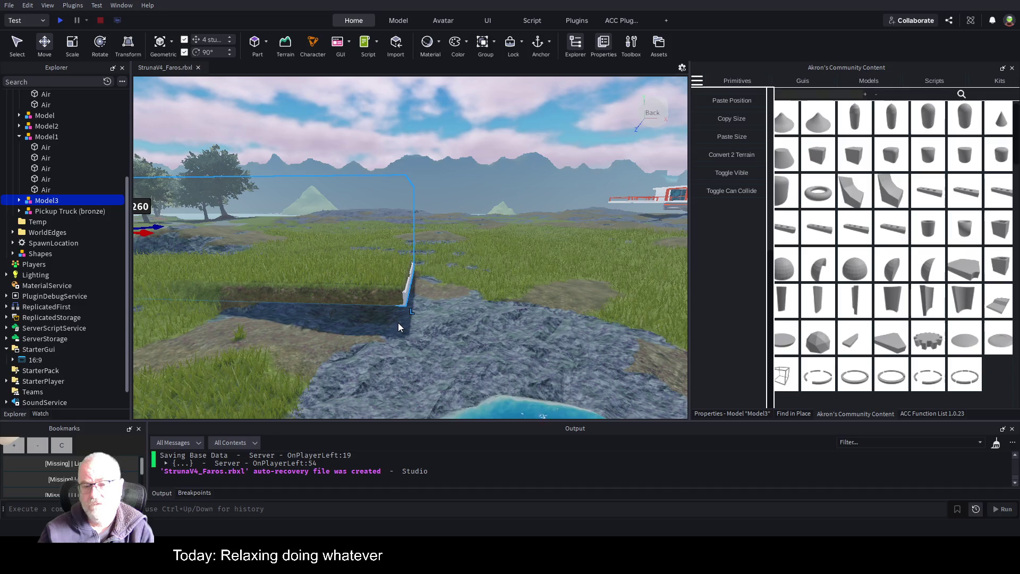
Step: Delete Model2 from inside Model3
left_click(19, 201)
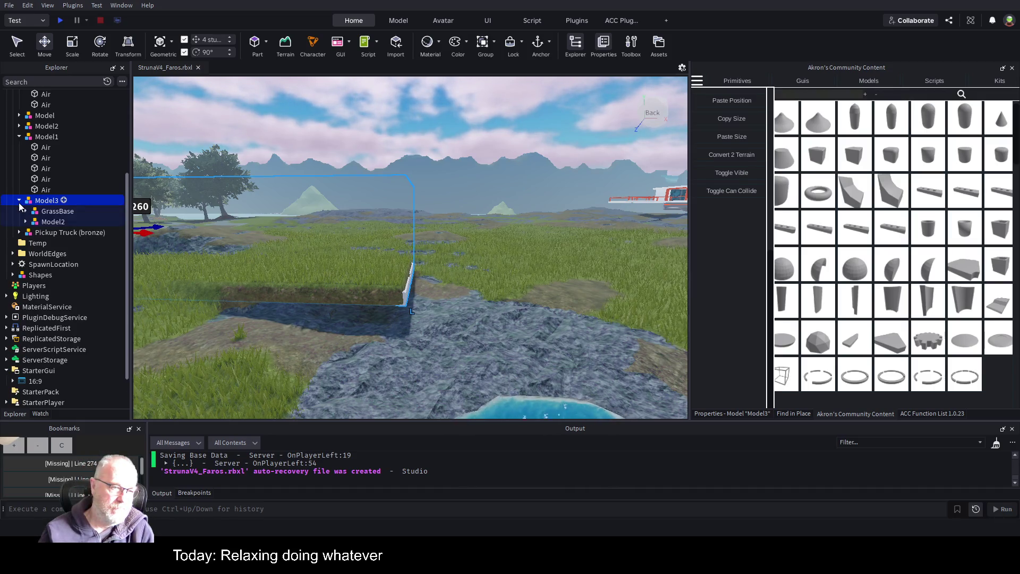
left_click(46, 223)
left_click_drag(324, 239, 398, 242)
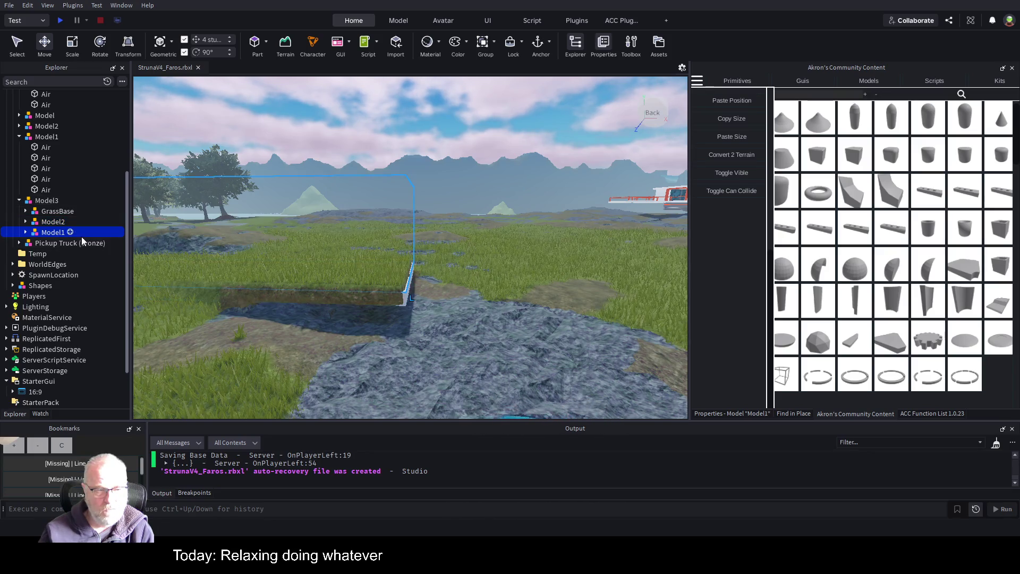
double_click(53, 222)
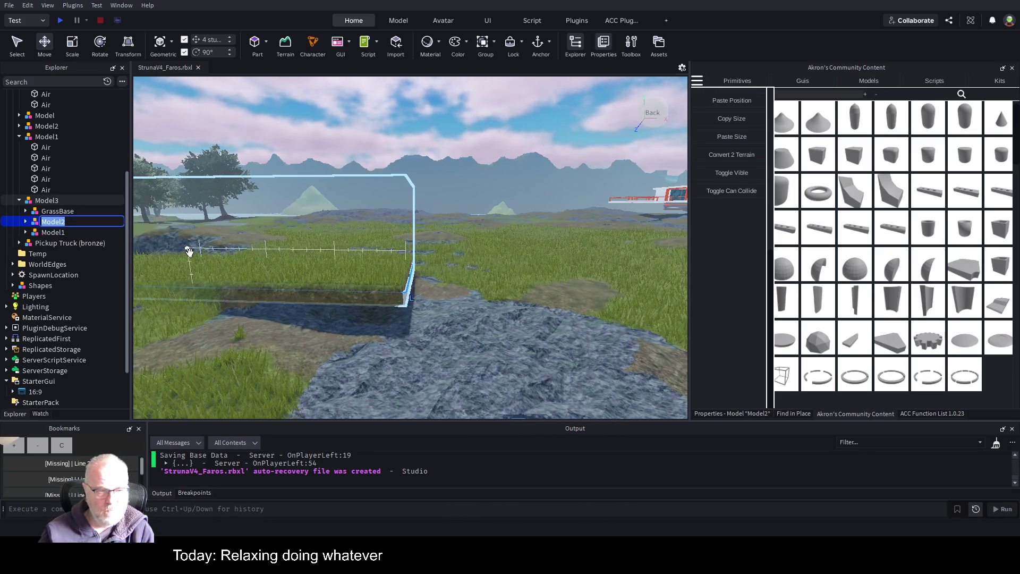
left_click(68, 210)
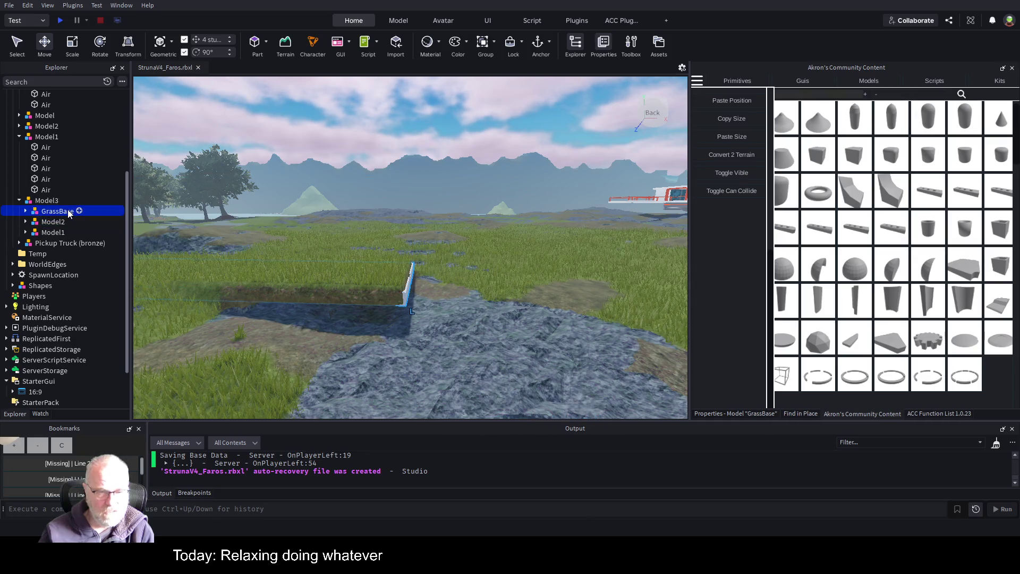
left_click(55, 224)
left_click(55, 235)
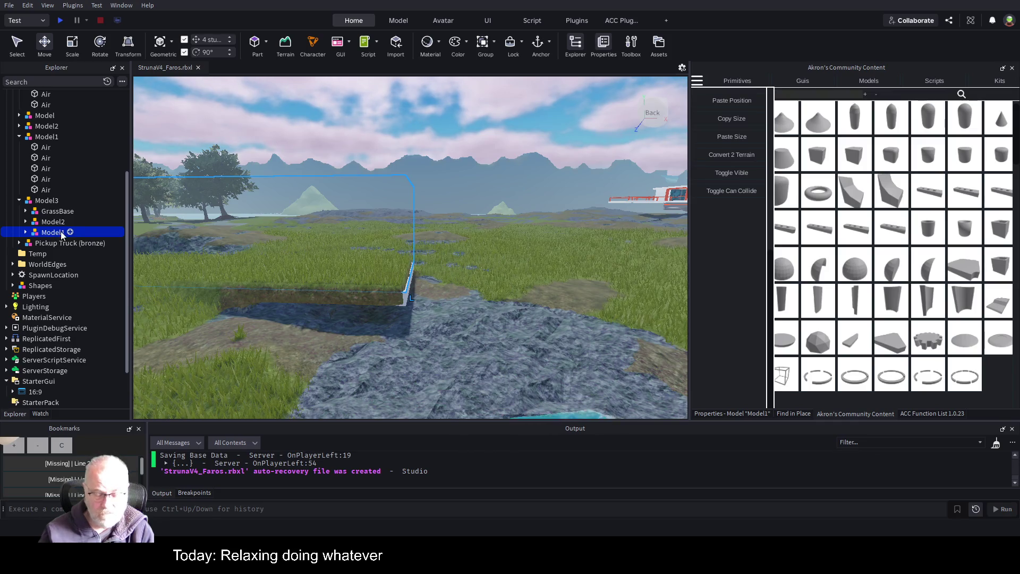
left_click(55, 222)
key("Delete")
left_click(55, 211)
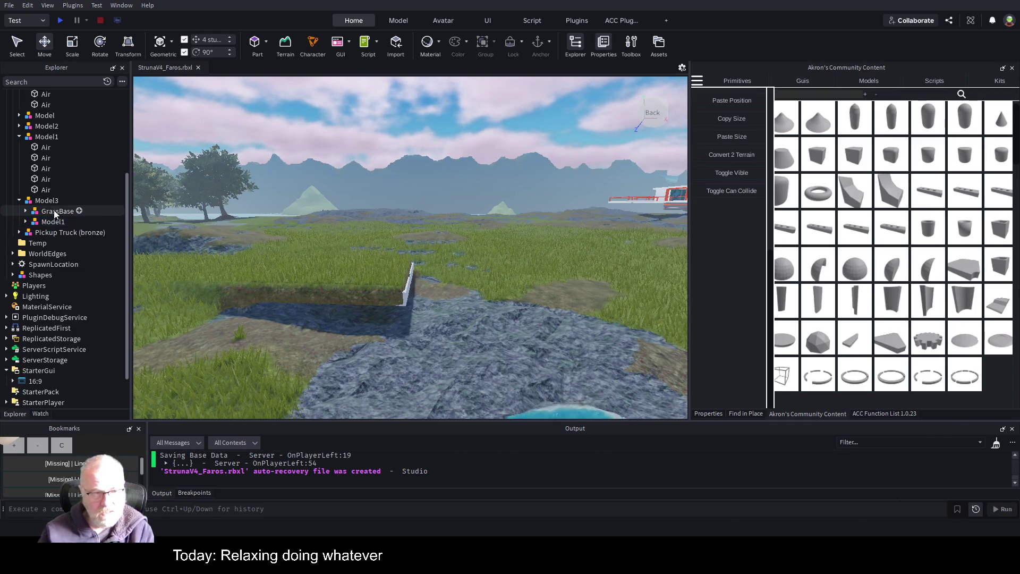
Step: Duplicate GrassBase as SandLevel and rename GrassBase to GrassLevel
key("ctrl+d")
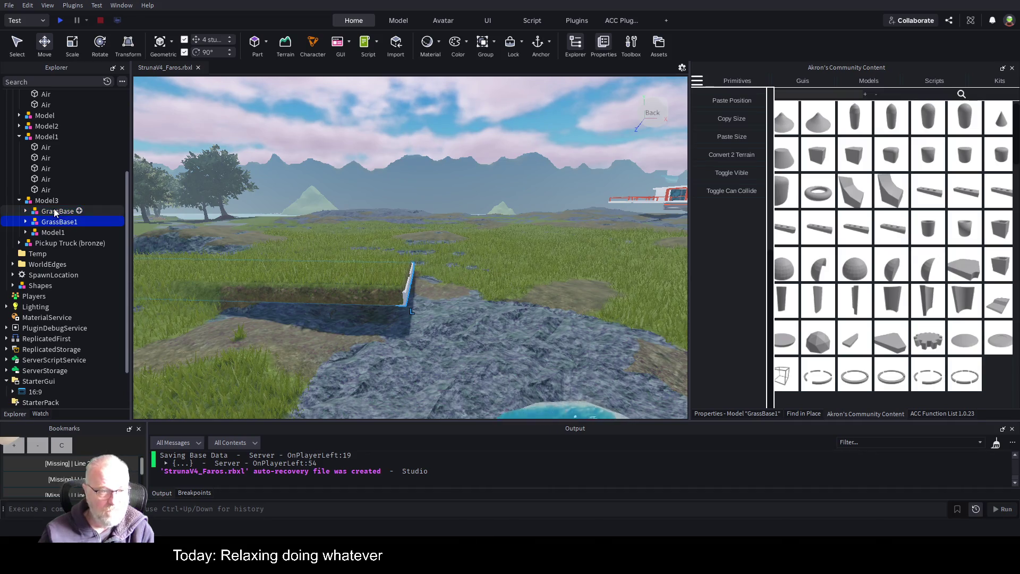
left_click(69, 221)
type("SandLevel")
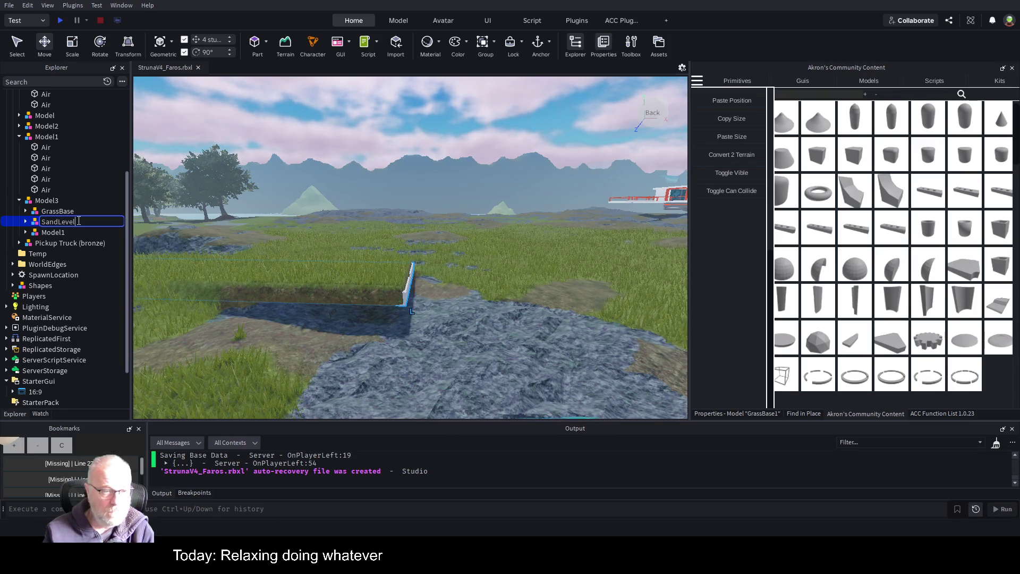
key("Return")
key("Up")
key("F2")
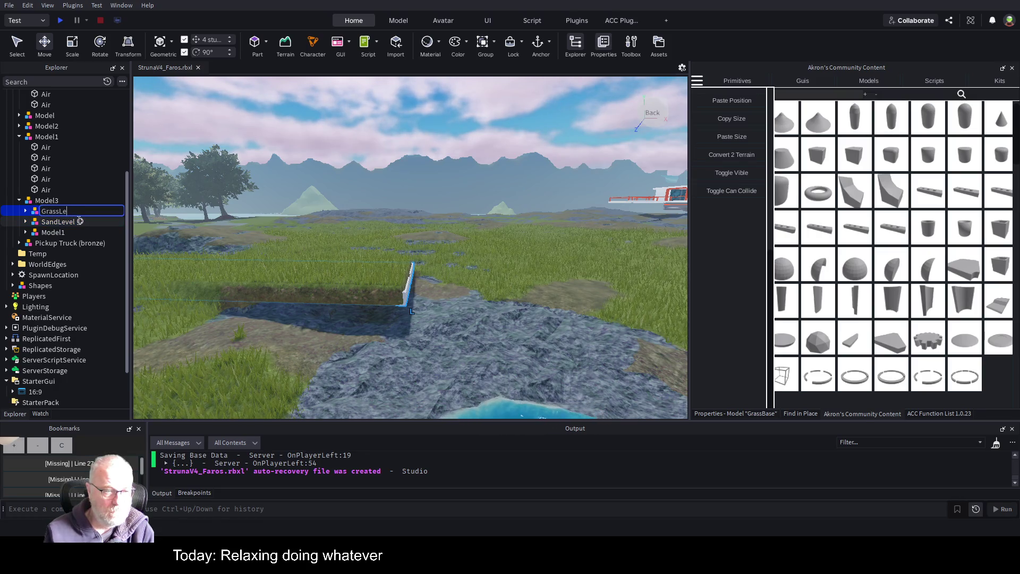
key("Return")
Step: Select SandLevel and focus the view on its block
left_click(62, 222)
key("ctrl+1")
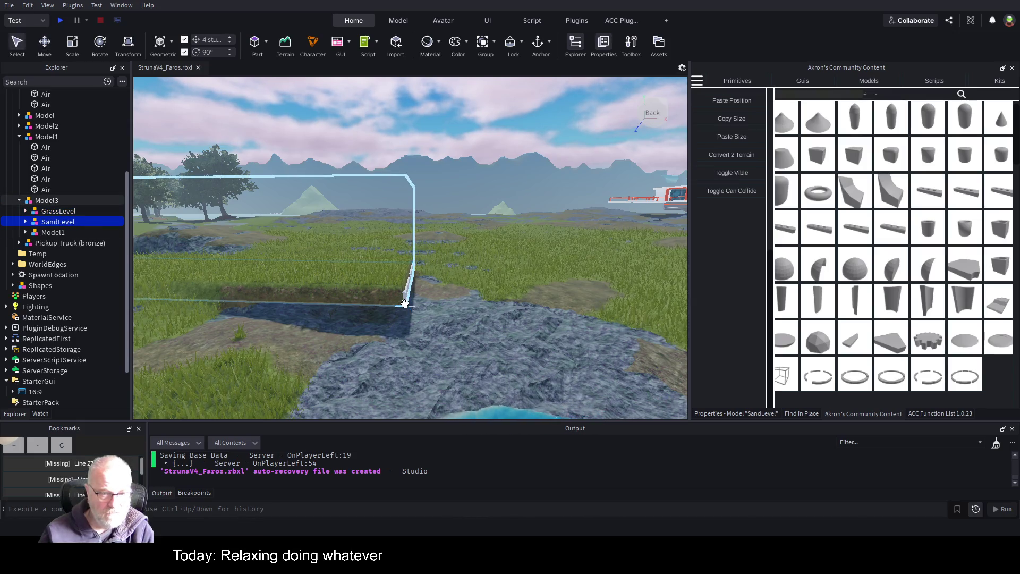
key("f")
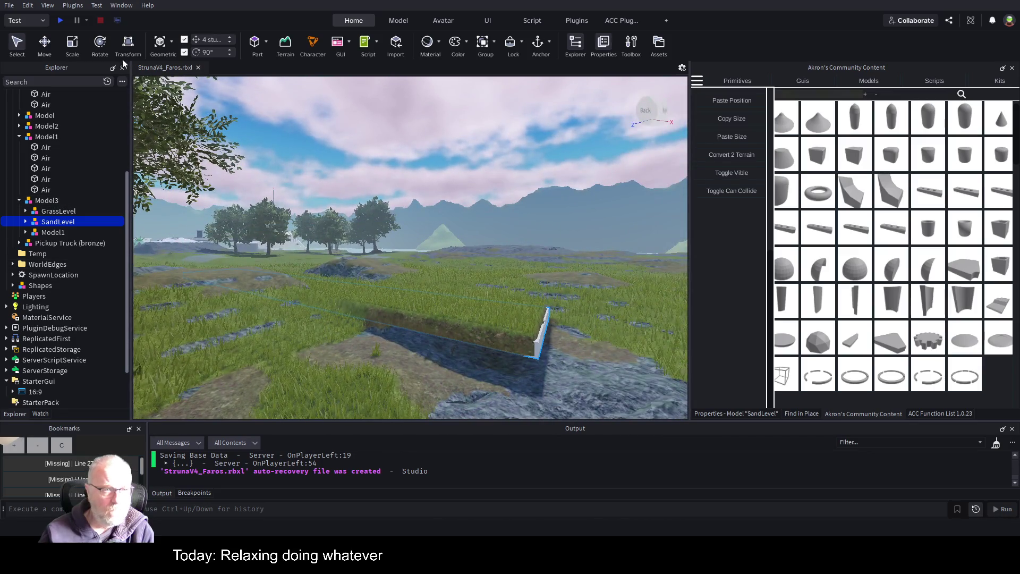
Step: Move SandLevel vertically by 2 studs with the Move tool
left_click(50, 45)
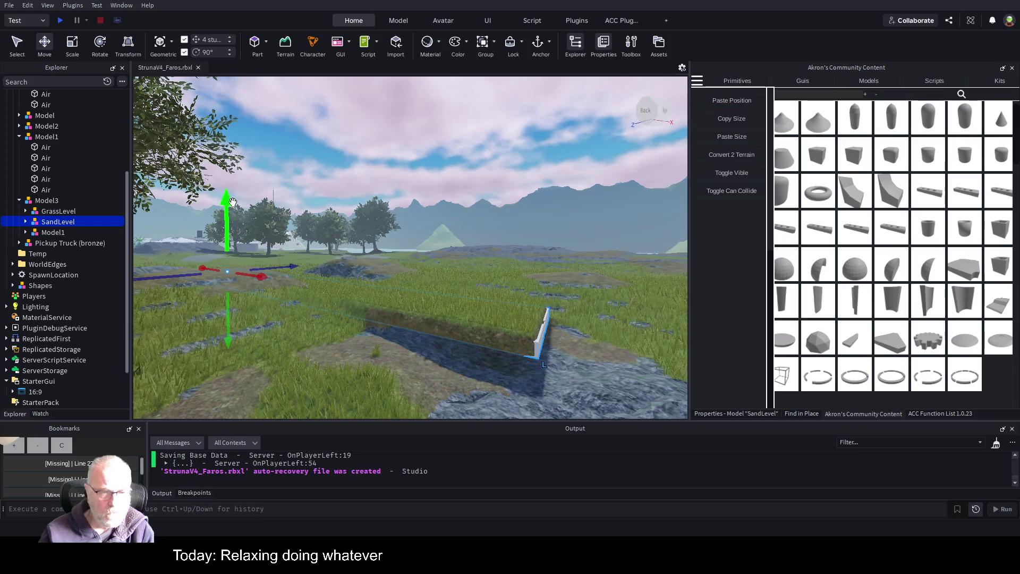
left_click_drag(227, 202, 237, 213)
key("w")
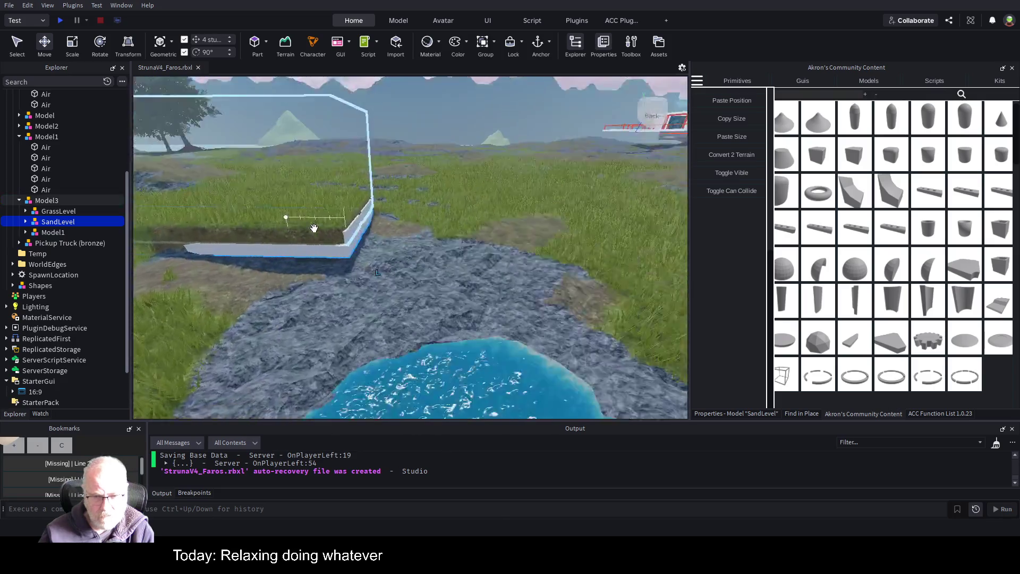
scroll(313, 228, "down", 3)
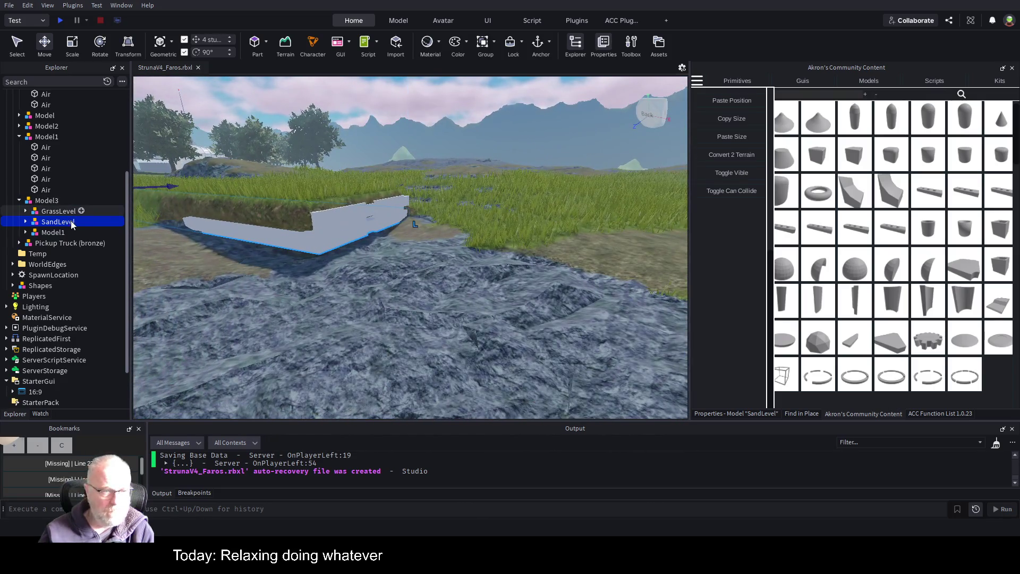
Step: Rename the first Grass part inside SandLevel to Sand
left_click(26, 222)
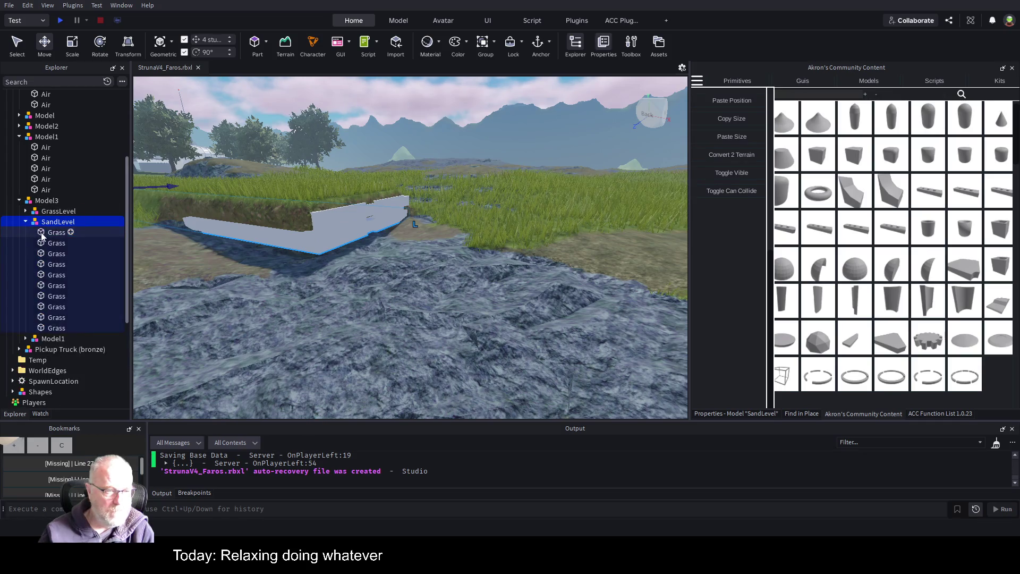
left_click(57, 235)
key("F2")
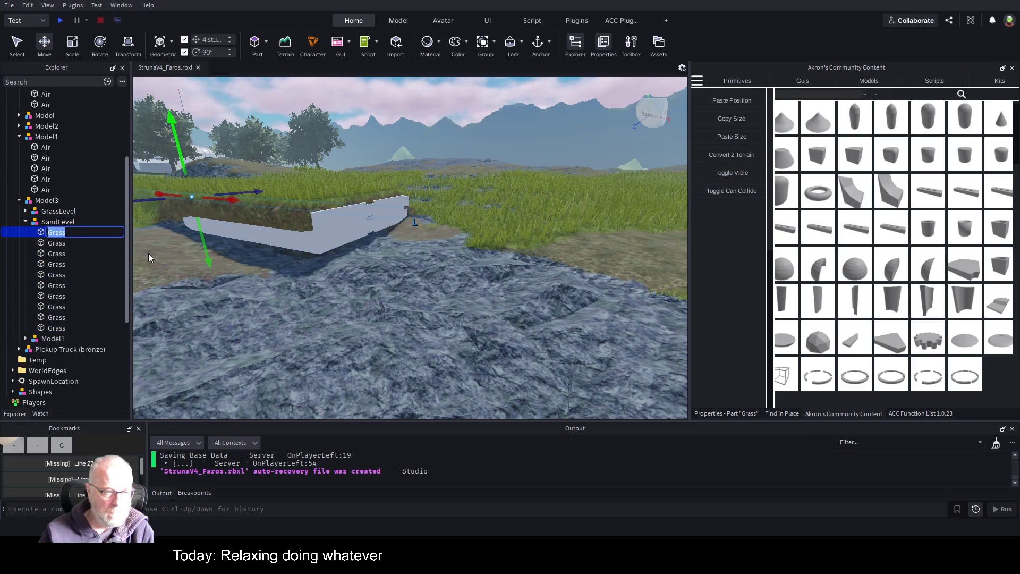
type("Sand")
key("Return")
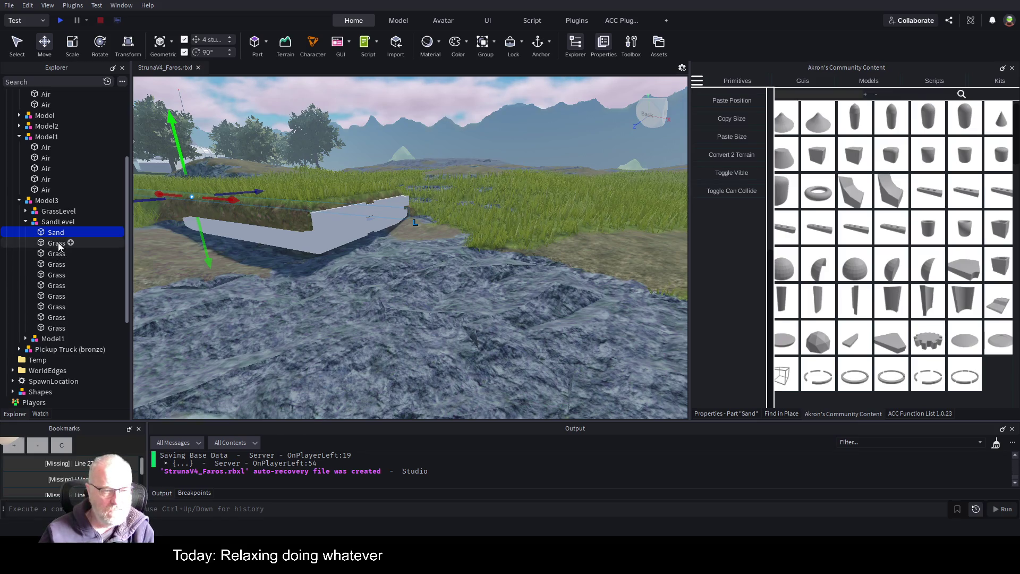
left_click(56, 328, "shift")
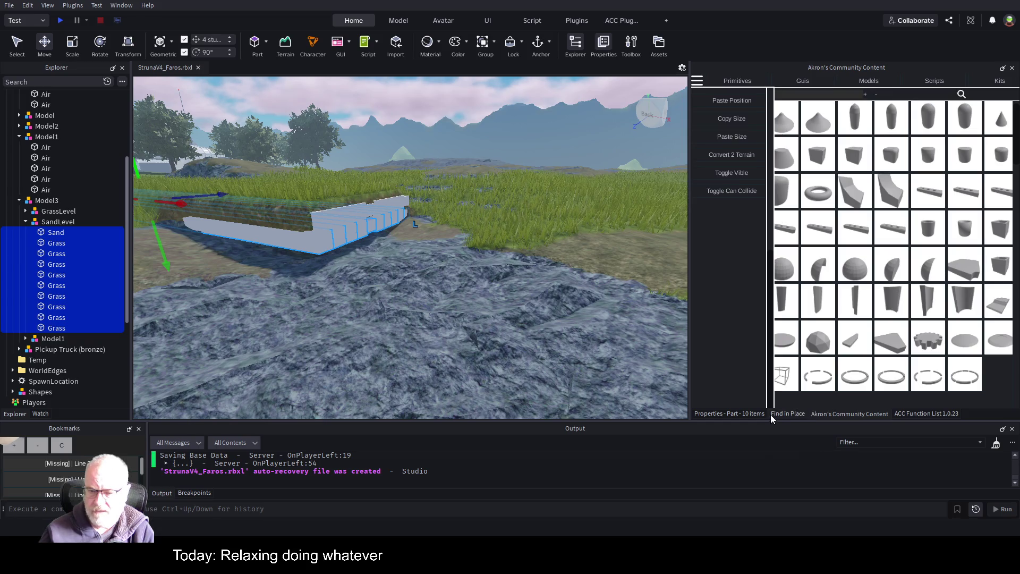
Step: Set the Name property of all ten selected SandLevel parts to Sand
left_click(735, 414)
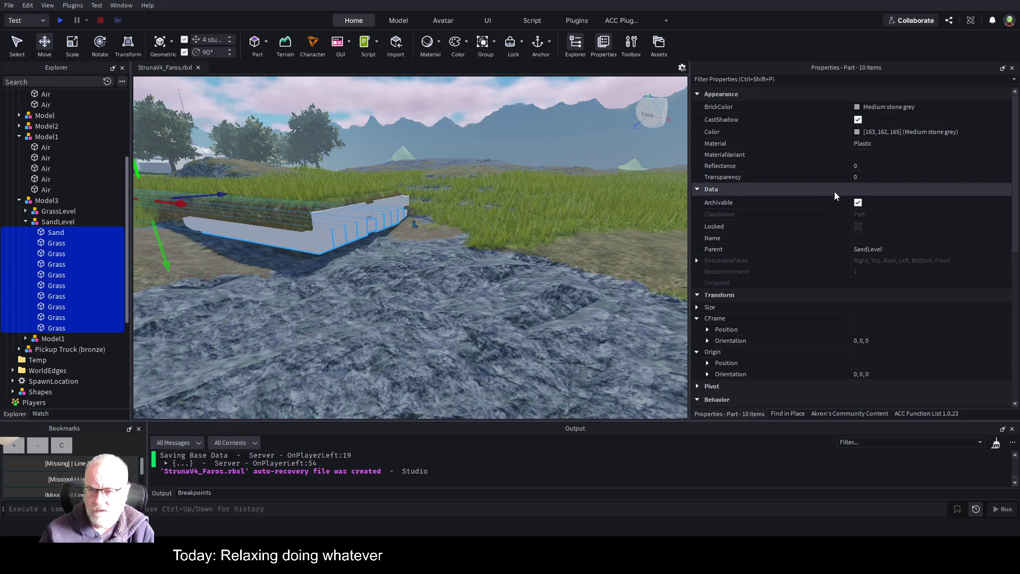
scroll(839, 295, "down", 5)
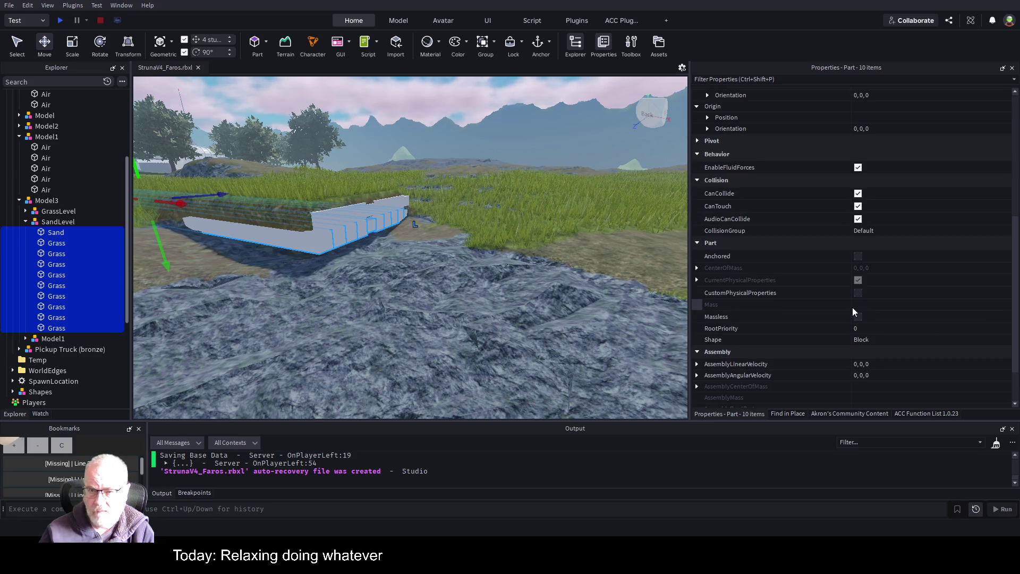
scroll(854, 312, "down", 1)
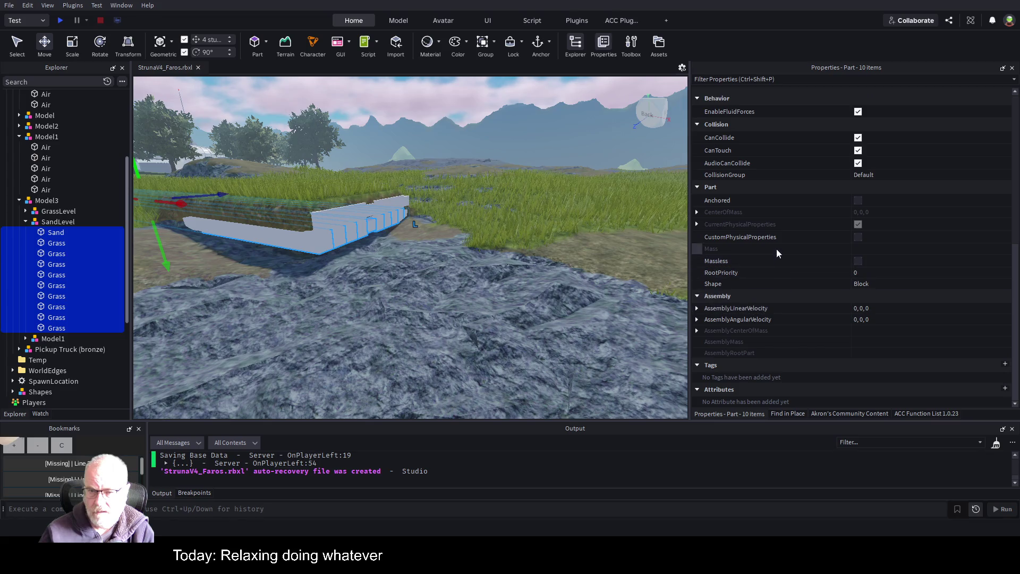
scroll(771, 222, "up", 2)
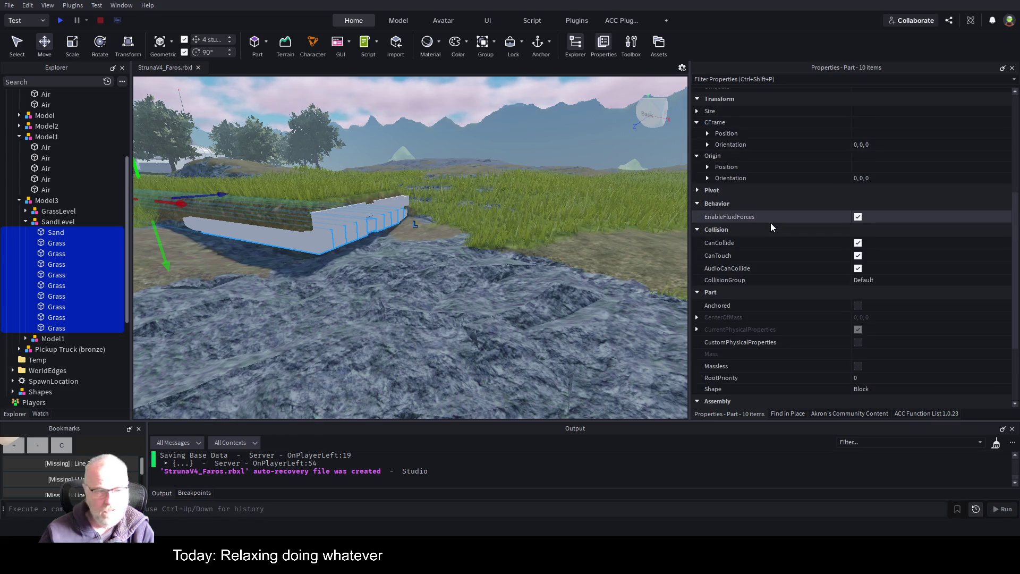
scroll(772, 223, "up", 3)
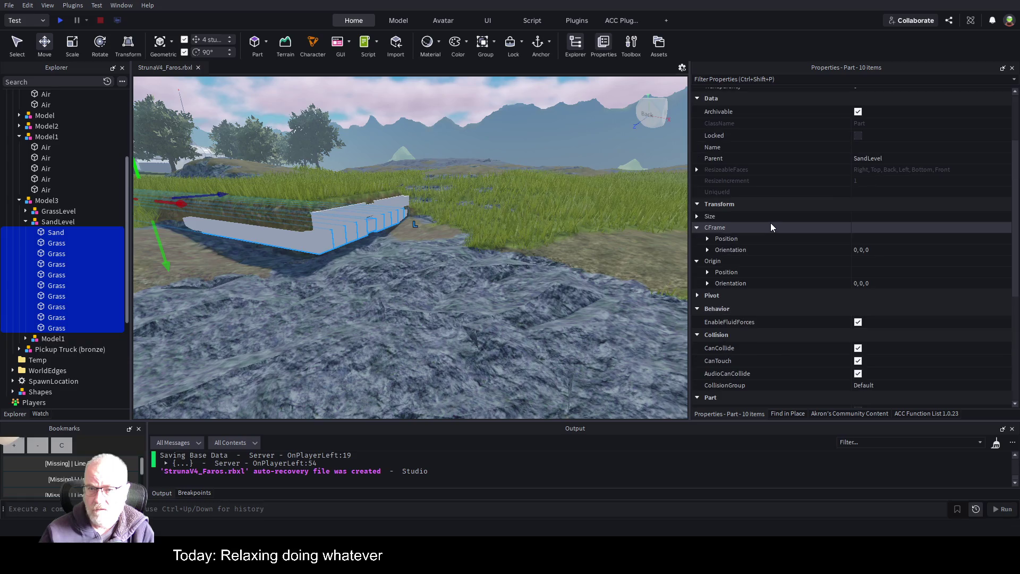
left_click(887, 147)
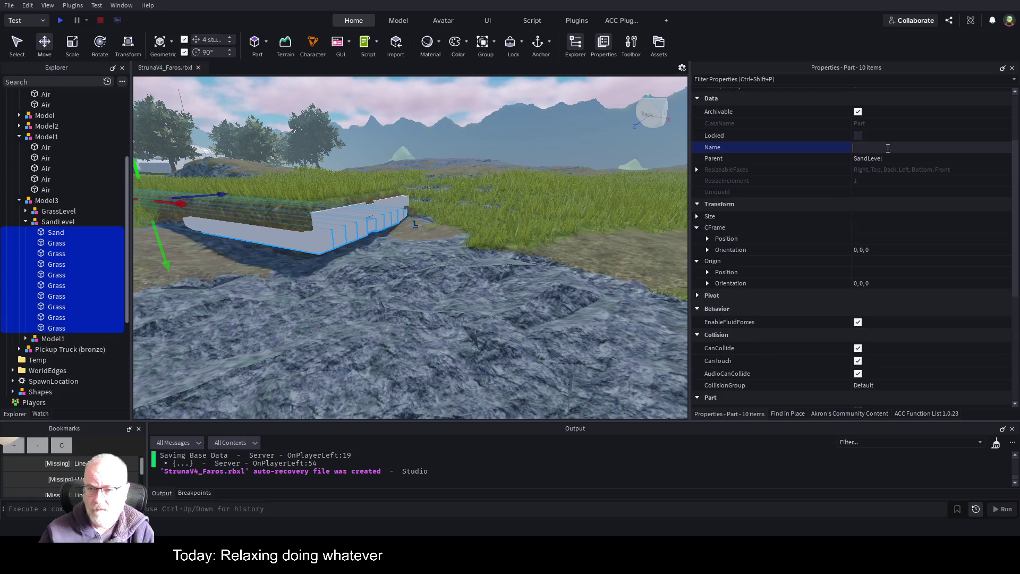
type("Sand")
key("Return")
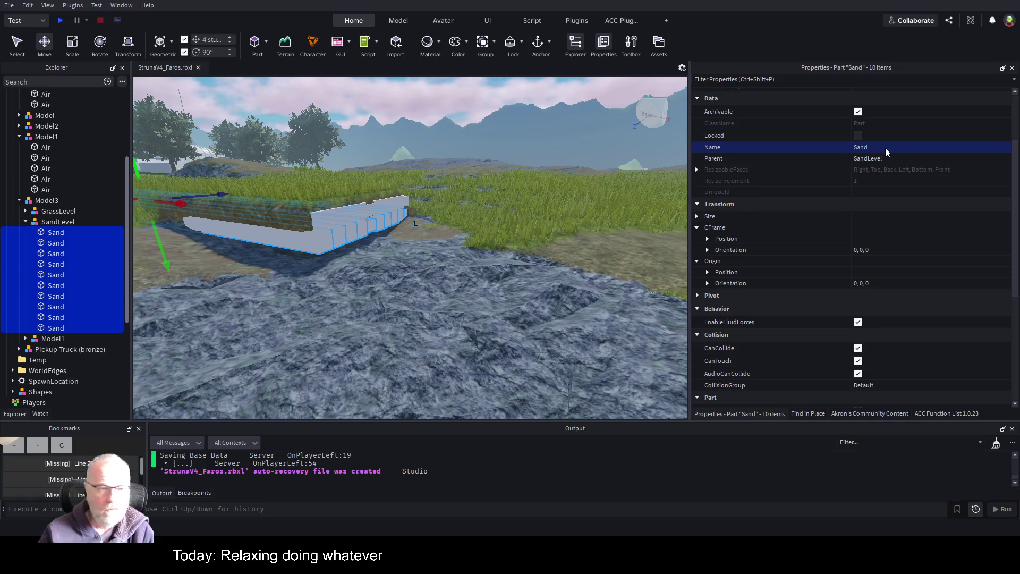
left_click(57, 222)
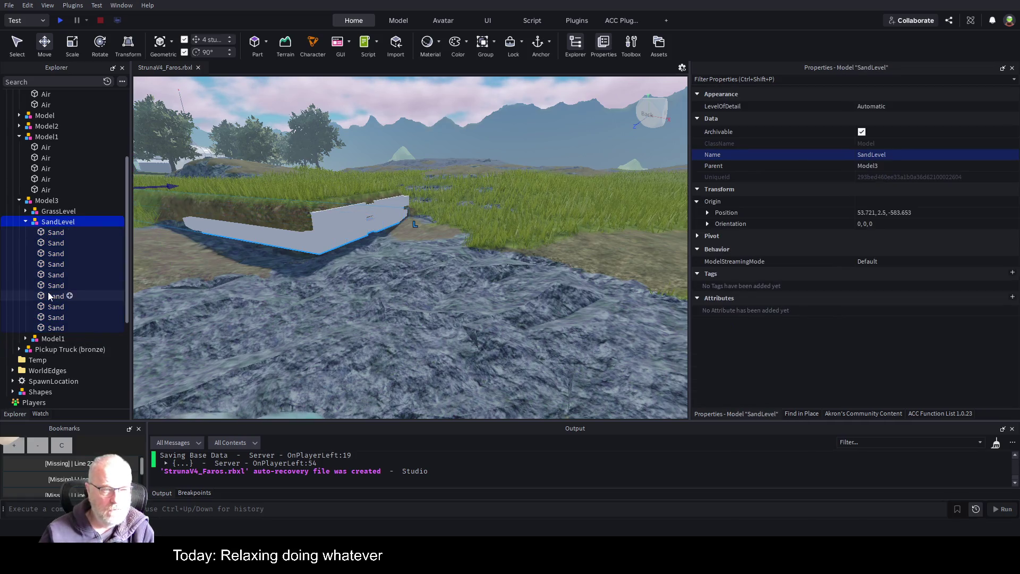
left_click(56, 232)
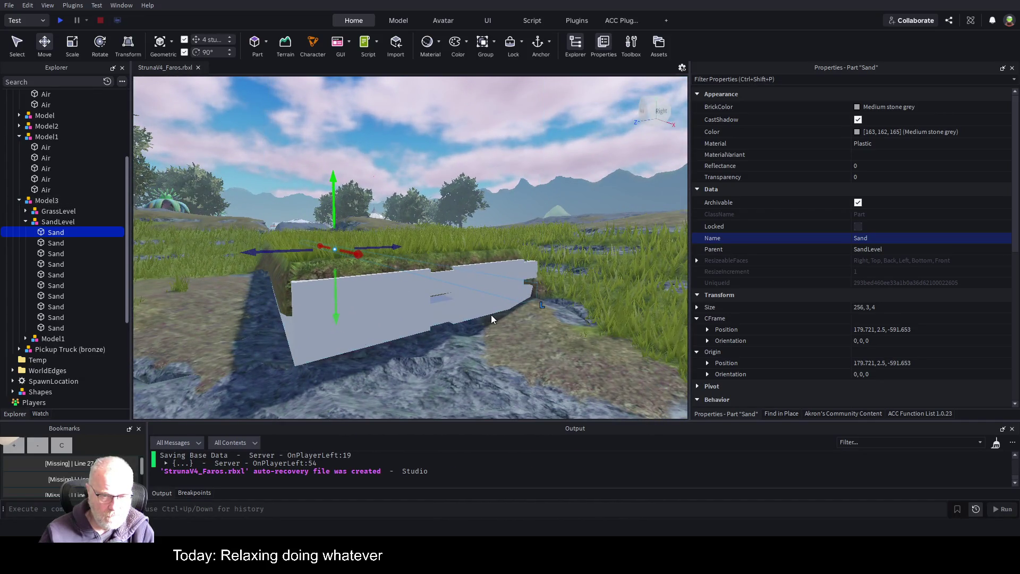
Step: Step through all ten Sand strips under SandLevel to check each one's size and position
left_click(60, 244)
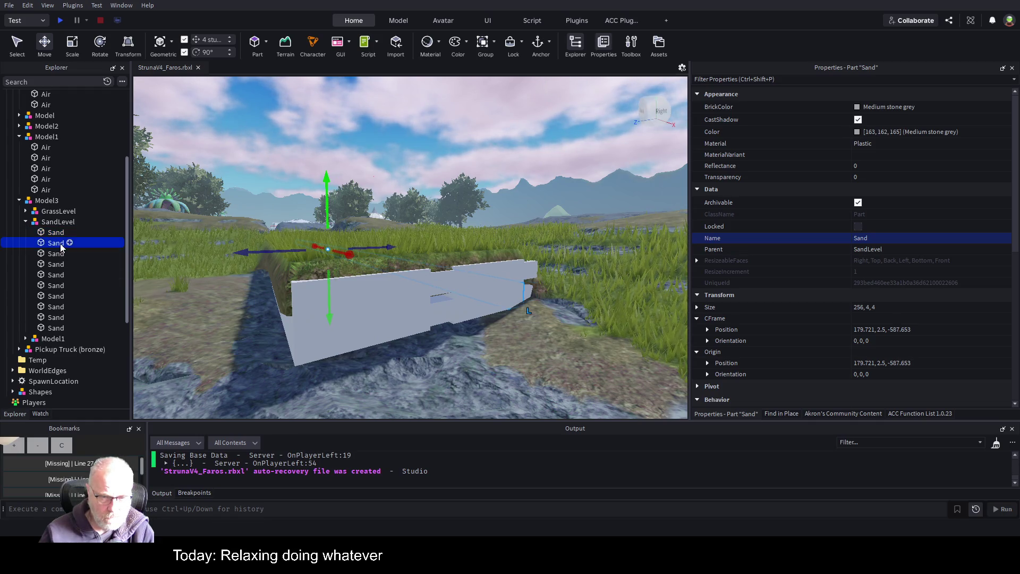
left_click(60, 254)
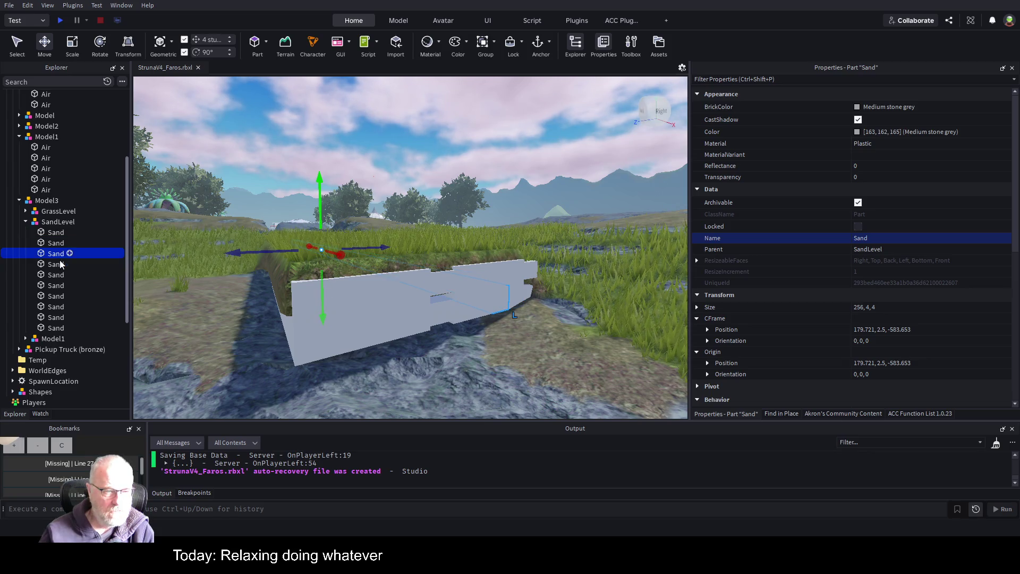
left_click(60, 267)
left_click(59, 275)
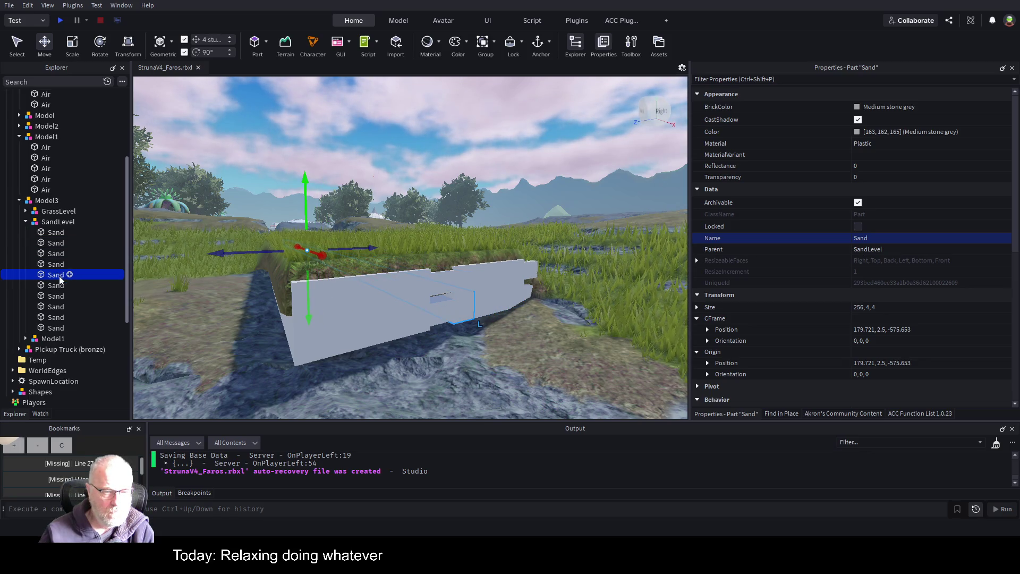
left_click(58, 286)
left_click(55, 296)
left_click(56, 307)
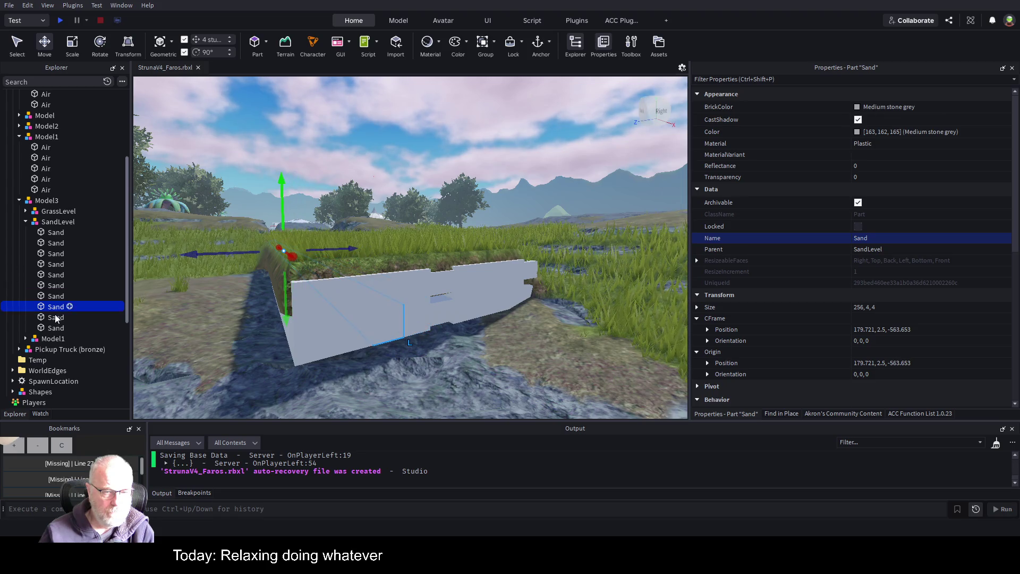
left_click(57, 318)
left_click(56, 328)
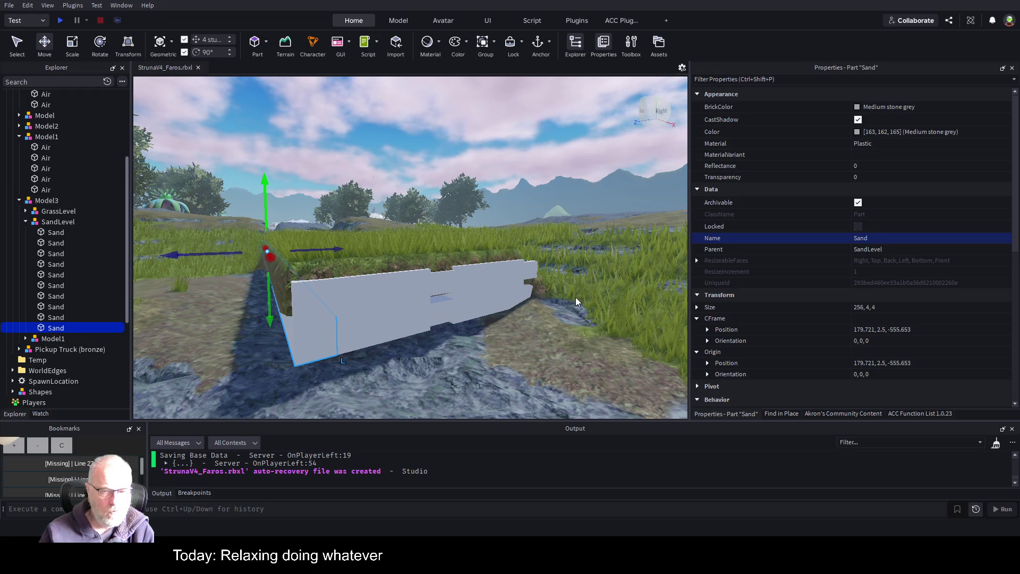
left_click(57, 234)
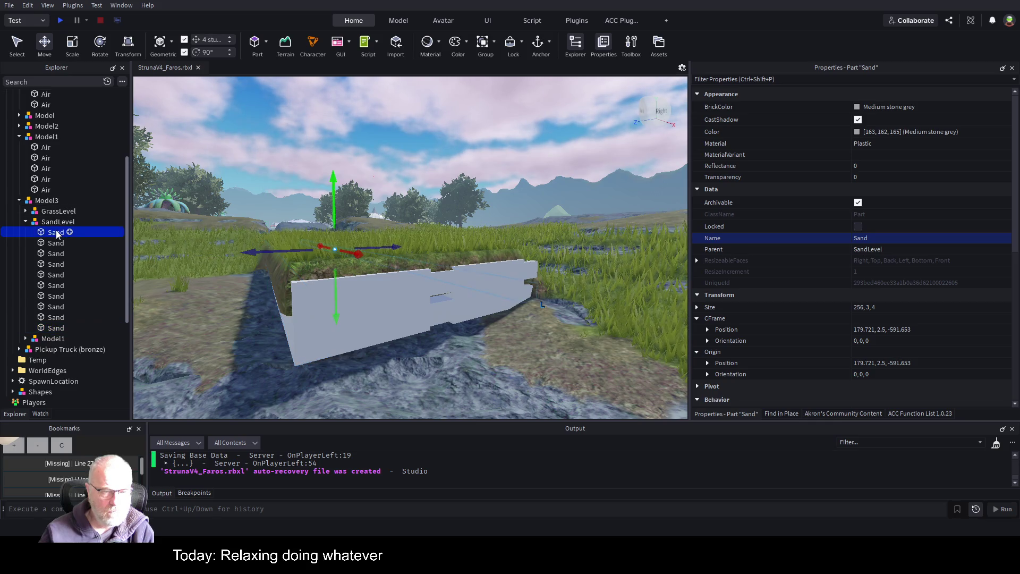
left_click(56, 318)
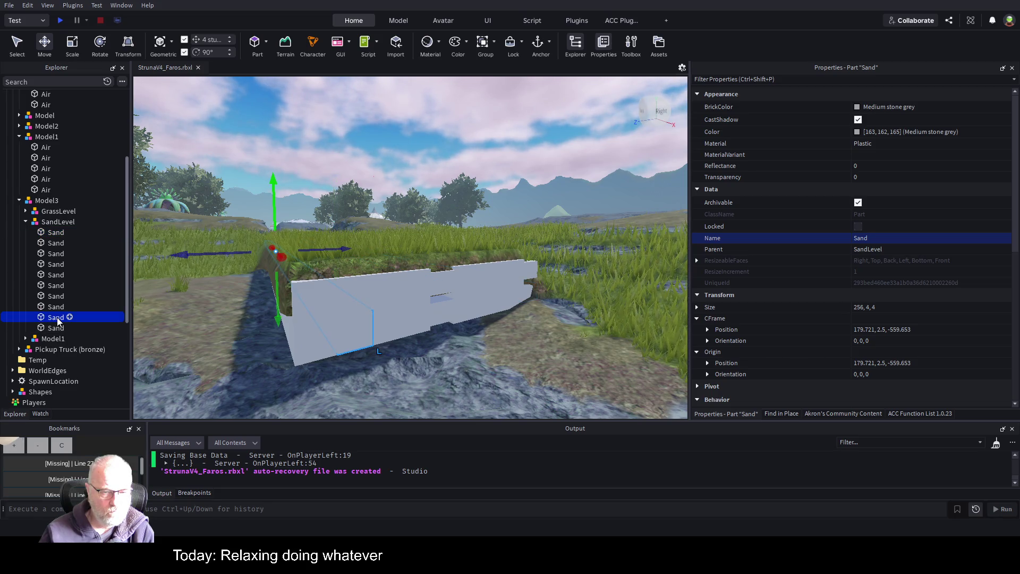
left_click(56, 329)
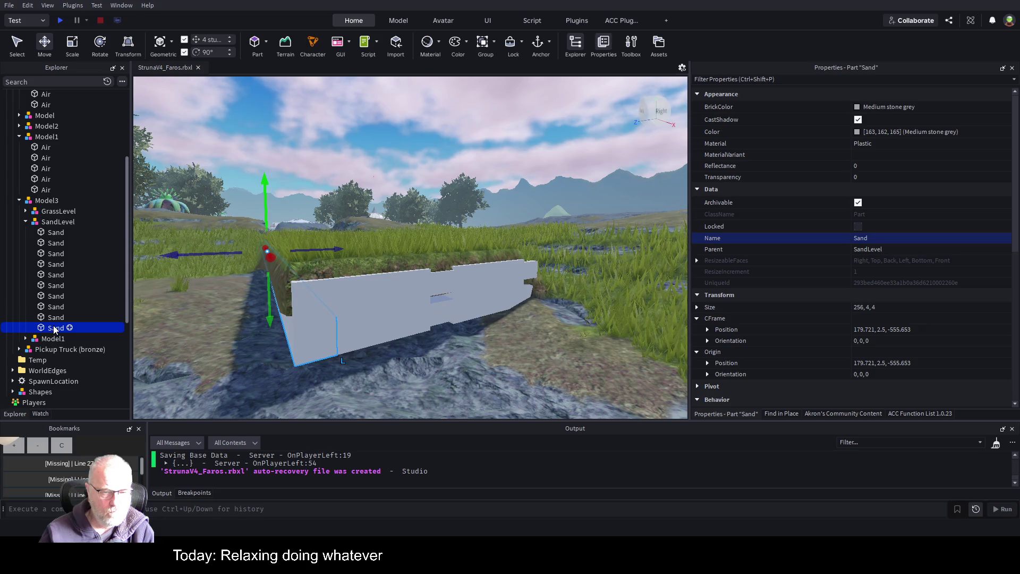
Step: Select Sand strips two through nine together and delete them
left_click(56, 319)
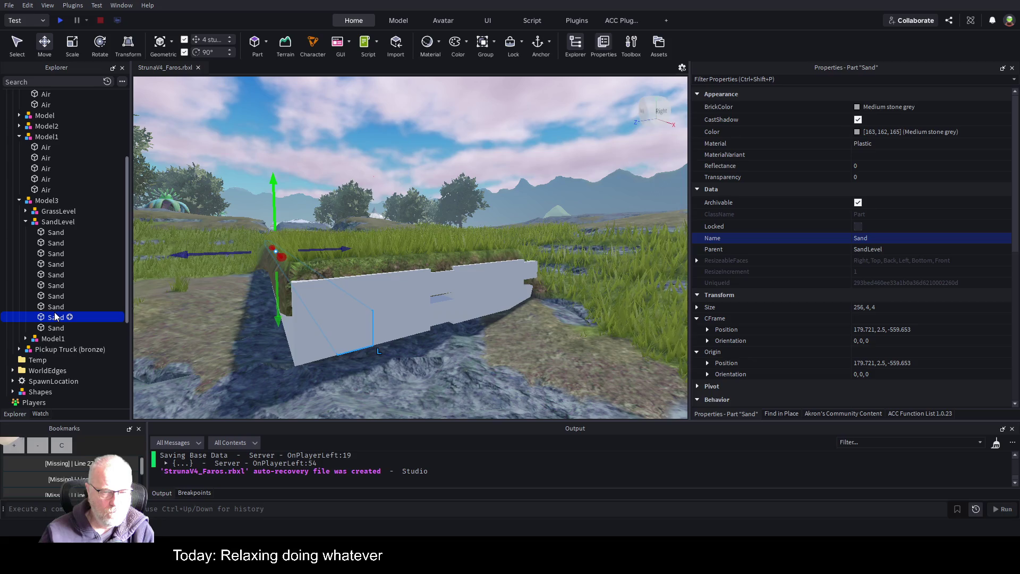
left_click(49, 247, "shift")
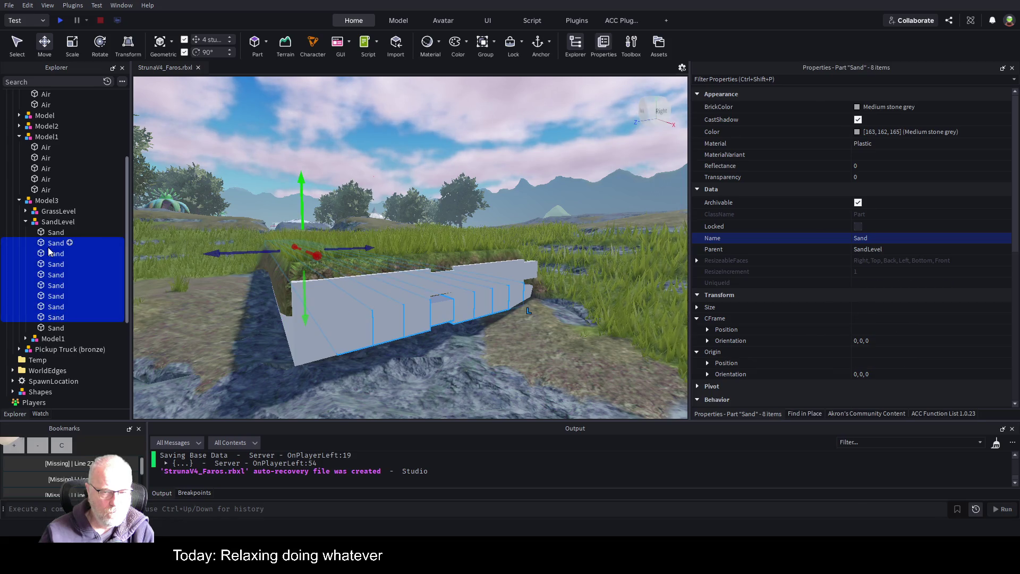
key("Delete")
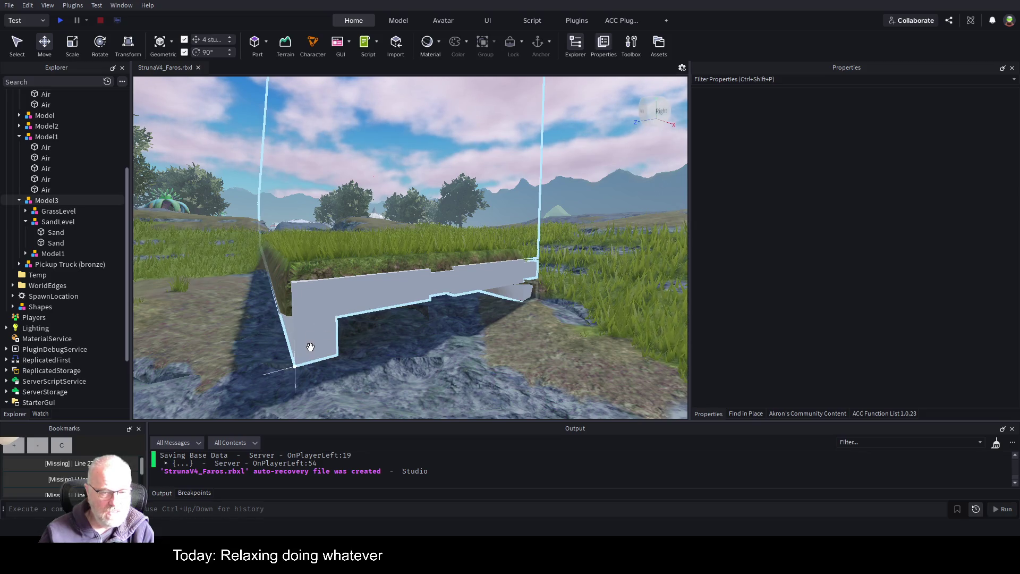
Step: Make the first remaining Sand strip 64 studs tall with the Scale tool
left_click(70, 232)
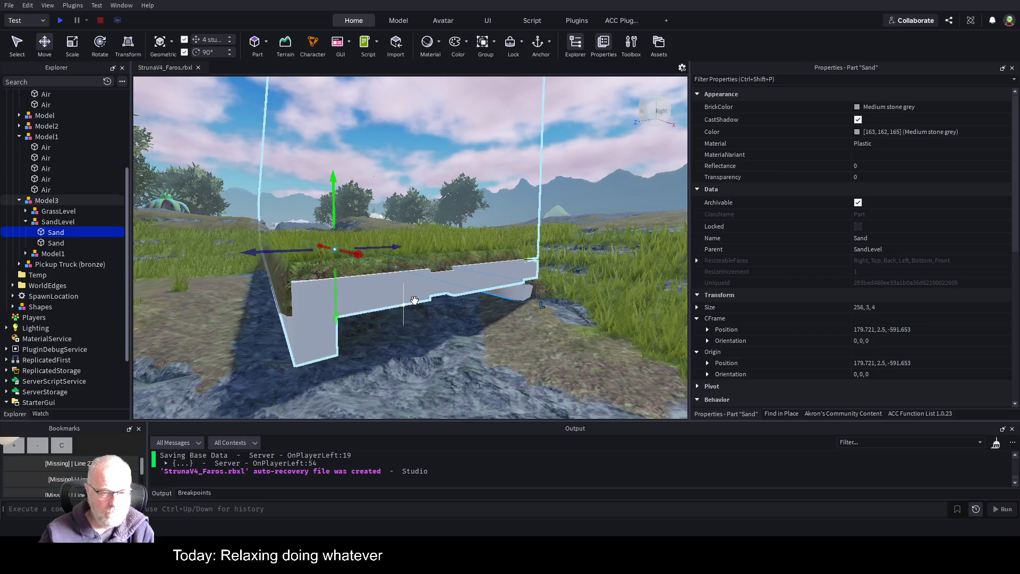
key("d")
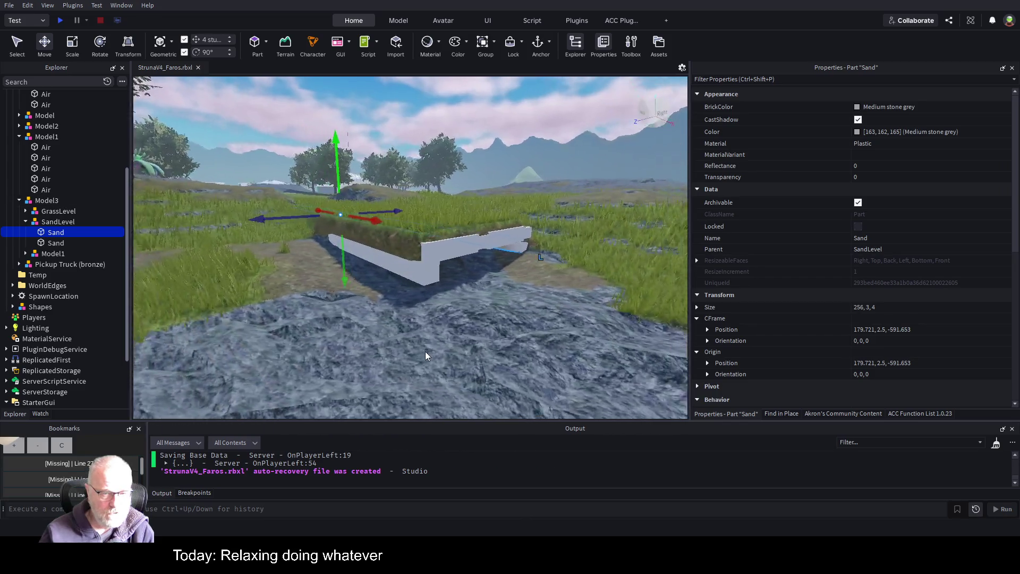
key("a")
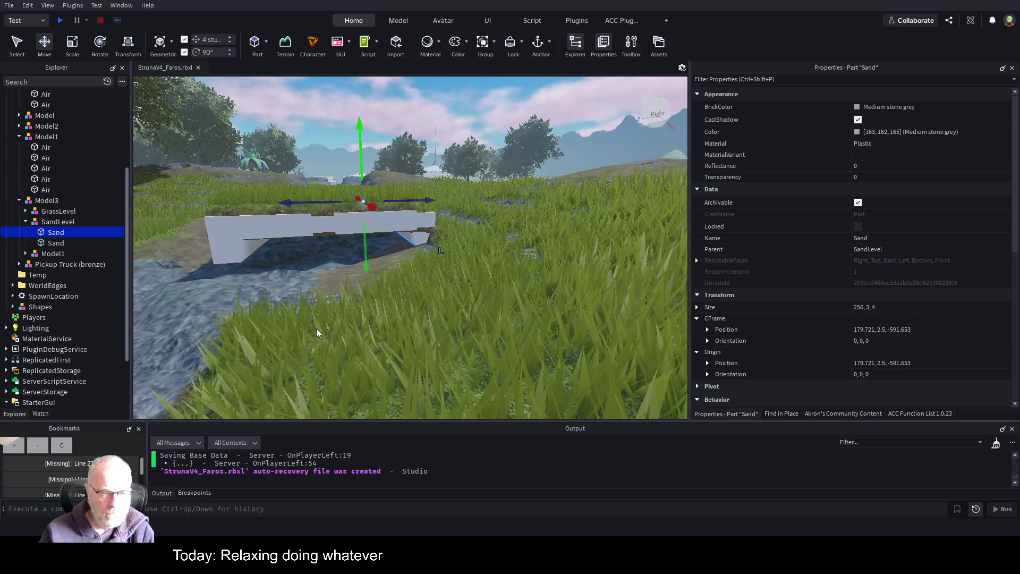
left_click(79, 49)
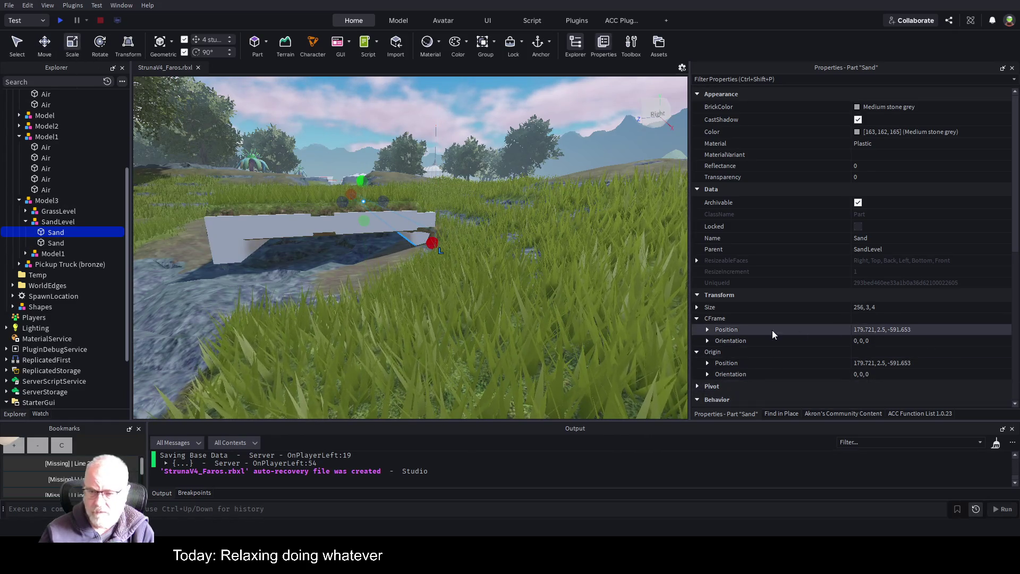
left_click(697, 307)
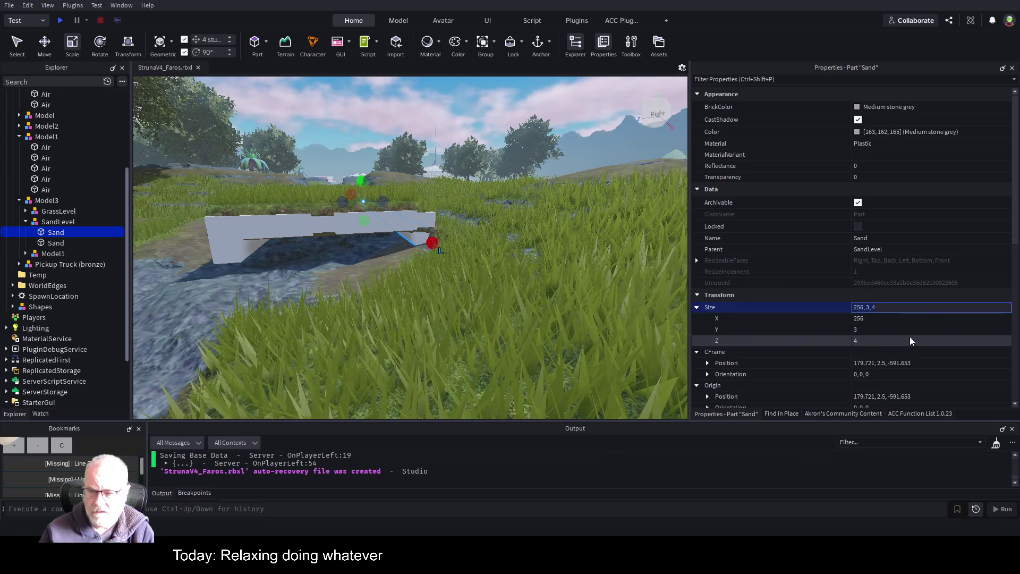
left_click(883, 329)
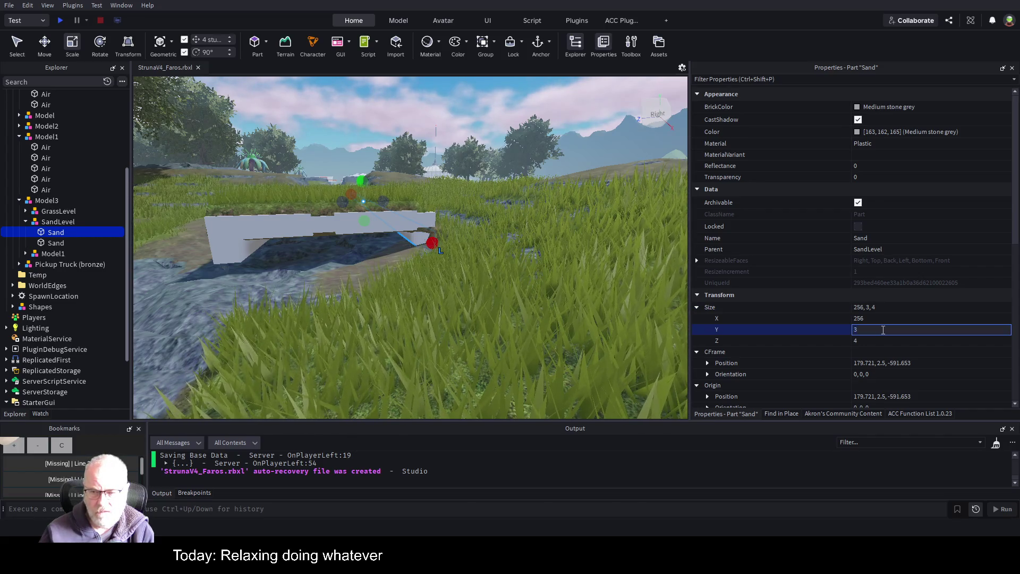
key("BackSpace")
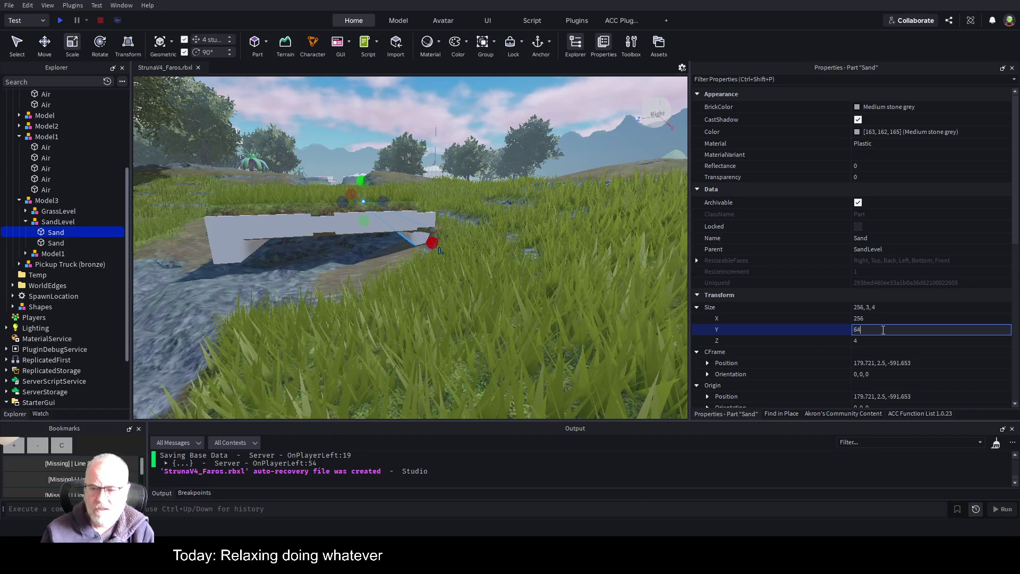
key("Return")
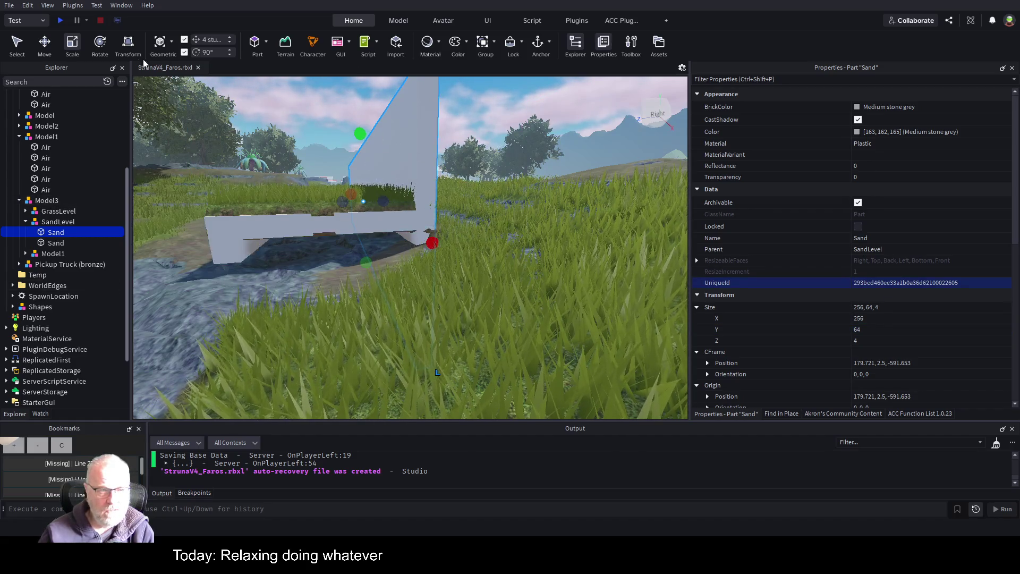
Step: Sink the tall first Sand strip down to height -27, then select the second strip
left_click(46, 44)
mouse_move(360, 141)
left_mouse_down()
mouse_move(361, 201)
mouse_move(370, 174)
mouse_move(373, 184)
left_mouse_up()
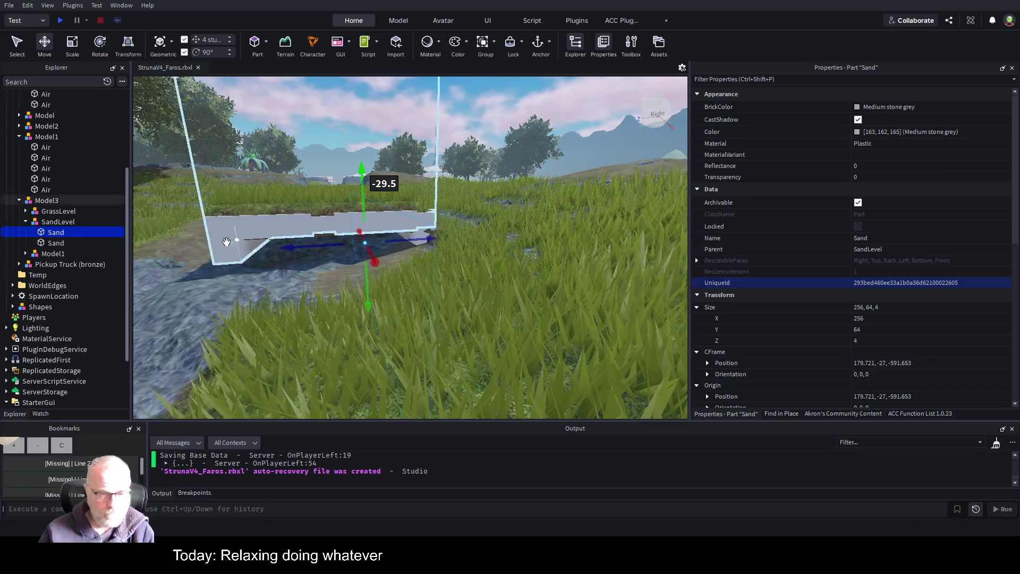
left_click(55, 243)
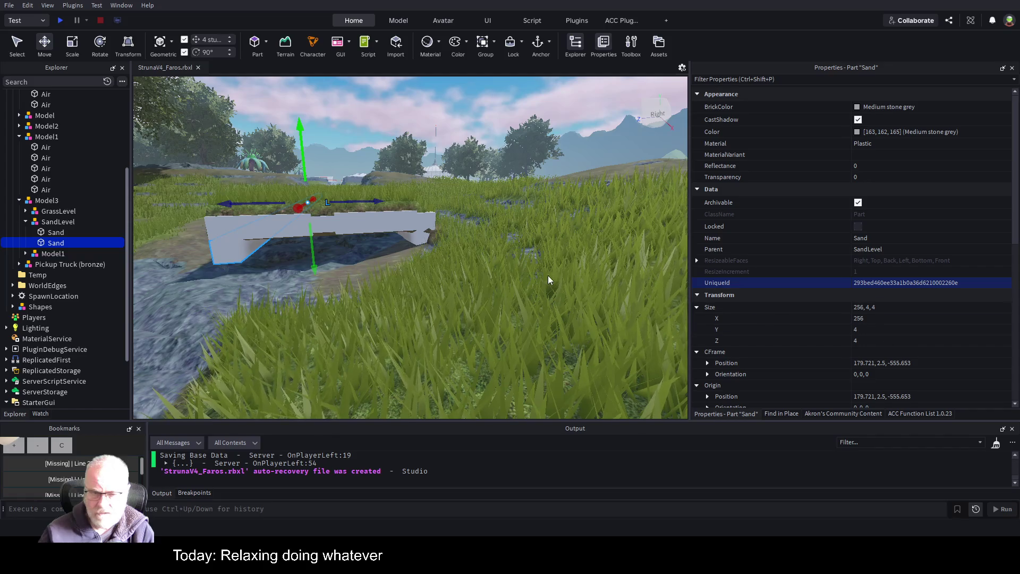
left_click(902, 330)
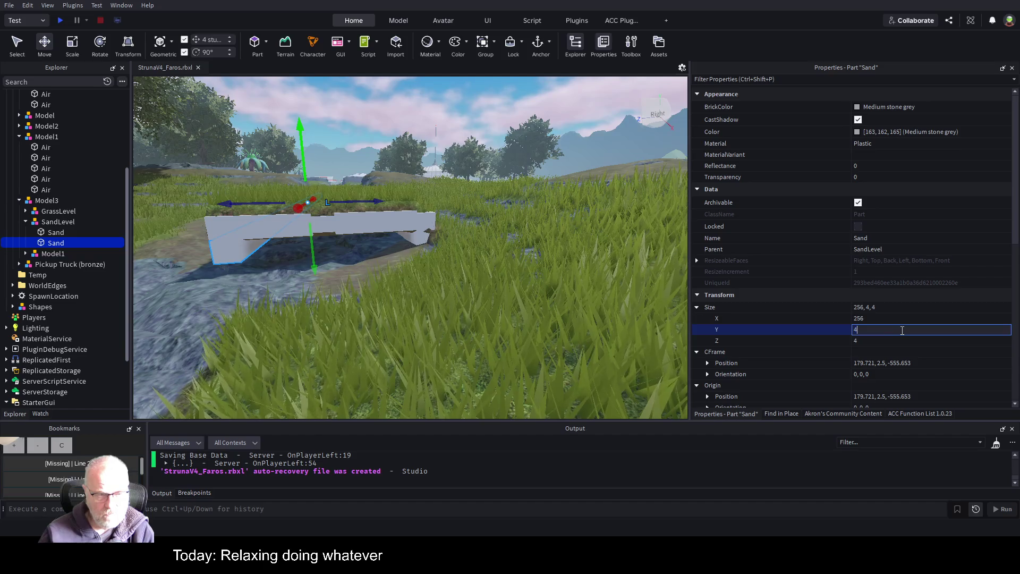
Step: Make the second Sand strip 64 studs tall and drag it down into the ground
type("64")
key("Return")
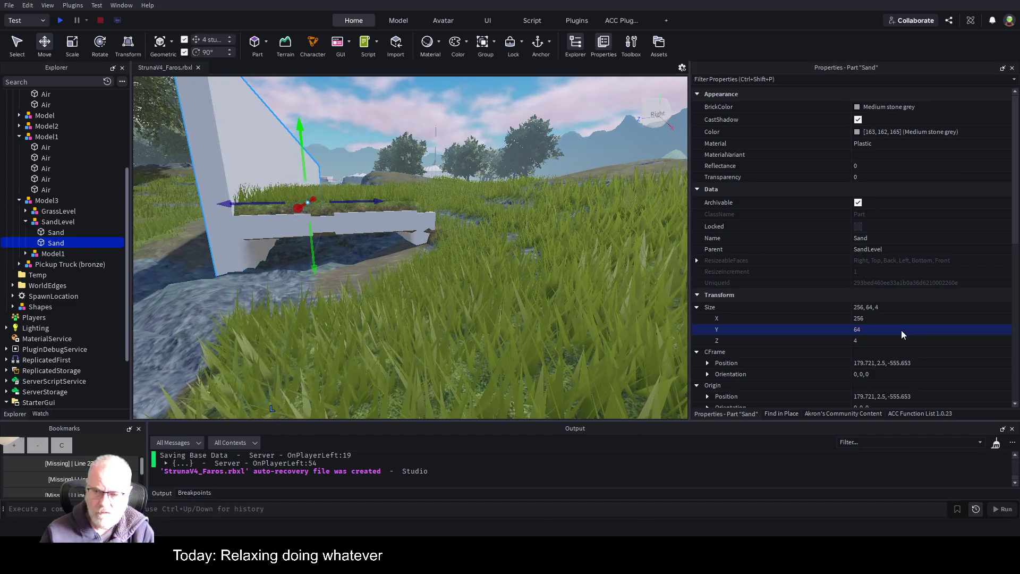
left_click_drag(301, 129, 302, 175)
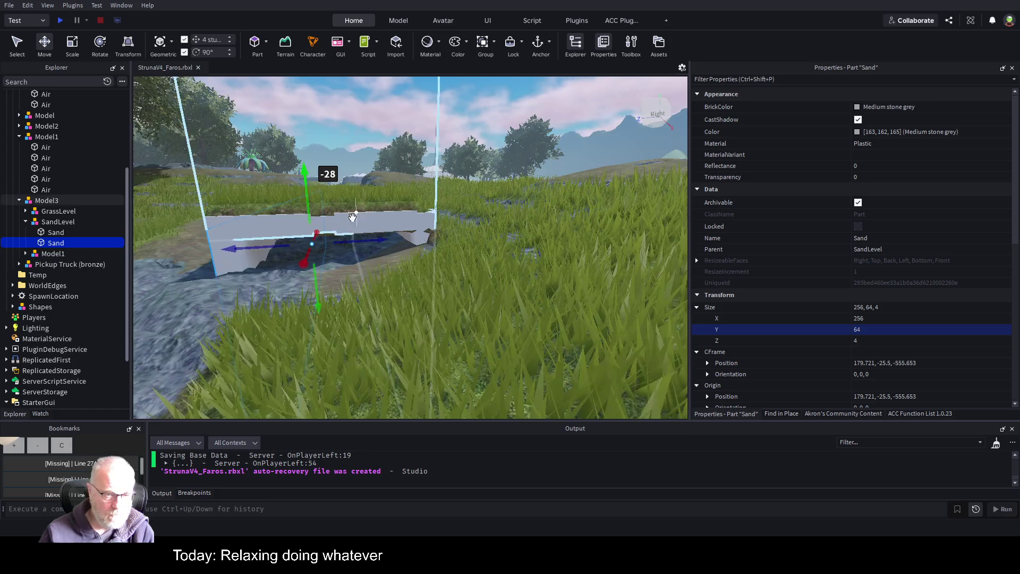
key("q")
key("d")
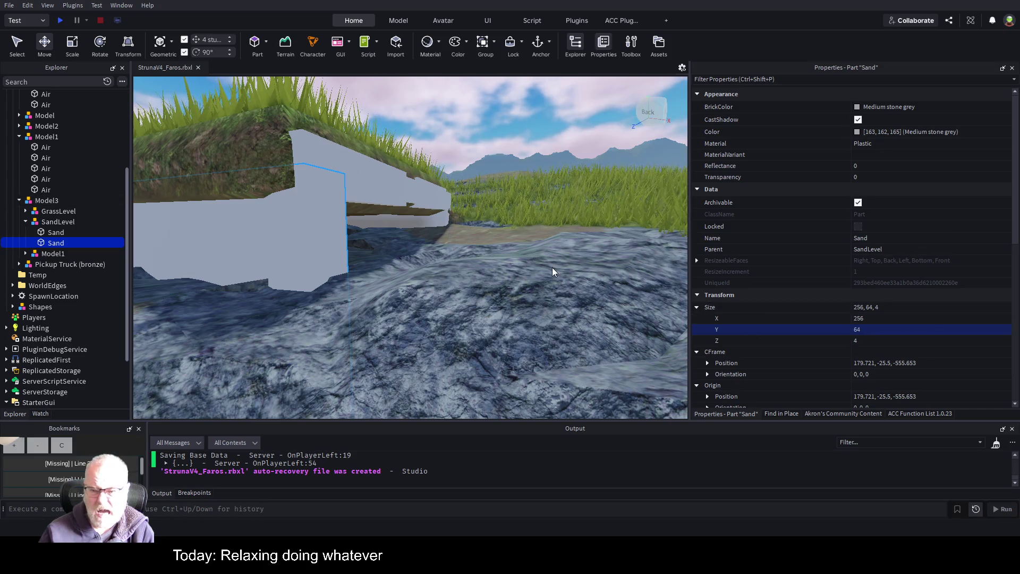
Step: Set the second Sand strip's vertical position to exactly -27.5
left_click(708, 363)
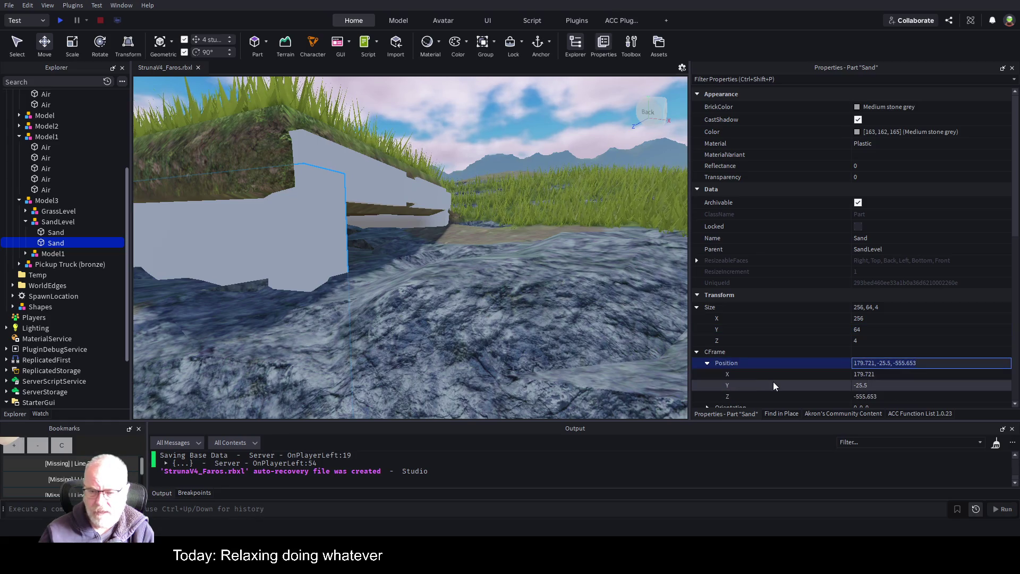
left_click(861, 386)
type("-27.5")
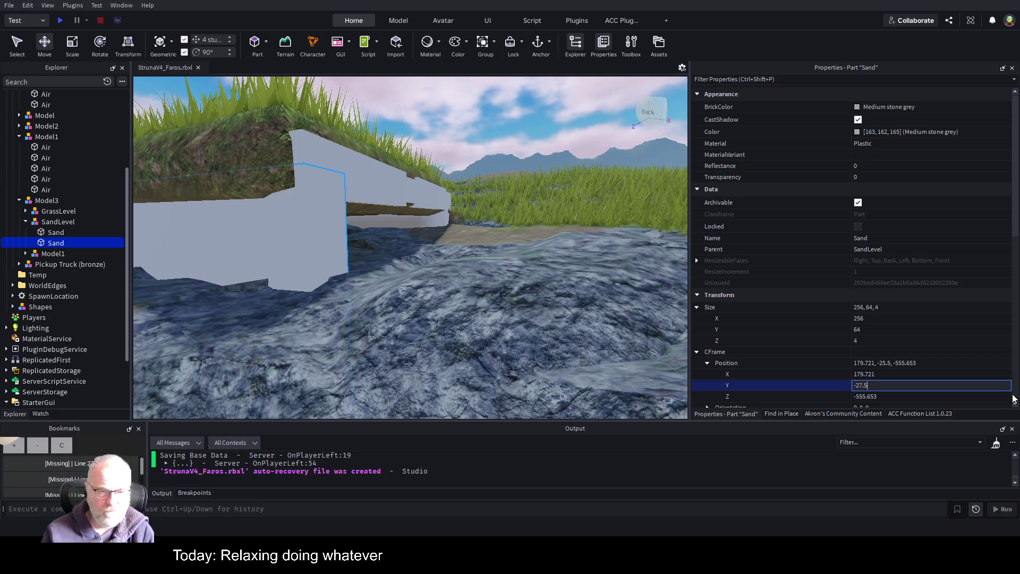
key("Return")
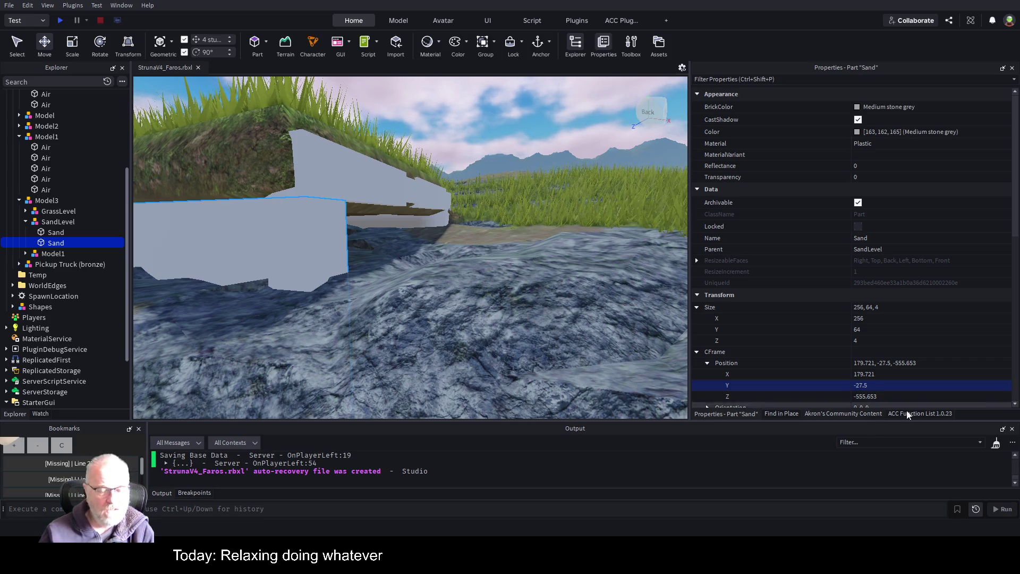
key("f")
scroll(488, 218, "up", 5)
scroll(488, 218, "down", 5)
Step: Focus the camera on the other Sand strip to check its placement
left_click(443, 294)
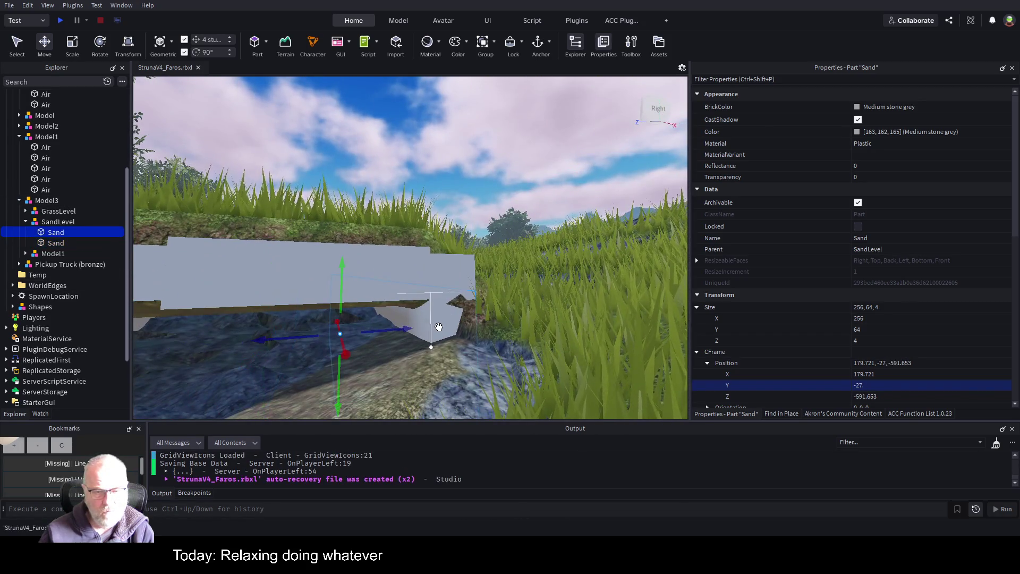
key("f")
scroll(542, 296, "down", 5)
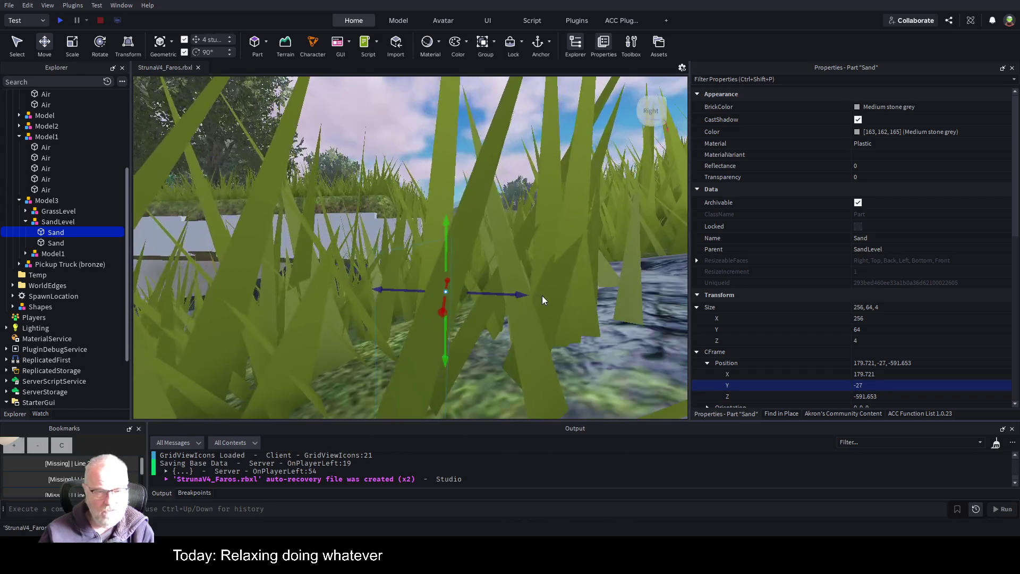
scroll(542, 296, "down", 10)
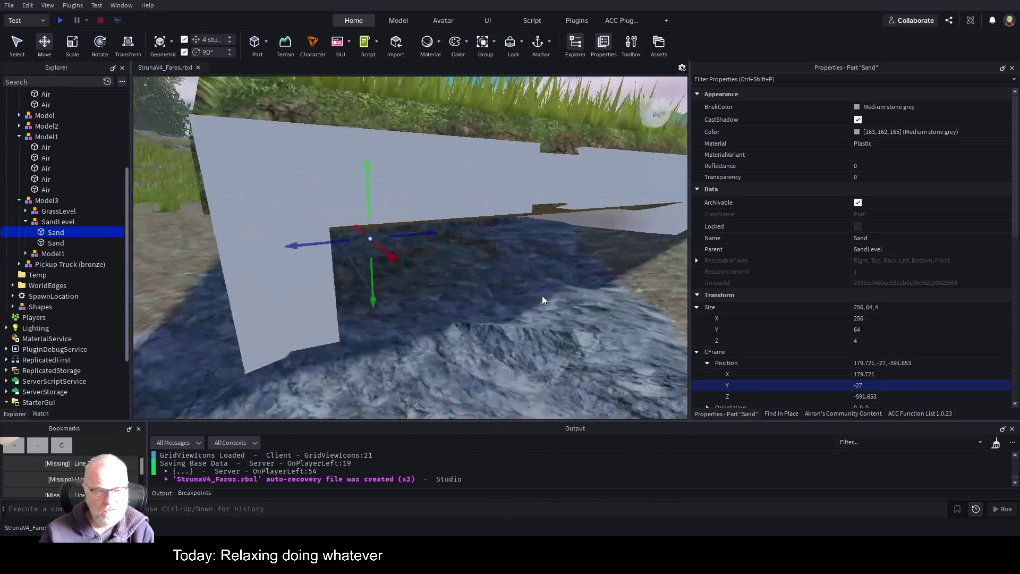
Step: Select the whole Model3 template and bring up Akron's Community Content plugin tools
left_click(62, 222)
left_click(47, 202)
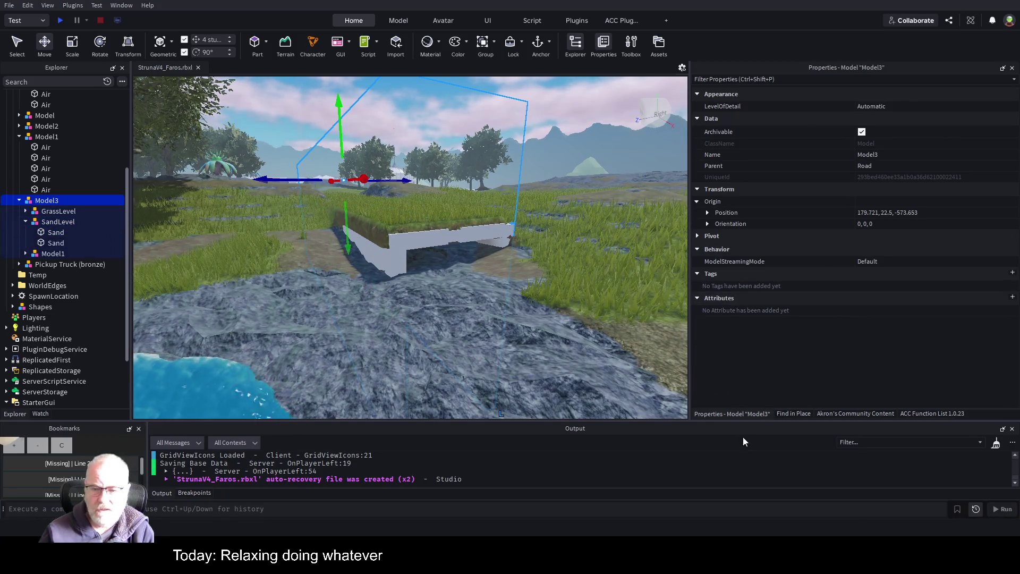
left_click(881, 413)
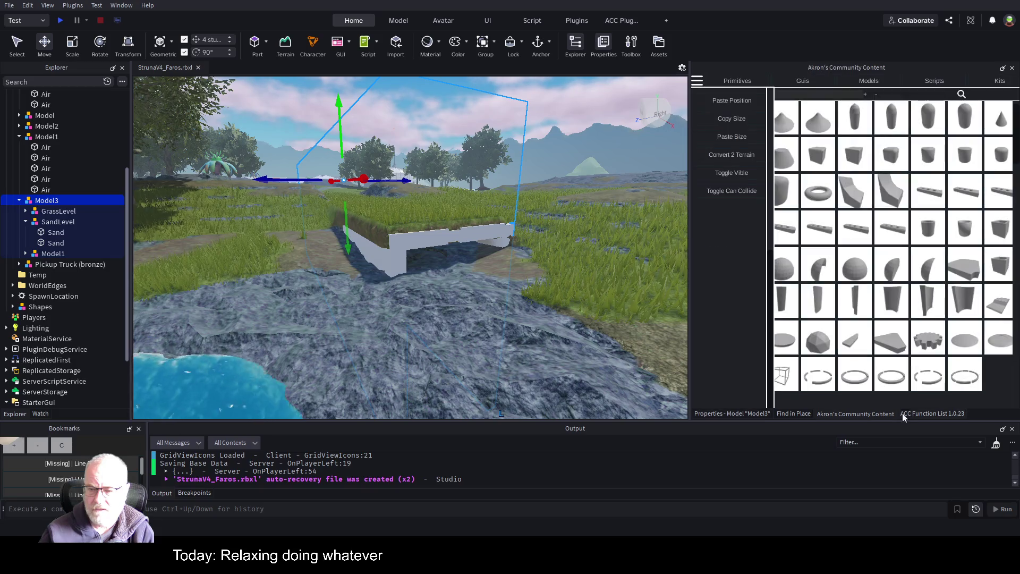
left_click(917, 413)
left_click(860, 414)
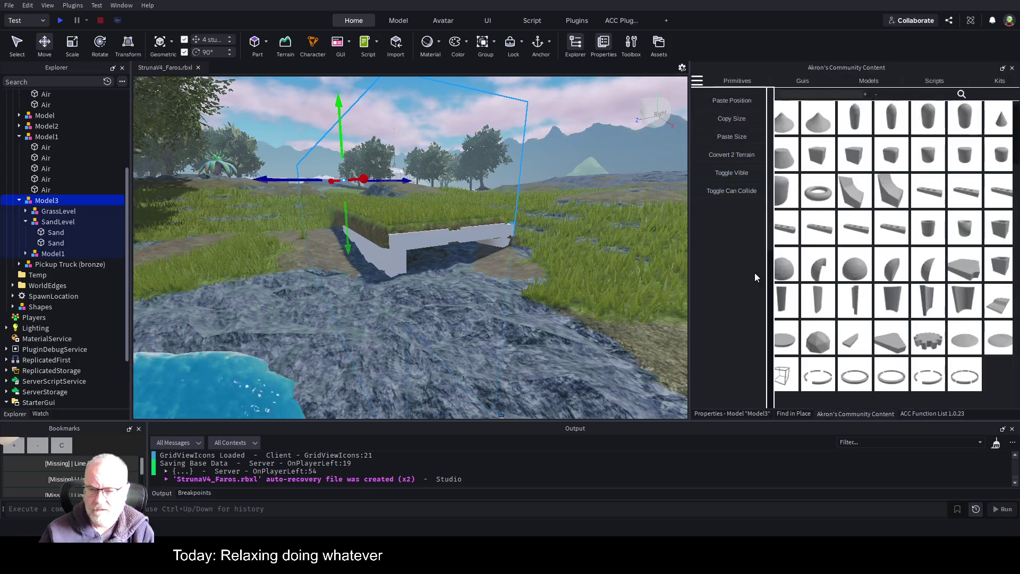
left_click(698, 81)
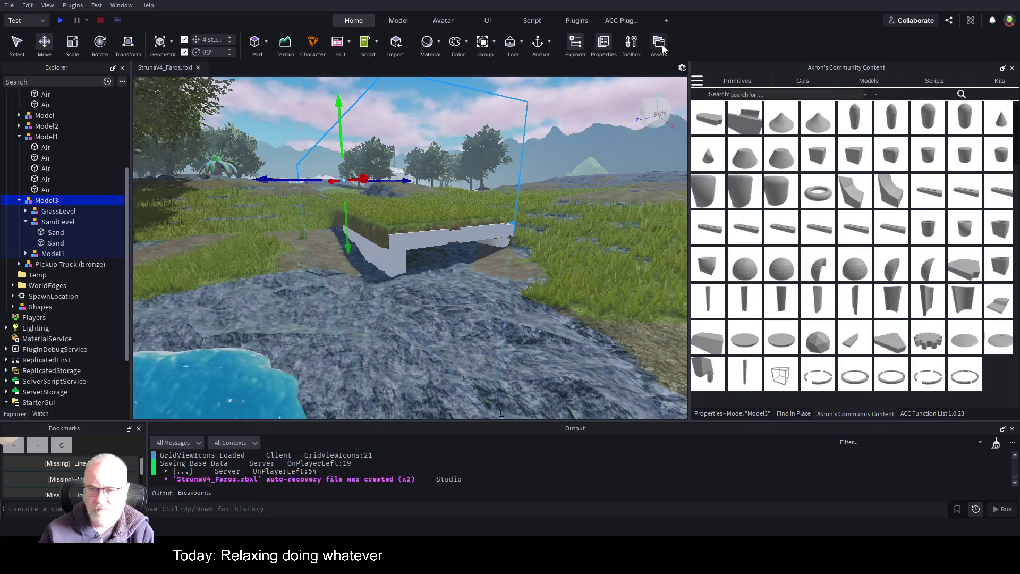
Step: Convert Model3 to terrain with Convert 2 Terrain, inspect the strip, and duplicate it as Model4
left_click(699, 81)
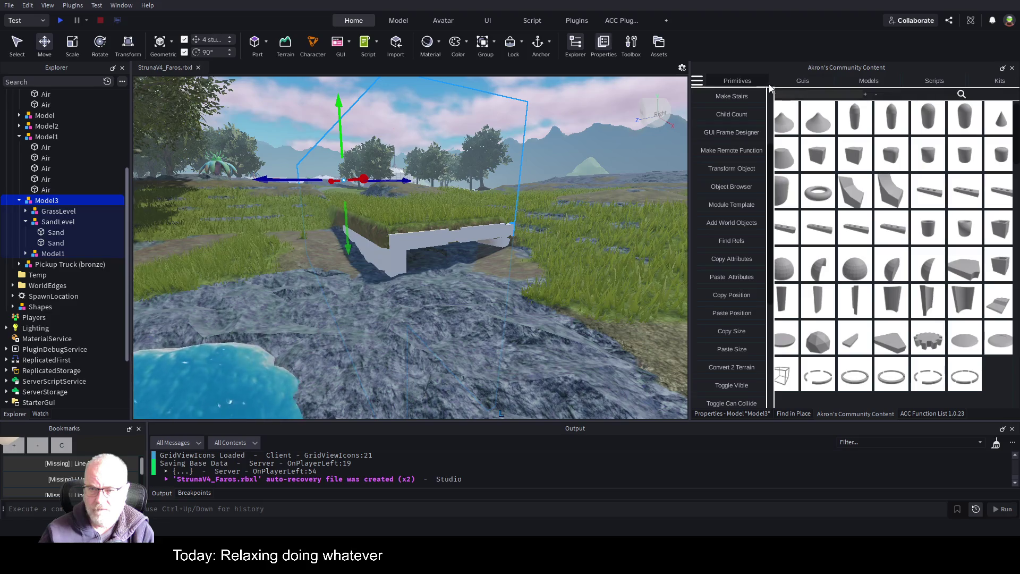
scroll(743, 290, "down", 2)
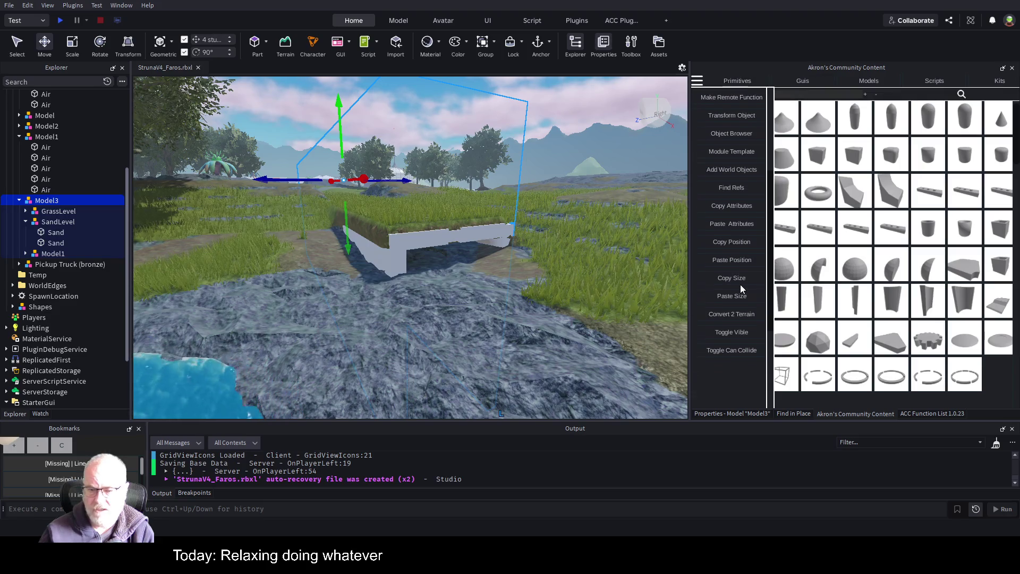
left_click(745, 315)
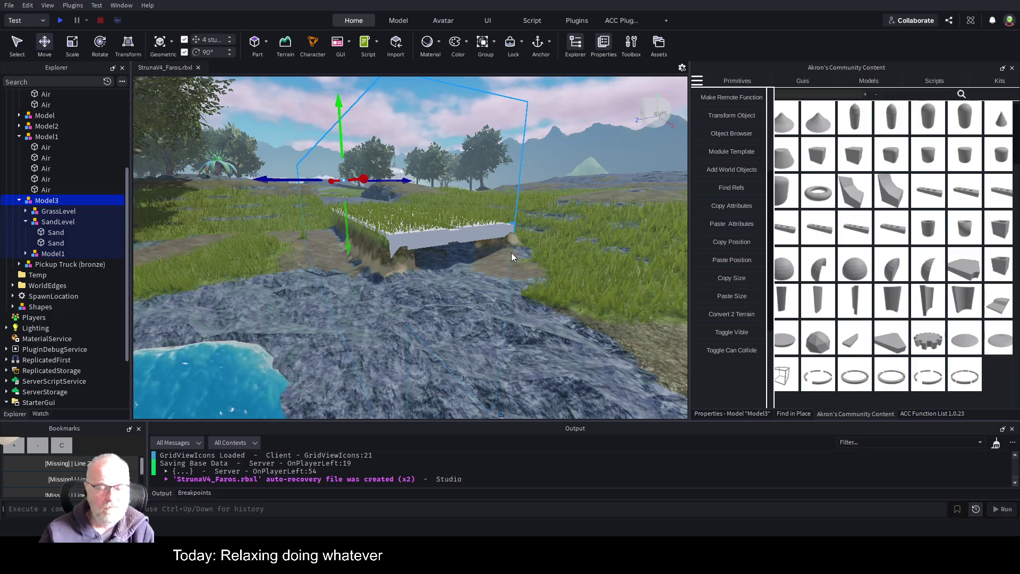
key("a")
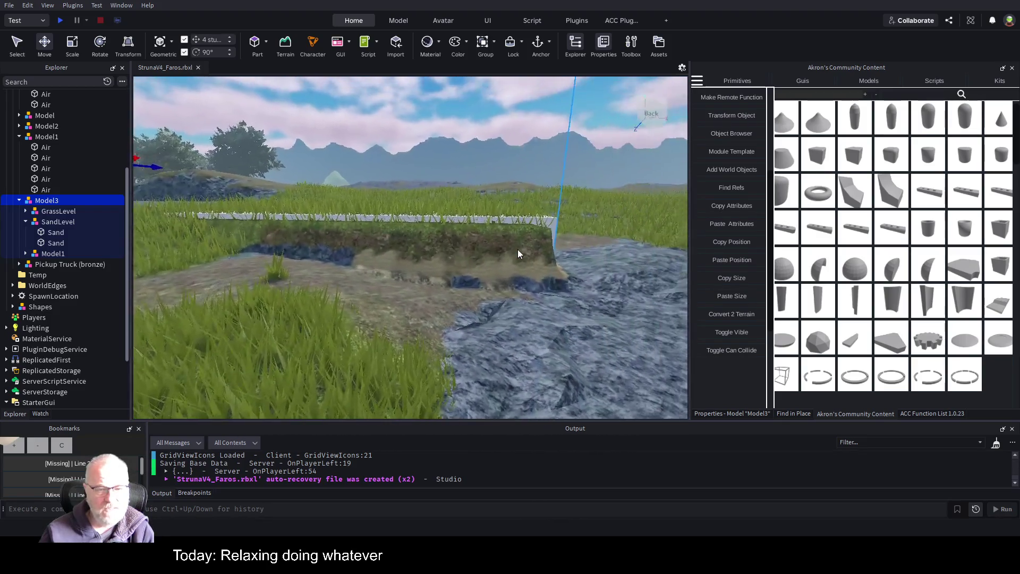
key("a")
key("a")
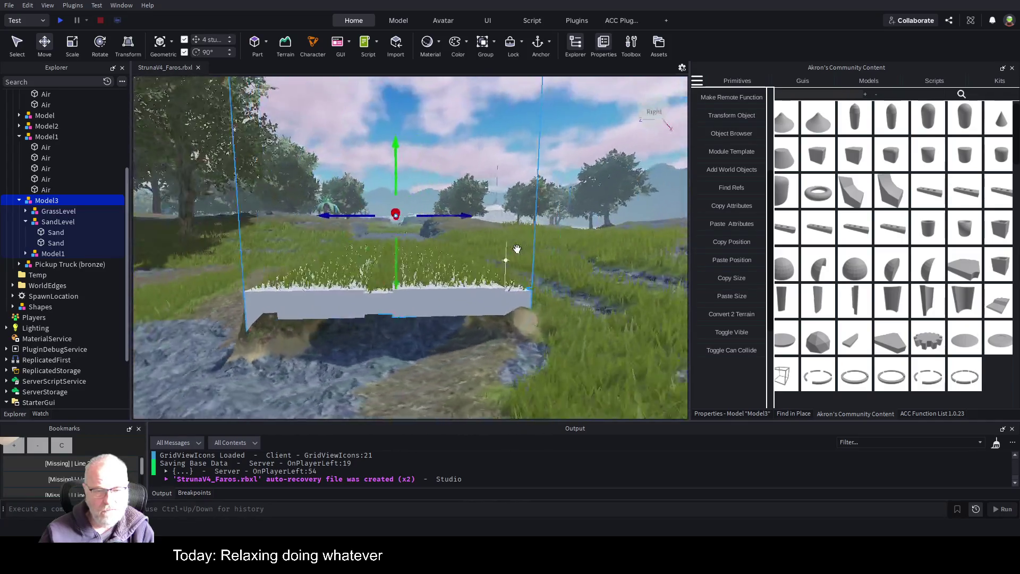
key("a")
key("s")
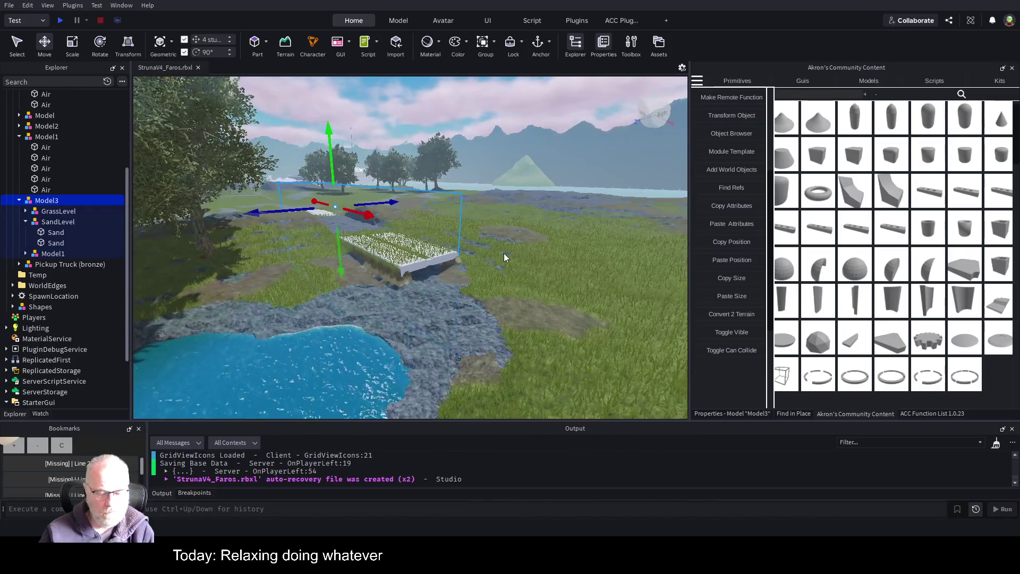
key("ctrl+d")
Step: Slide Model4 along the X axis away from the original strip toward the trench
mouse_move(371, 217)
left_mouse_down()
mouse_move(551, 319)
mouse_move(552, 270)
left_mouse_up()
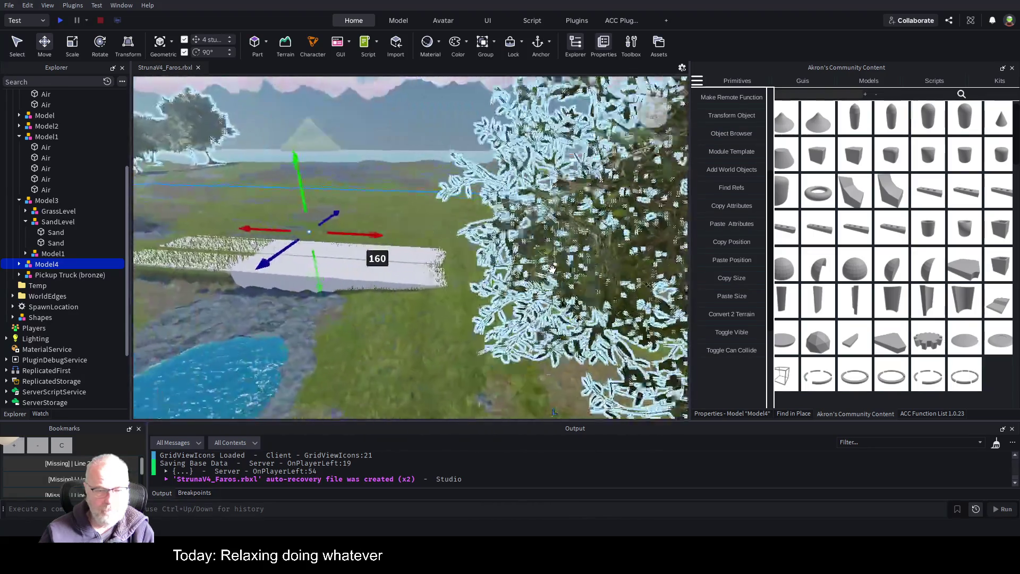
key("s")
left_click_drag(455, 235, 623, 248)
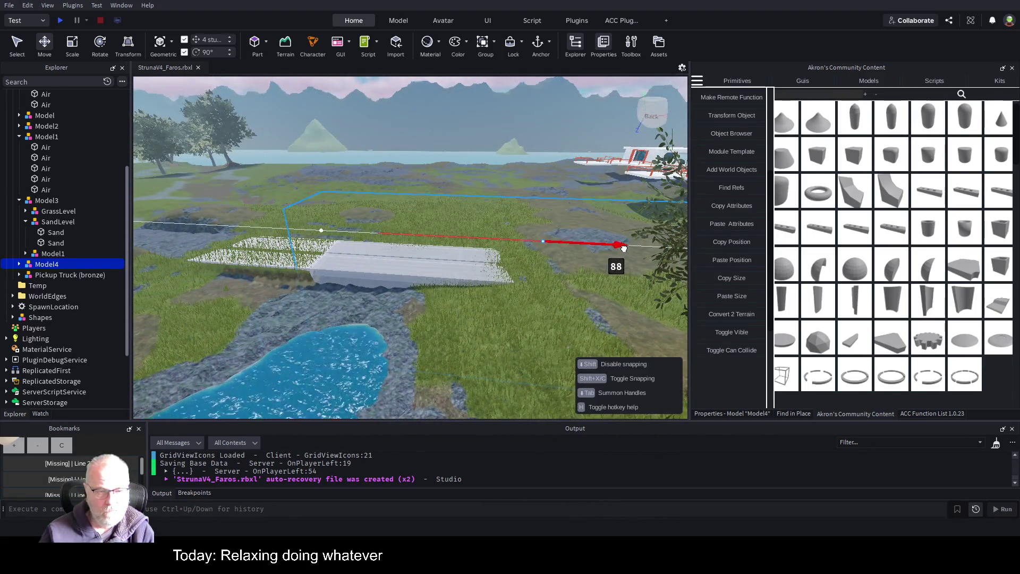
key("w")
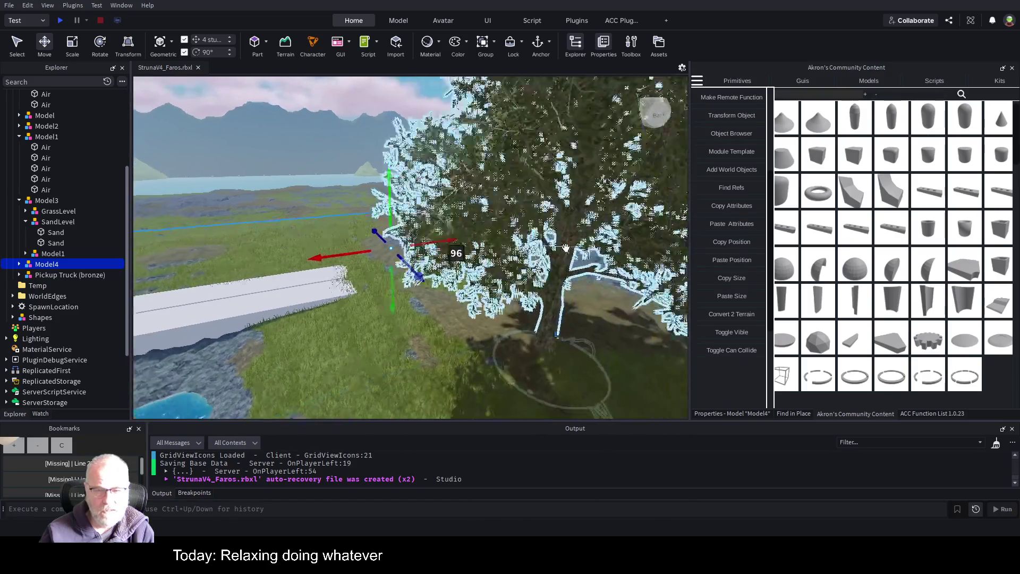
key("s")
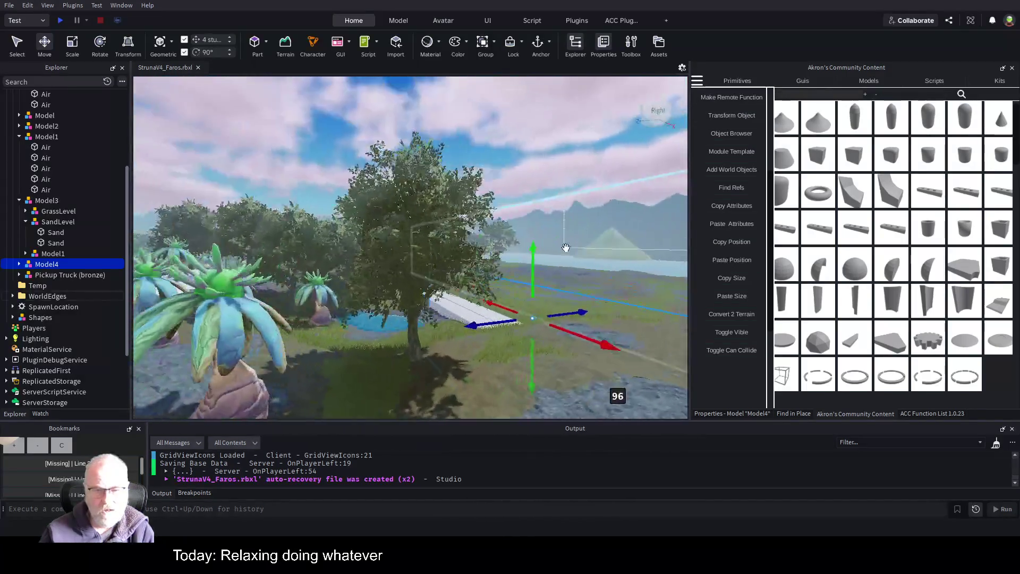
key("s")
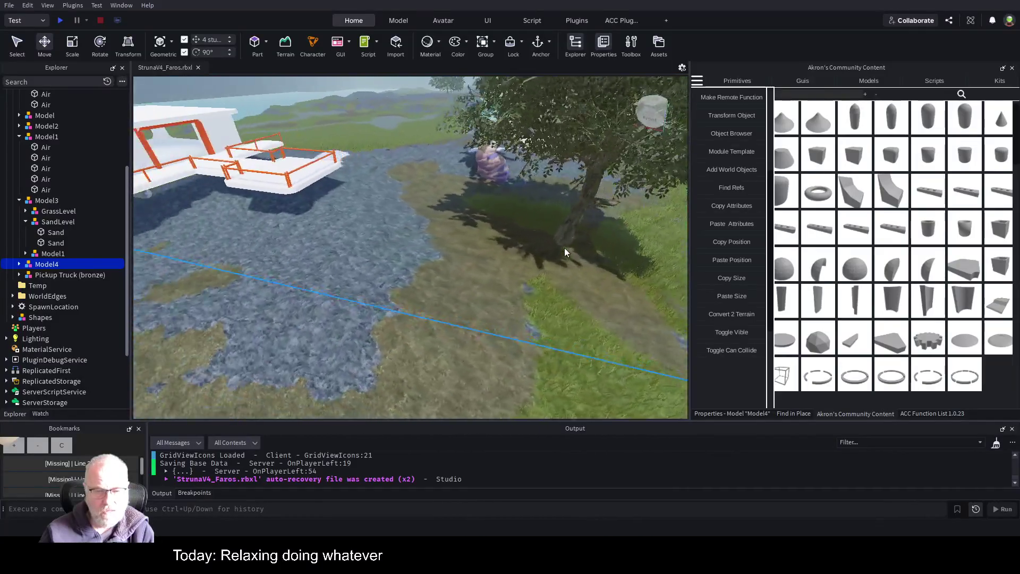
key("s")
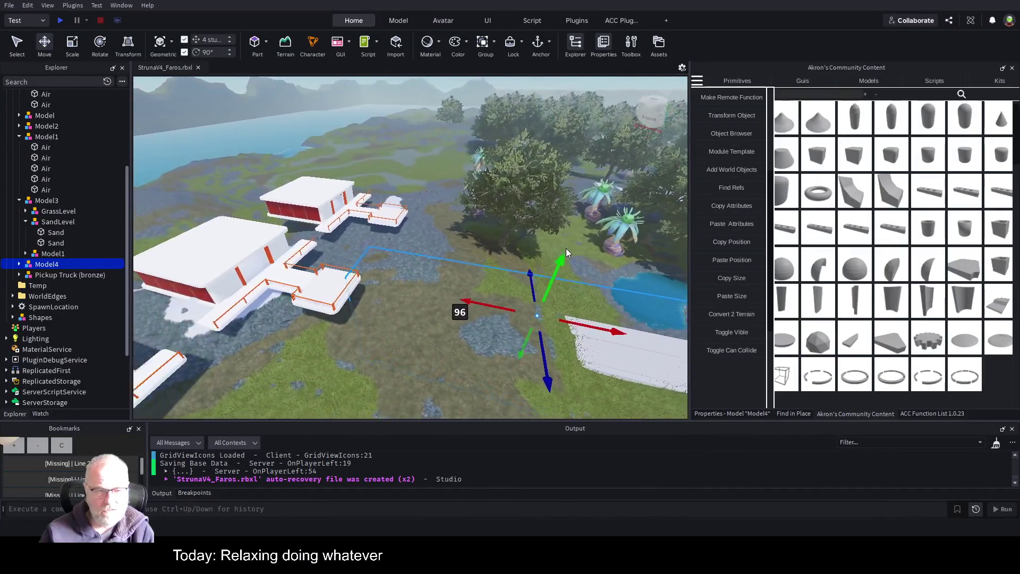
key("d")
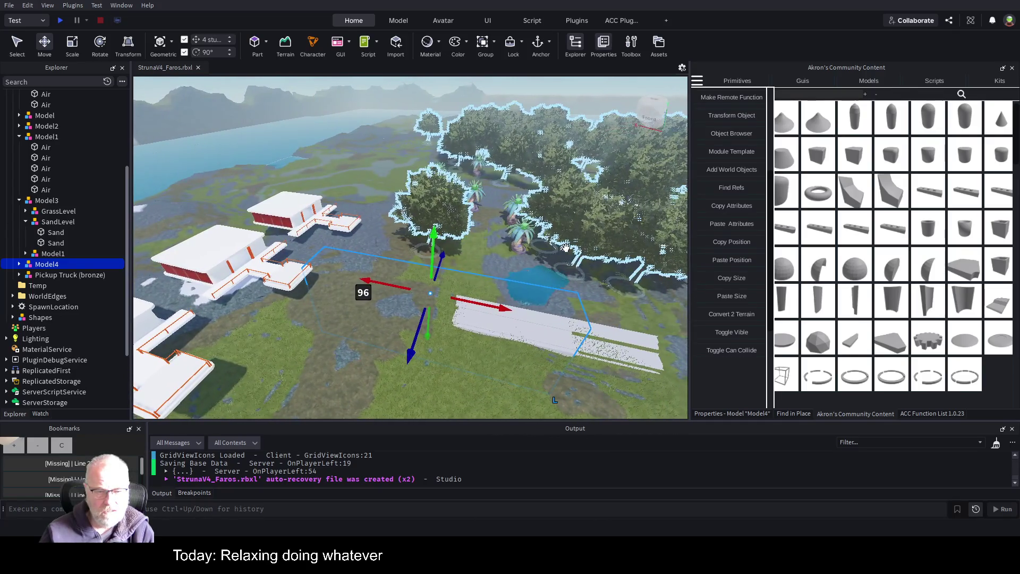
Step: Nudge Model4 further along X into line with the road at 80 studs
left_click_drag(496, 299, 634, 323)
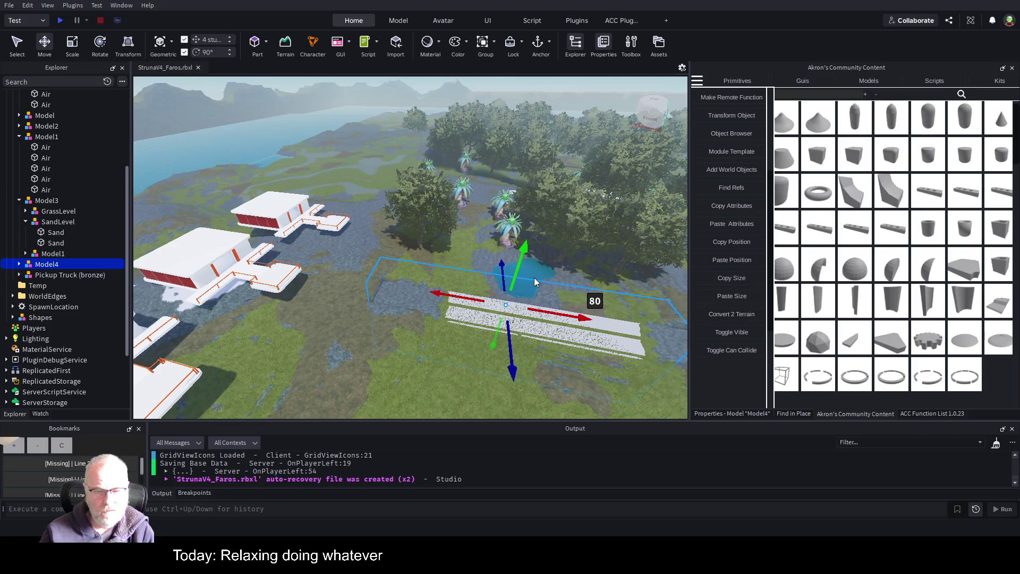
key("Left")
scroll(534, 277, "up", 6)
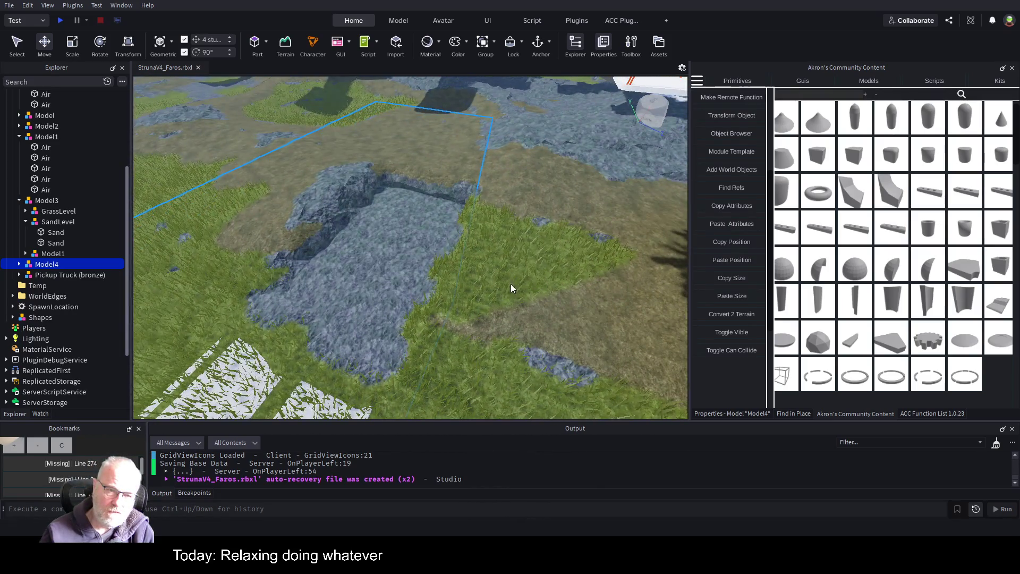
scroll(506, 285, "down", 5)
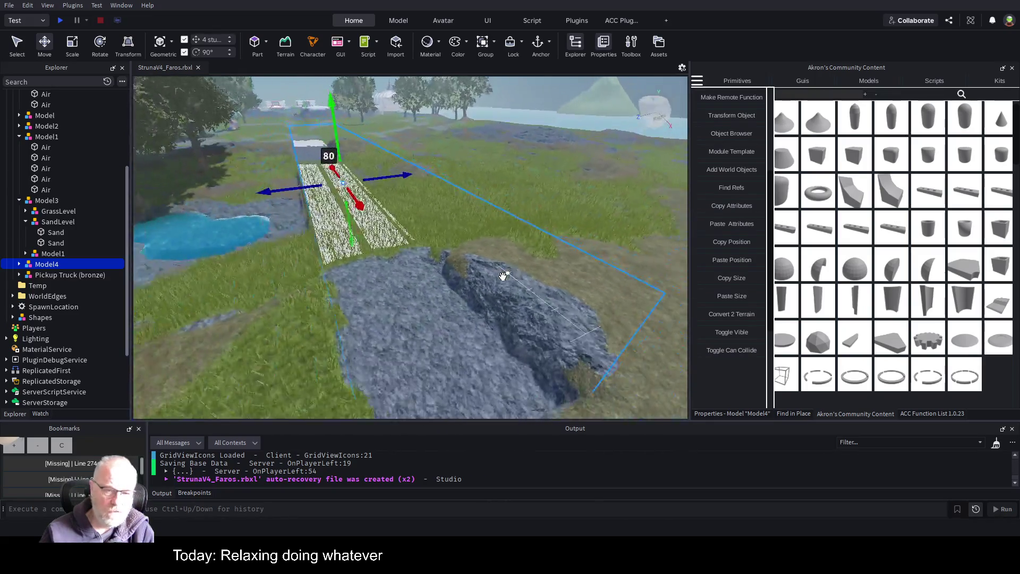
scroll(503, 276, "down", 2)
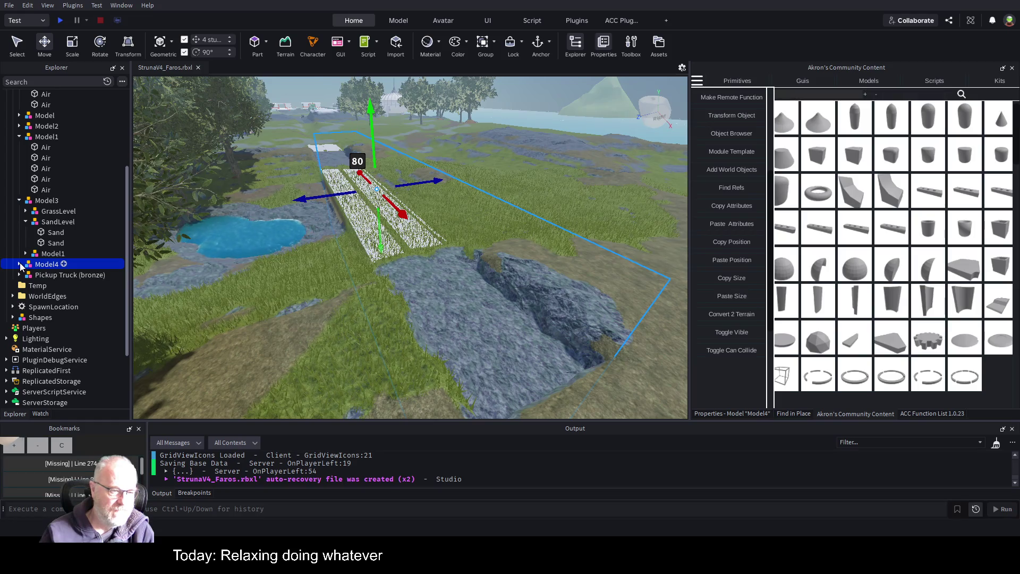
left_click(19, 264)
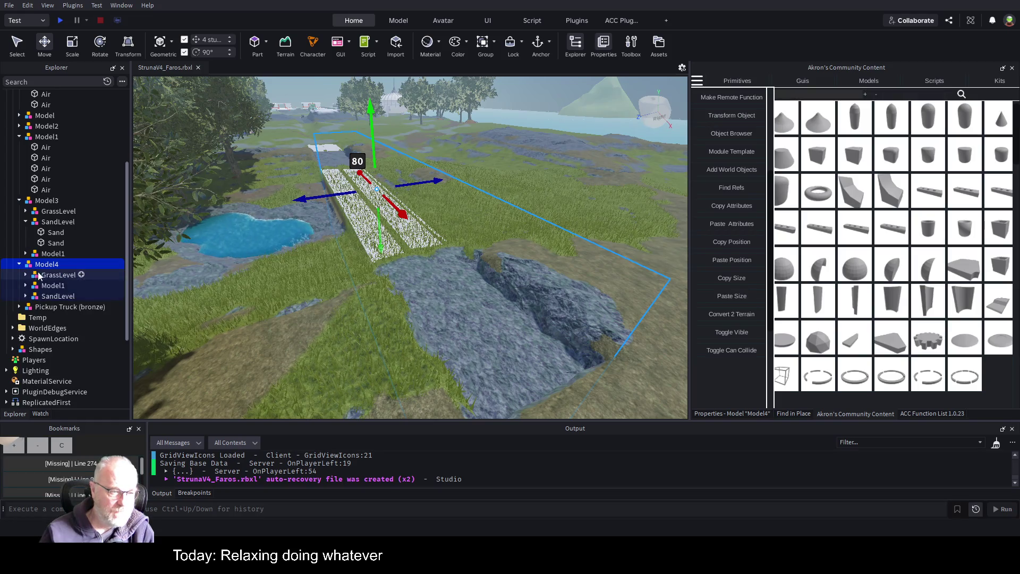
Step: Expand Model4's SandLevel, inspect its two Sand parts, then reselect Model4
left_click(56, 297)
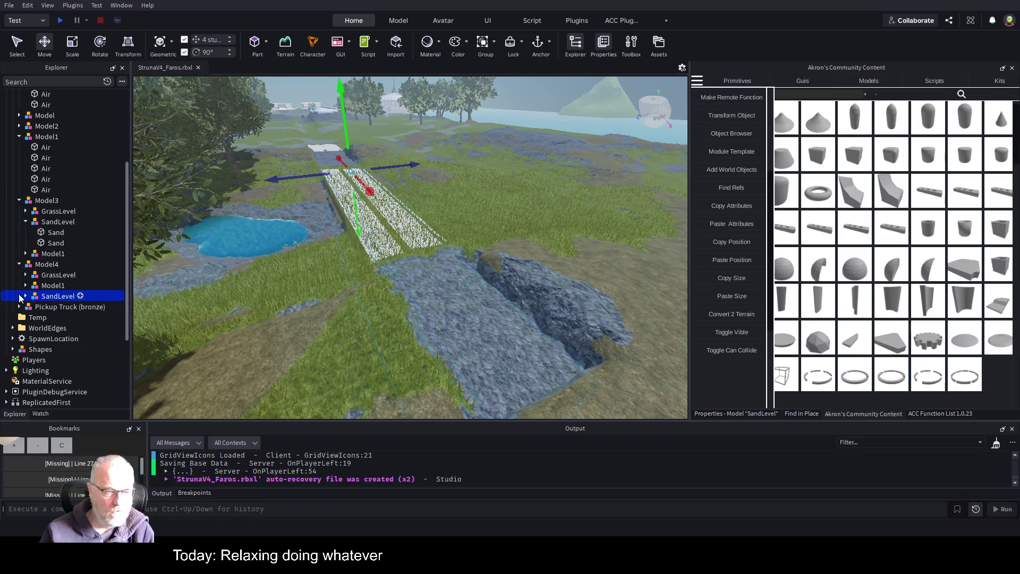
left_click(24, 297)
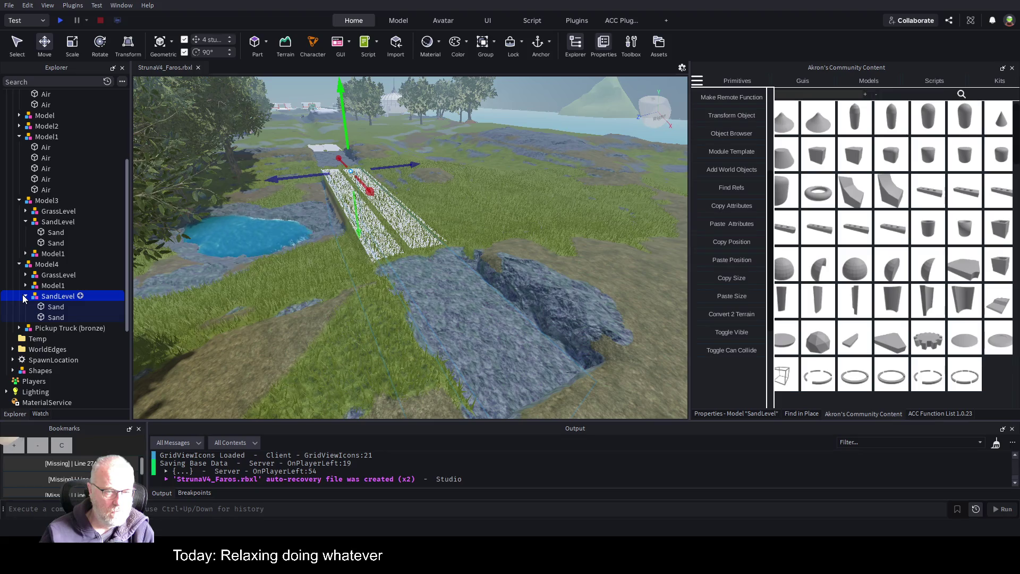
left_click(47, 308)
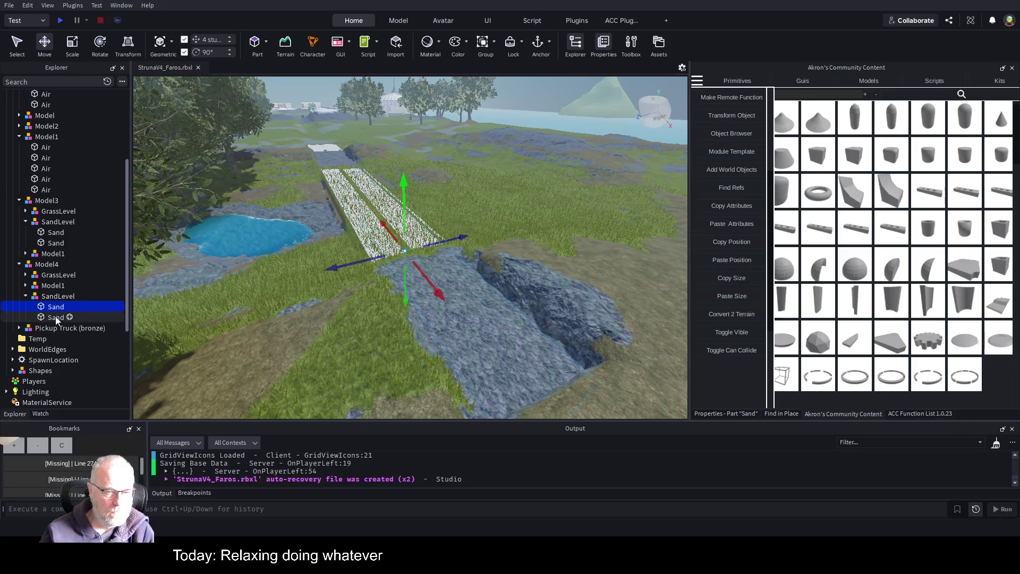
left_click(55, 317)
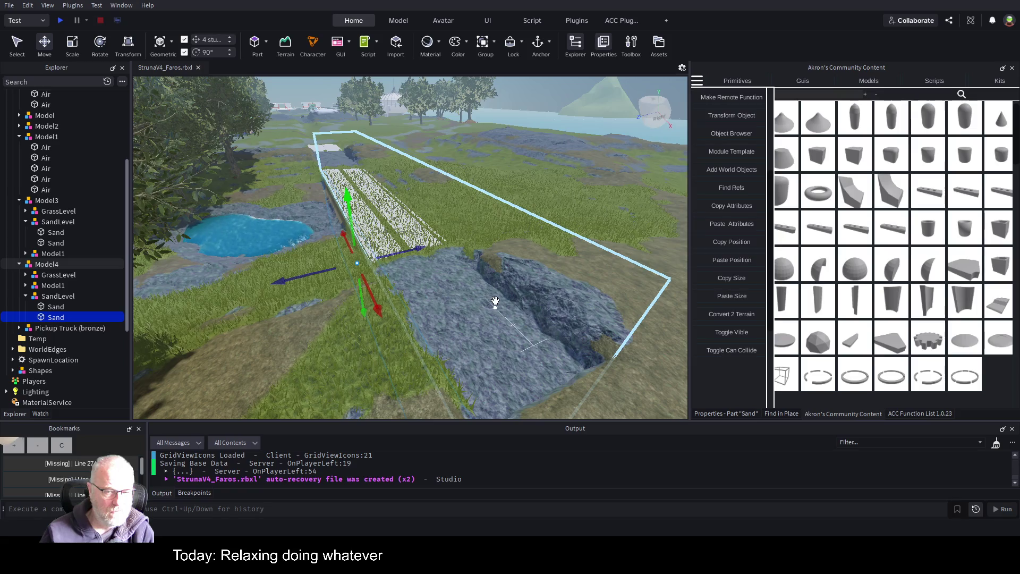
left_click(49, 308)
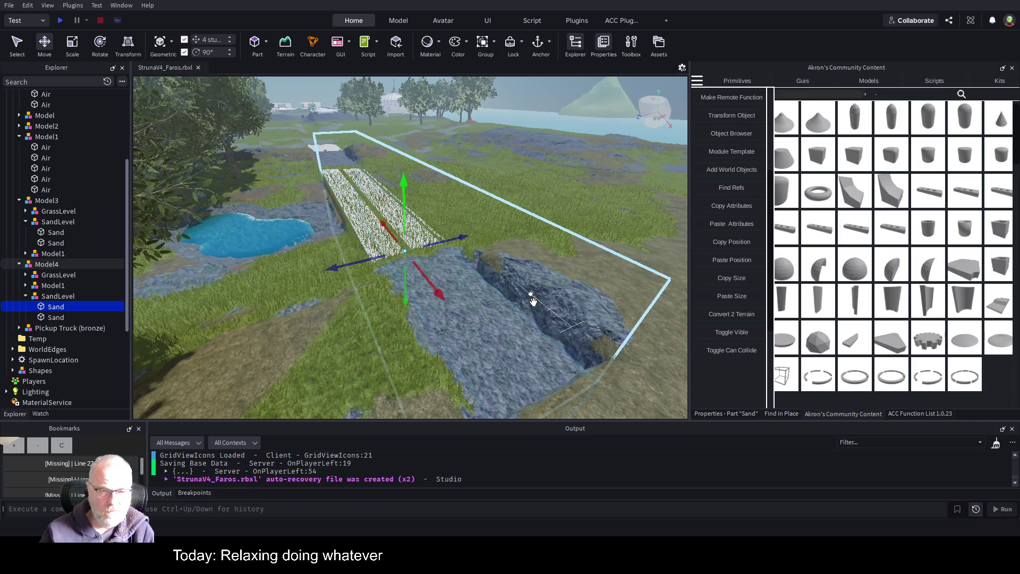
left_click(515, 302)
Step: Fly the camera out of the tree foliage to view Model4's grass slab beside the pond
key("w")
key("f")
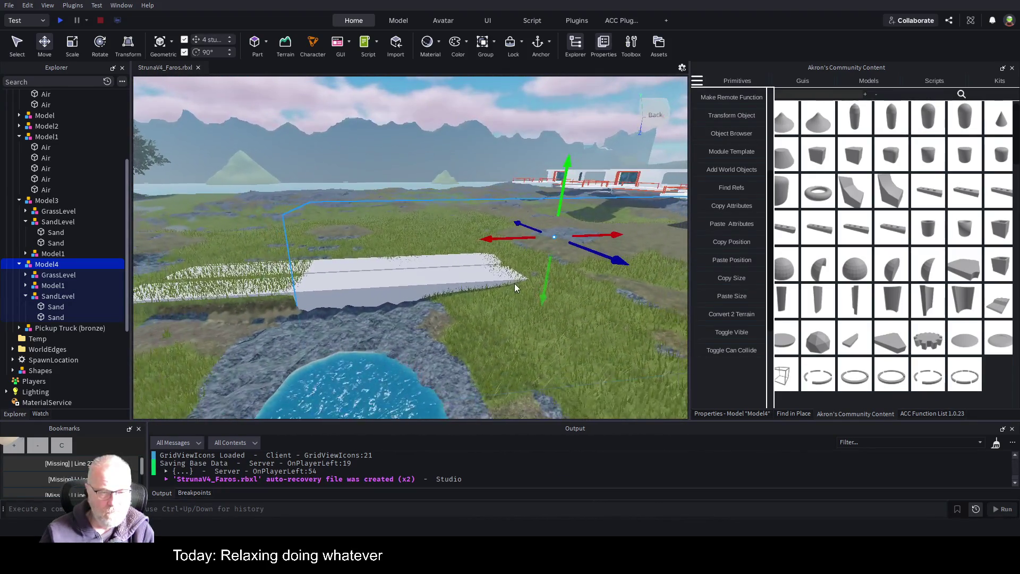
key("a")
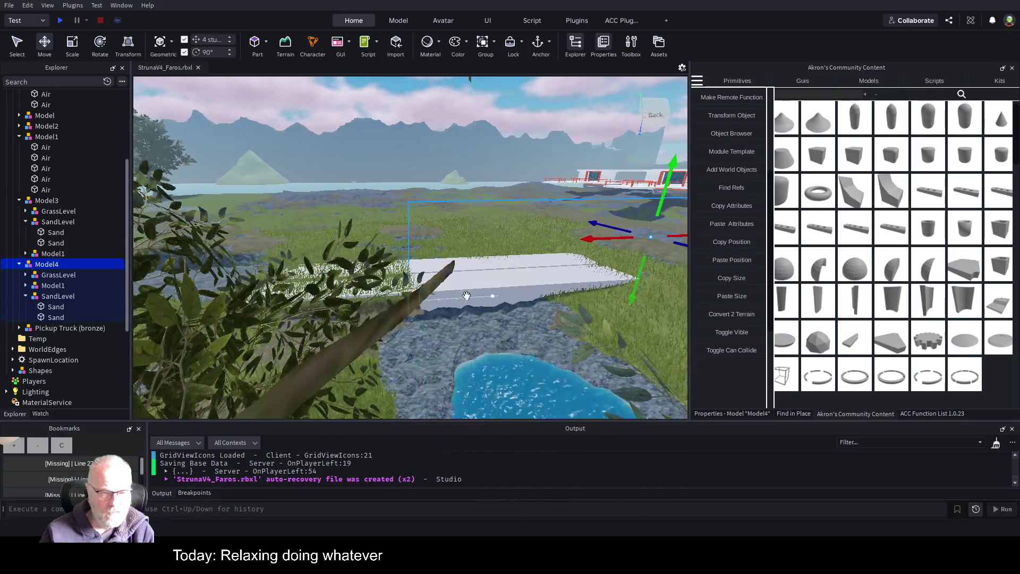
key("d")
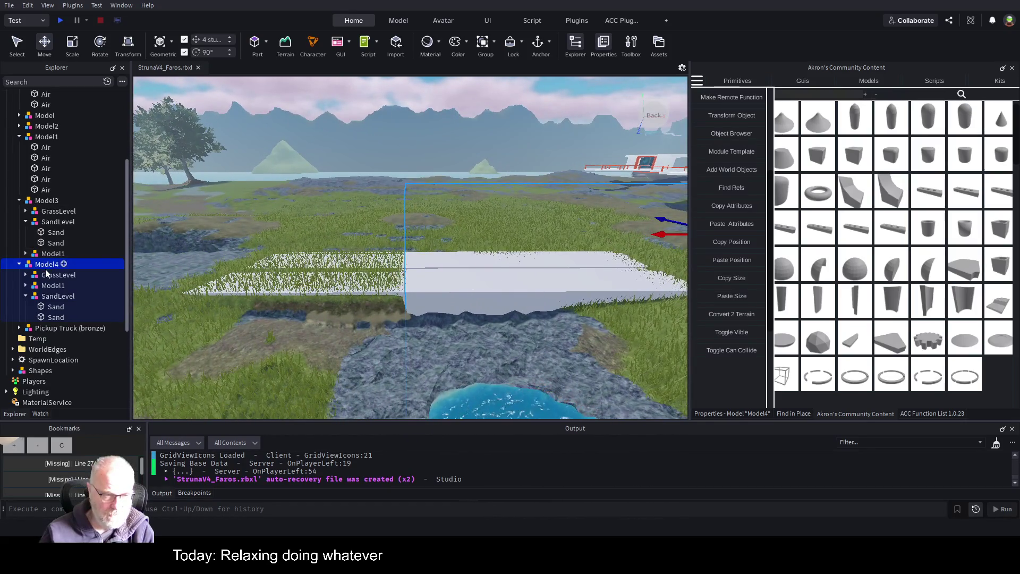
left_click(45, 272)
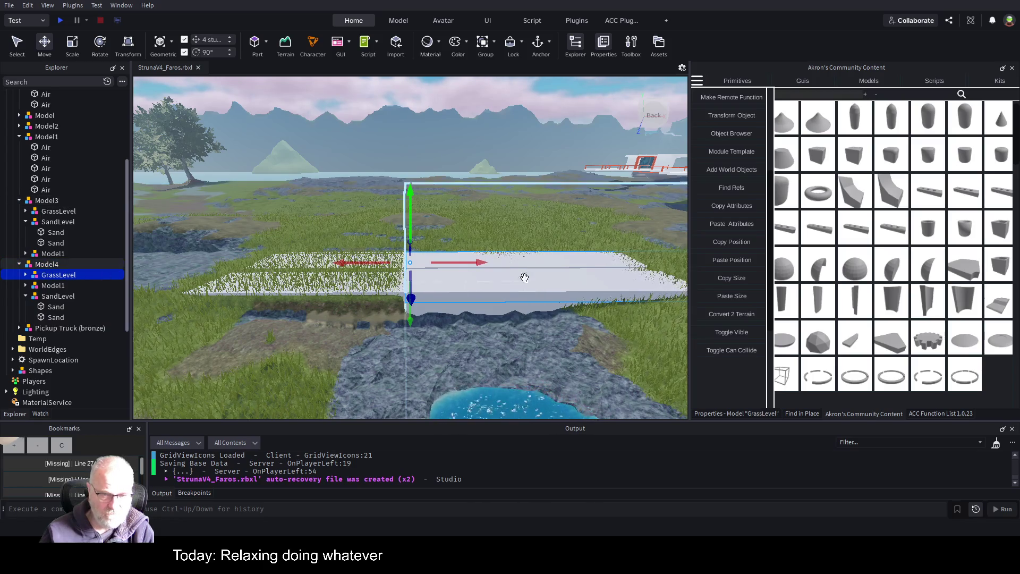
key("a")
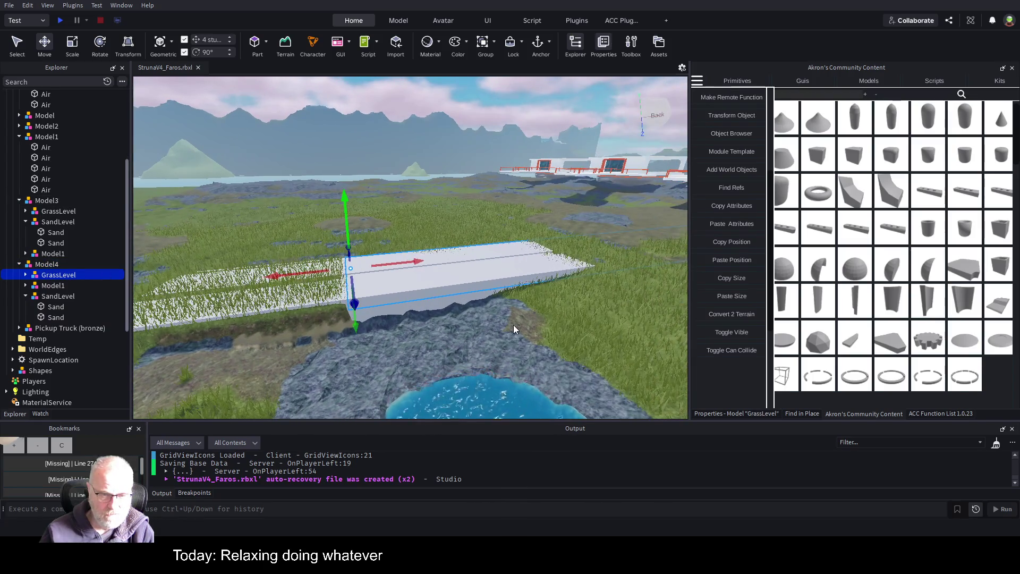
key("d")
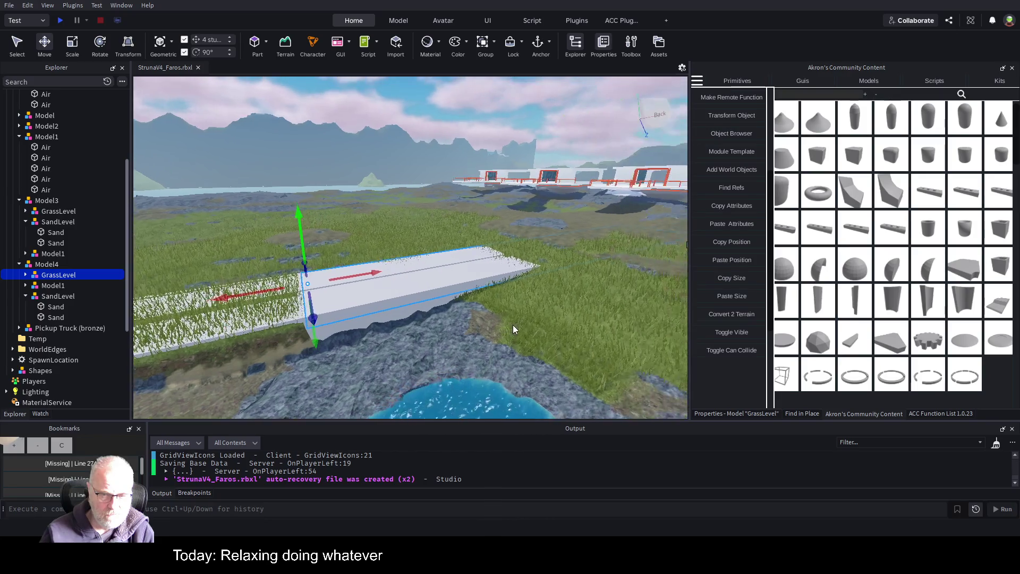
key("d")
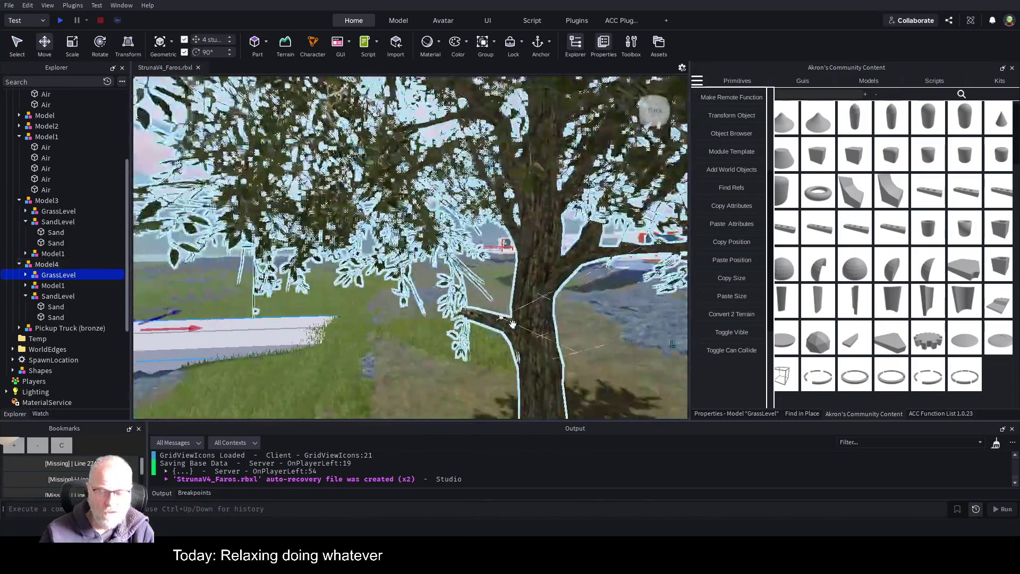
key("a")
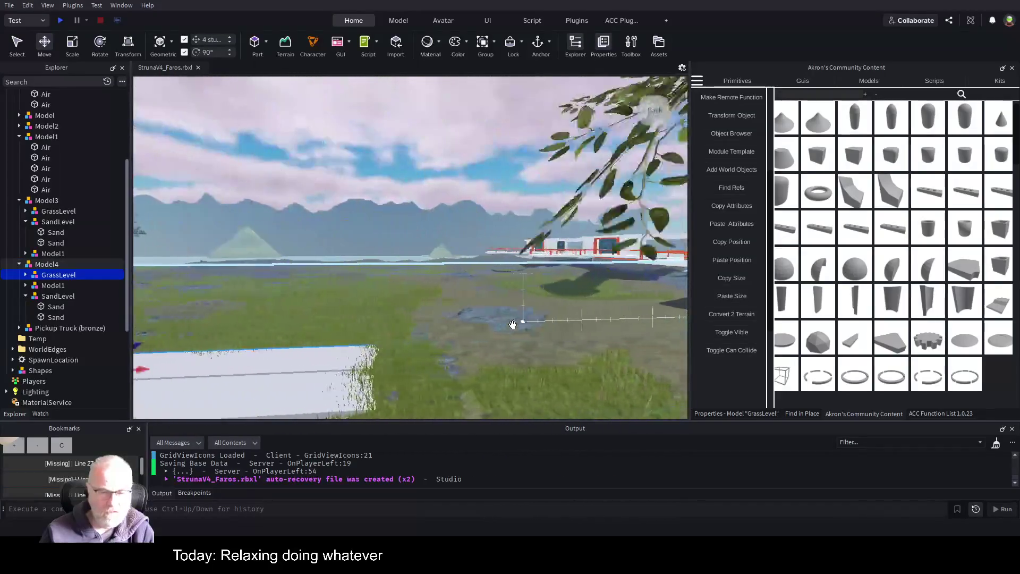
key("s")
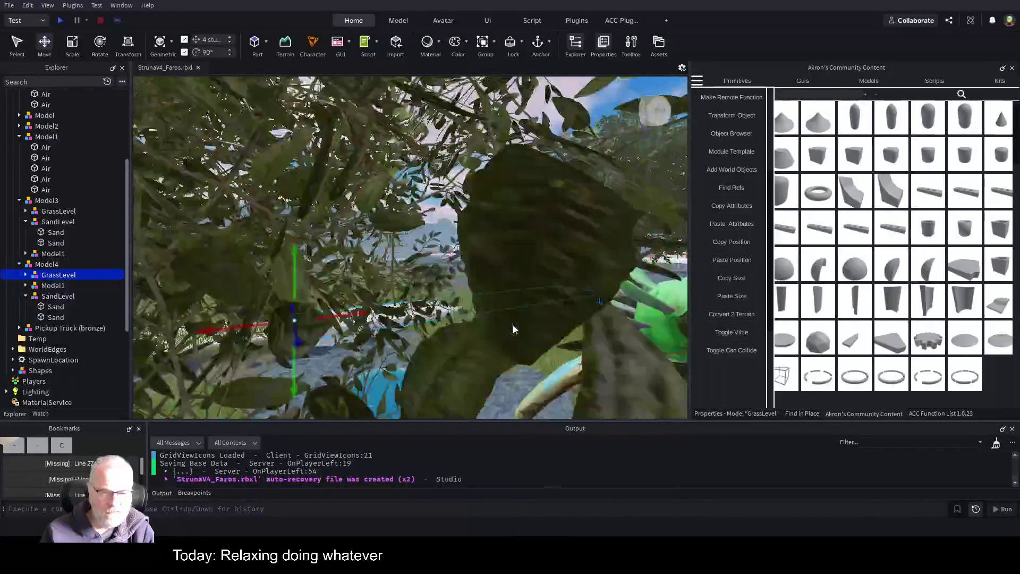
key("d")
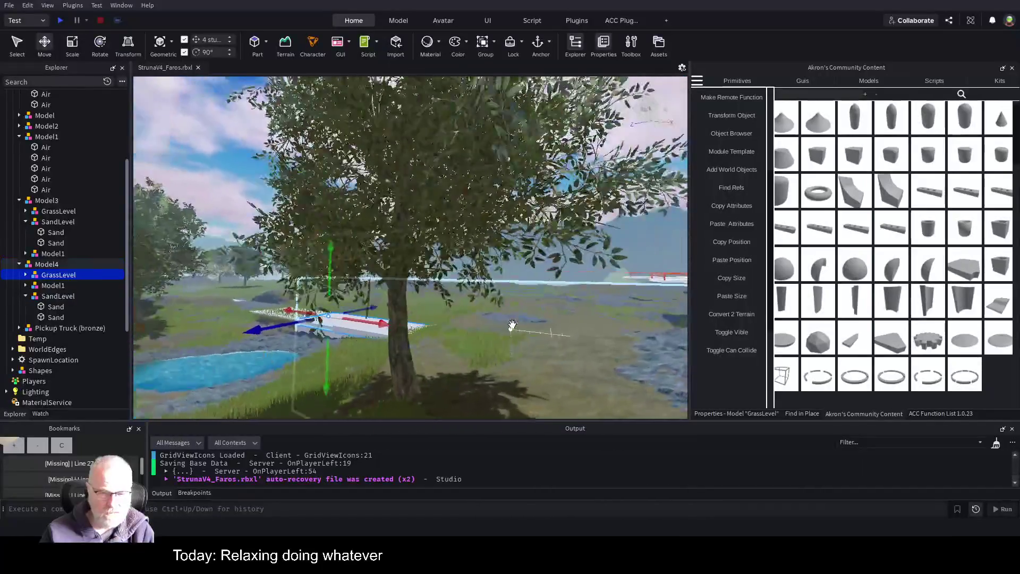
key("w")
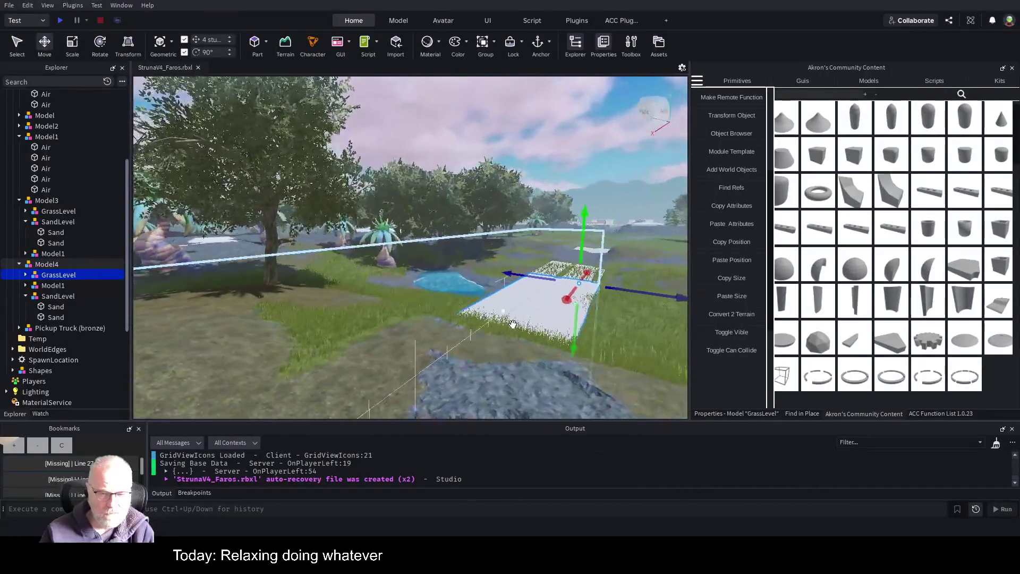
key("a")
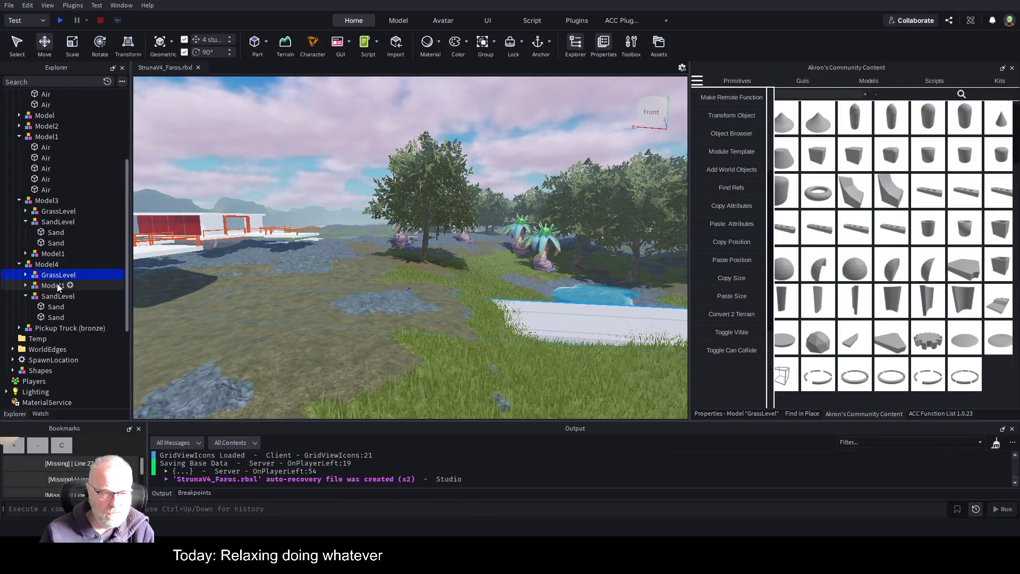
left_click(52, 264)
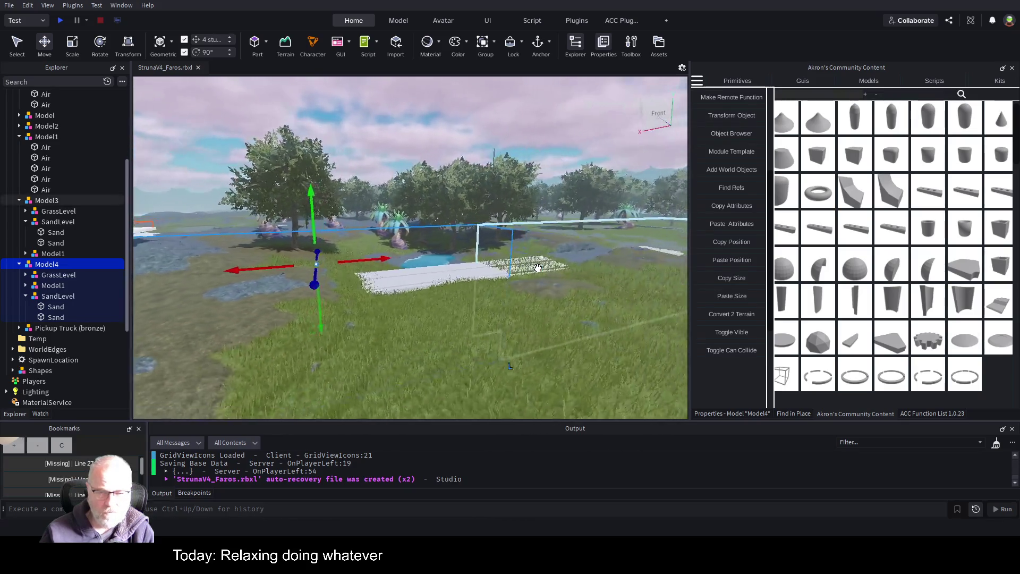
Step: Select Model4's Air template Model1 and scale it toward the grass slab's length
key("a")
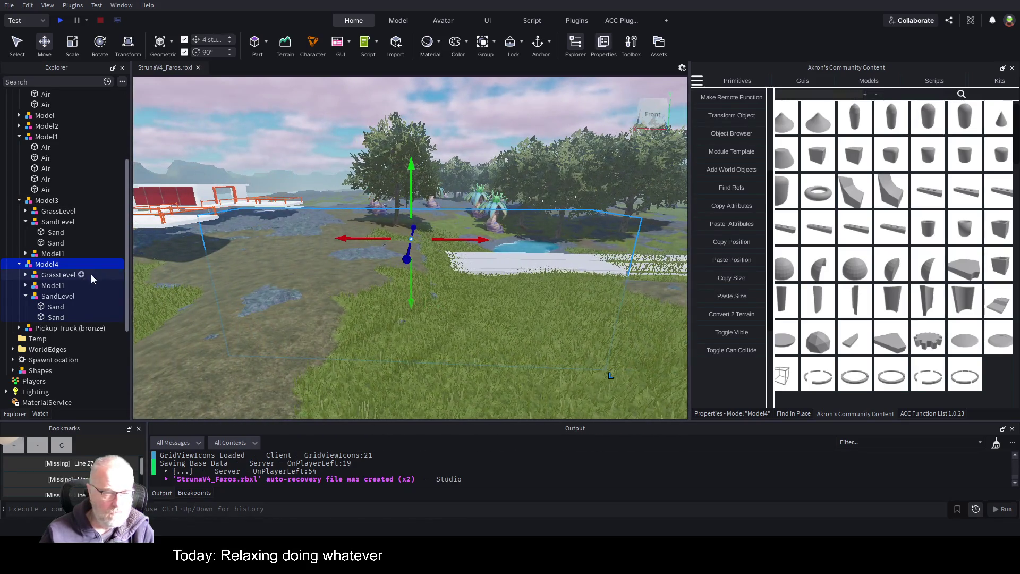
left_click(60, 275)
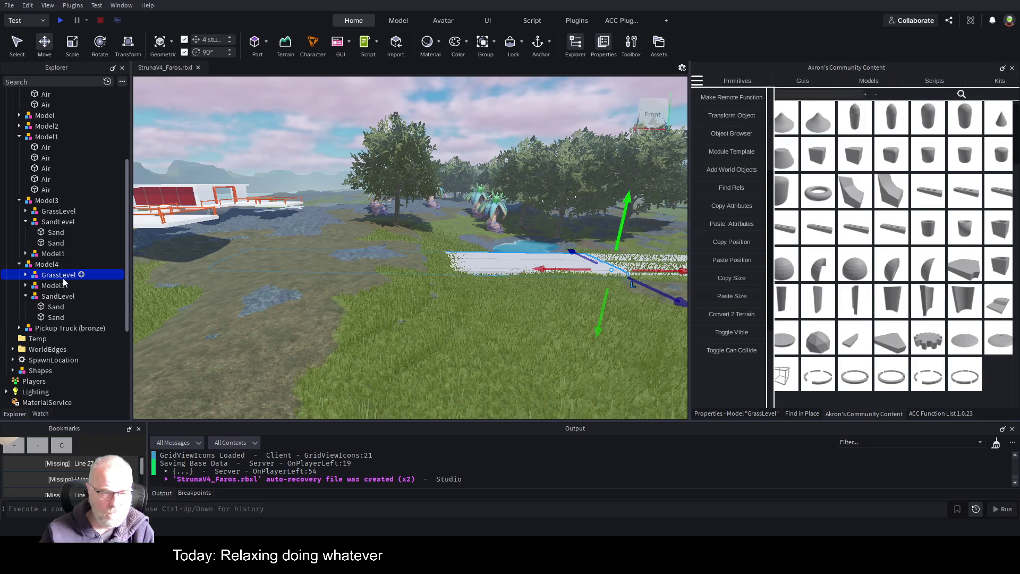
left_click(64, 286)
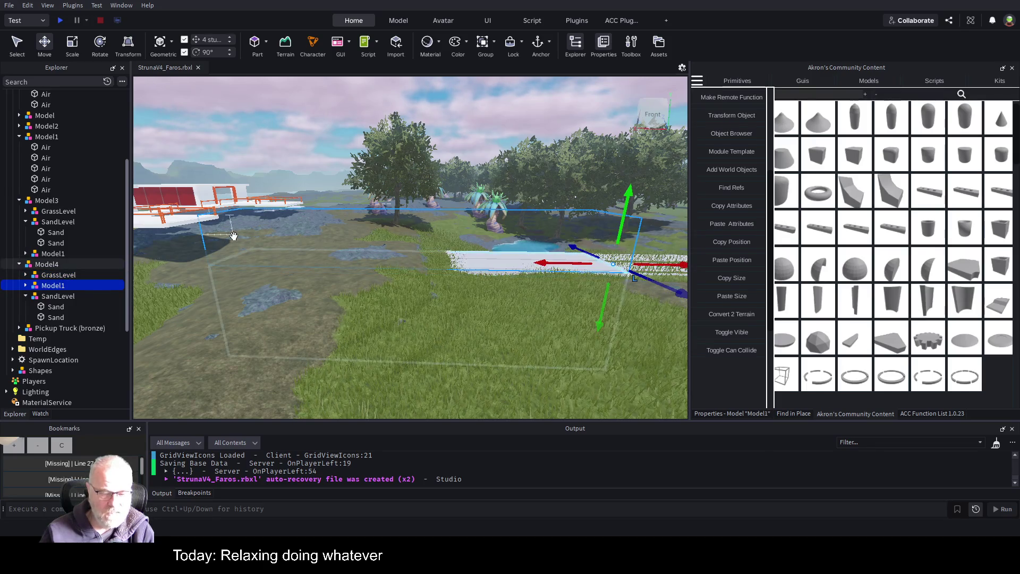
left_click(25, 281)
left_click(25, 282)
key("ctrl+3")
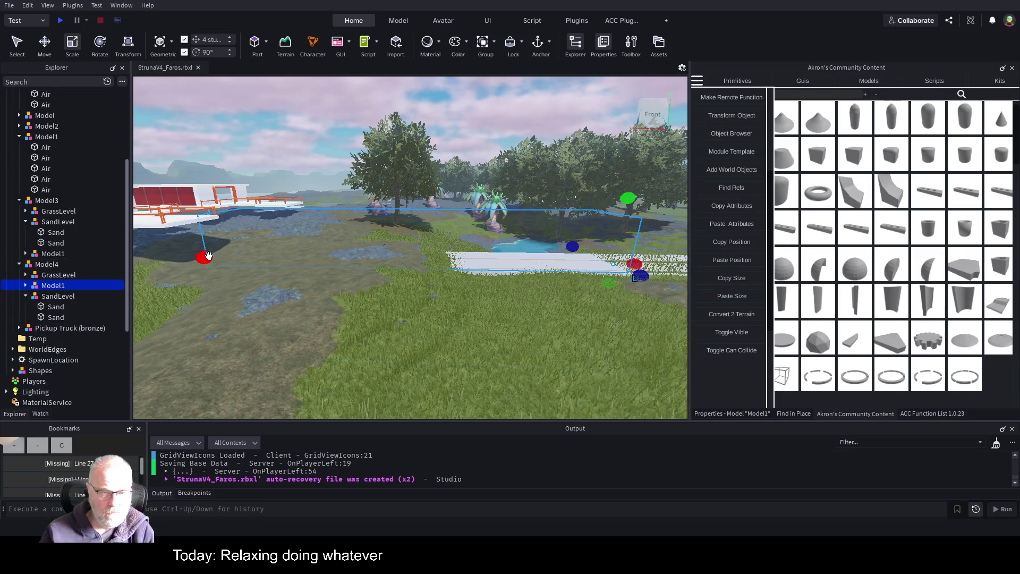
left_click_drag(207, 258, 344, 260)
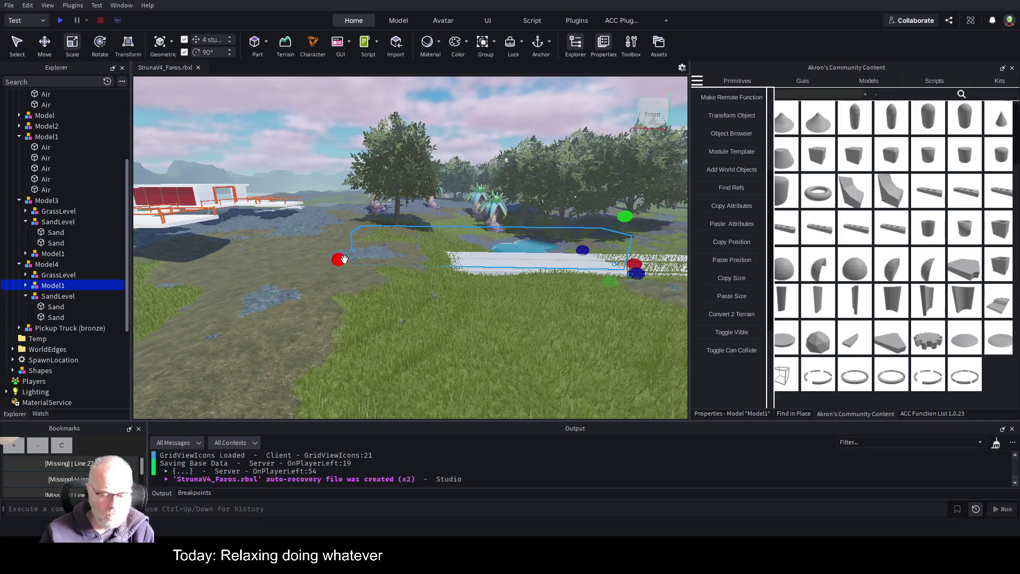
Step: Shorten the first Air part so it ends at the grass slab
left_click(26, 285)
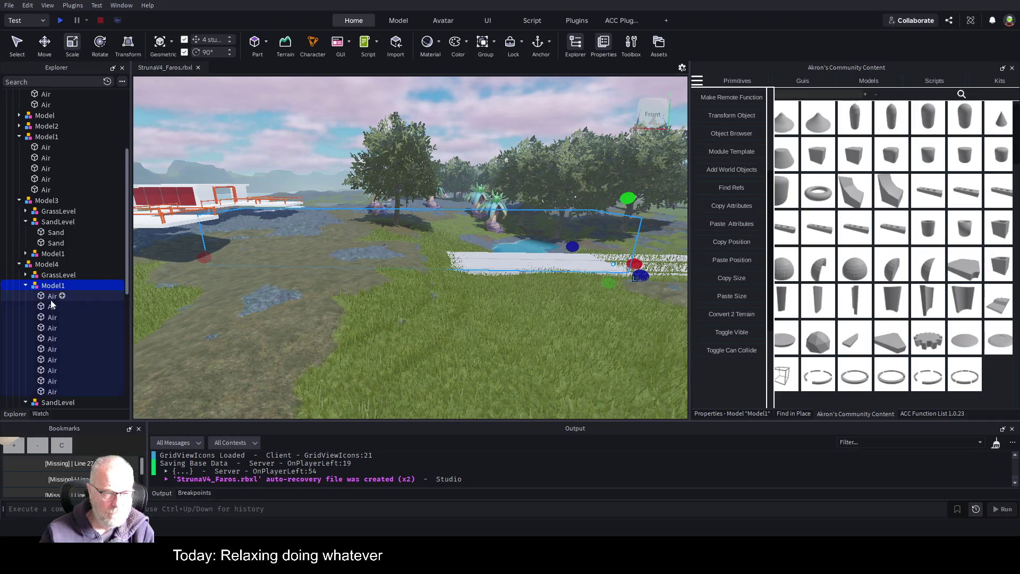
left_click(51, 297)
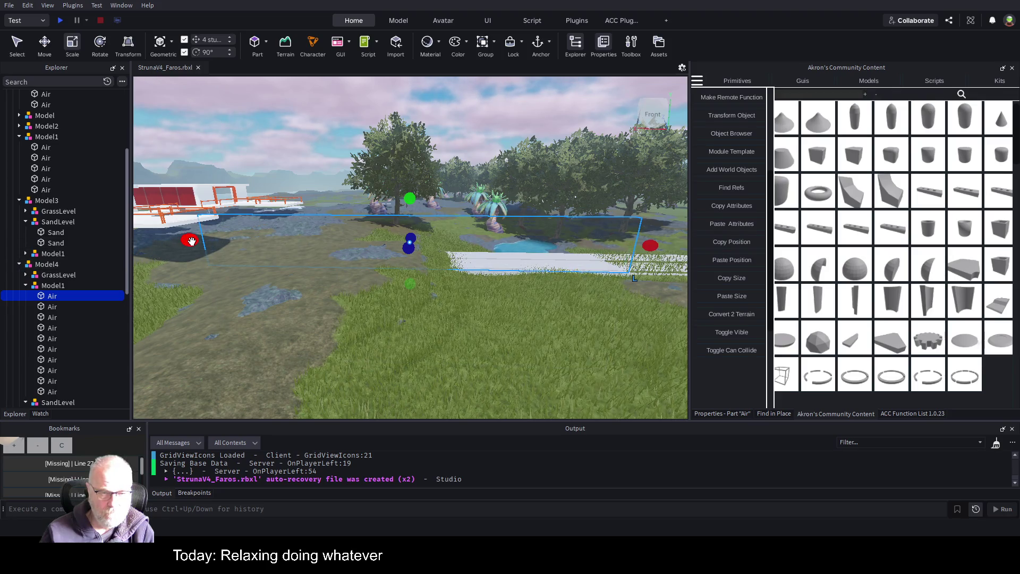
left_click_drag(192, 241, 221, 241)
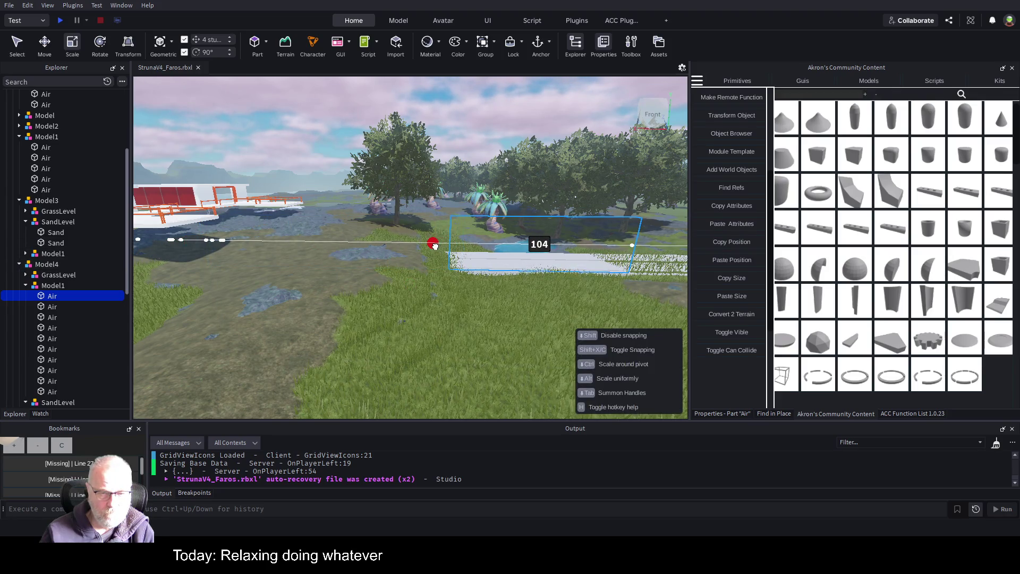
left_click_drag(435, 246, 433, 244)
left_click(48, 307)
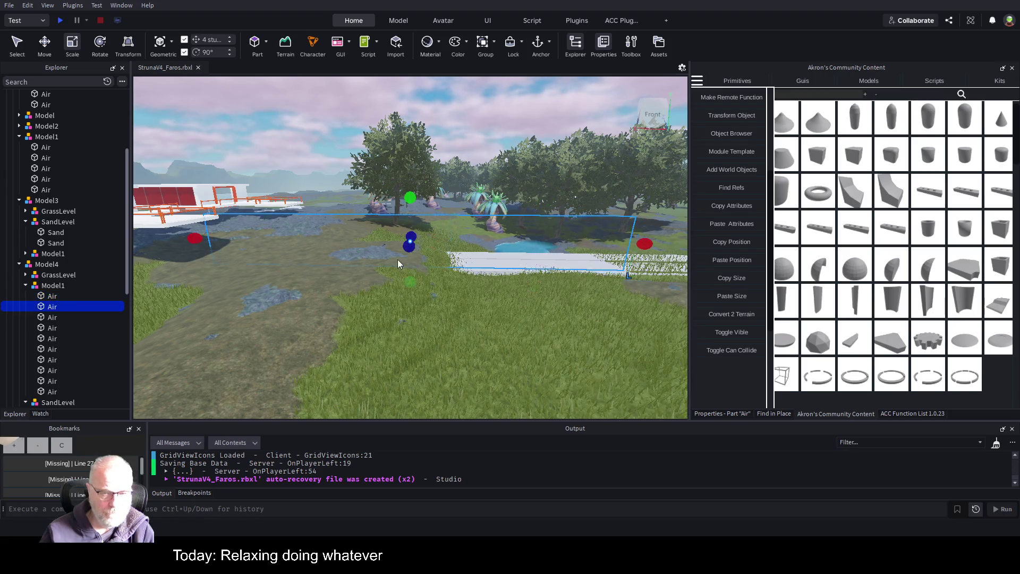
left_click(52, 297)
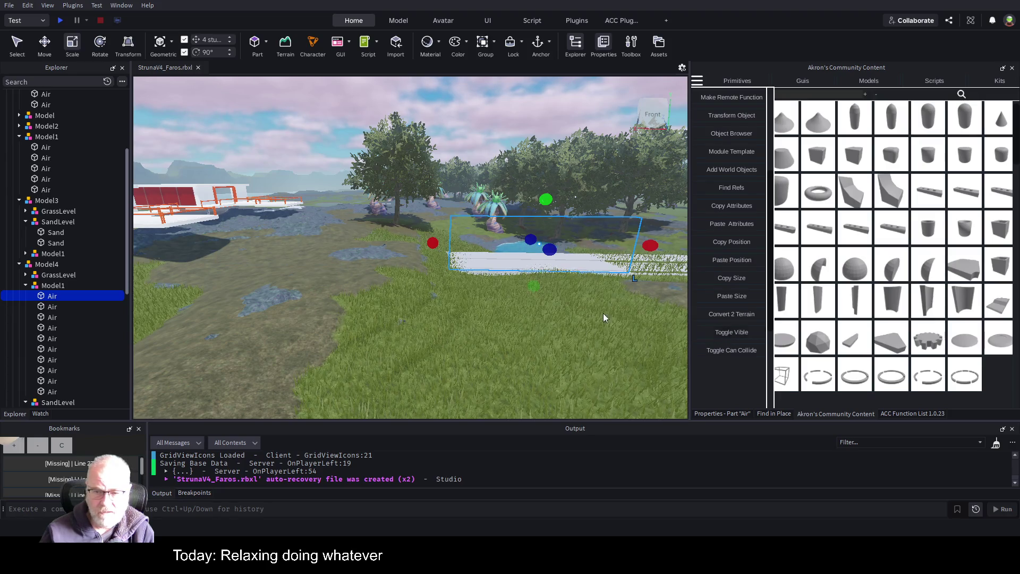
left_click(56, 286)
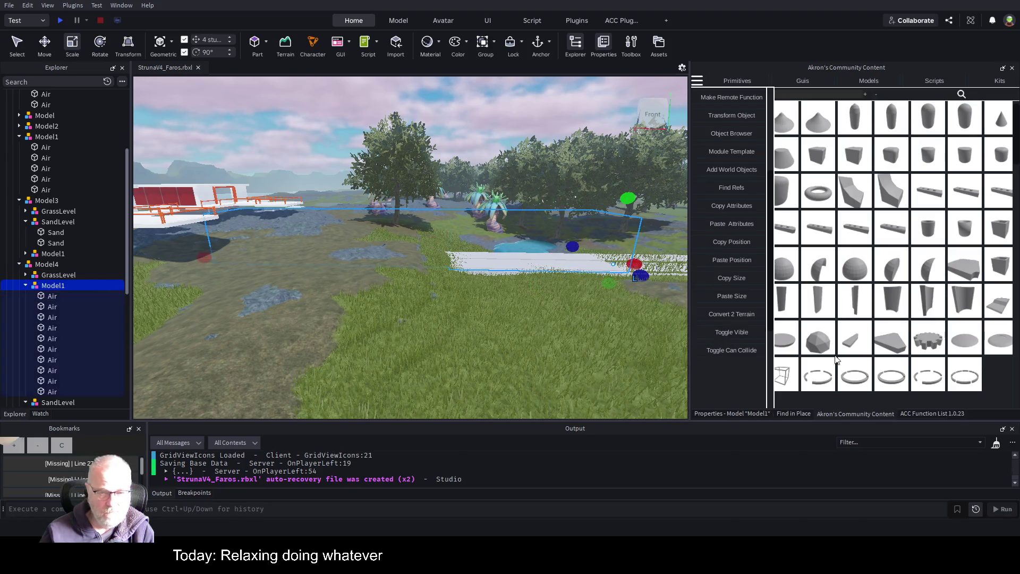
Step: Make Model1's Air parts visible and shorten the second, third and fourth Air walls
left_click(739, 334)
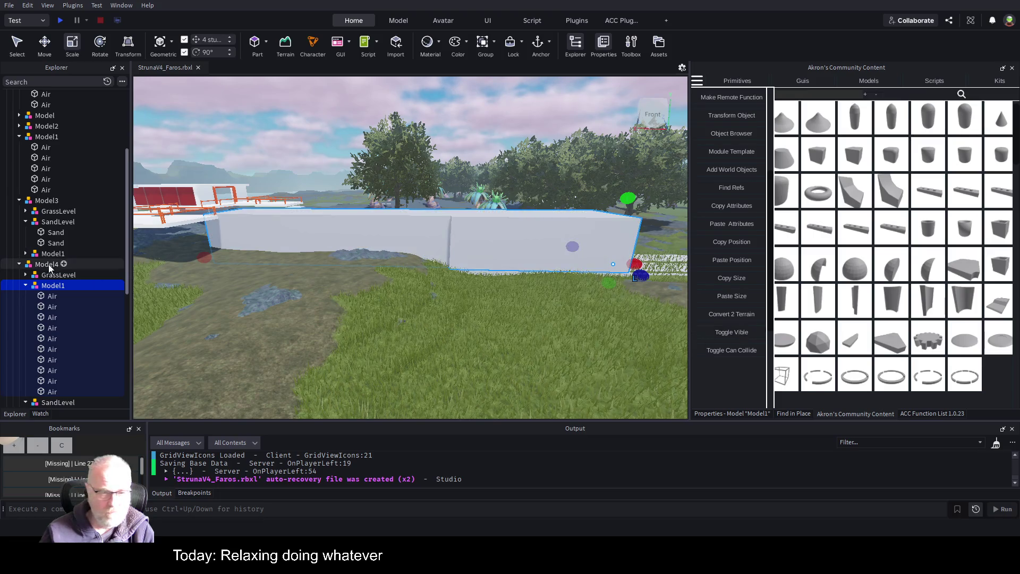
left_click(52, 296)
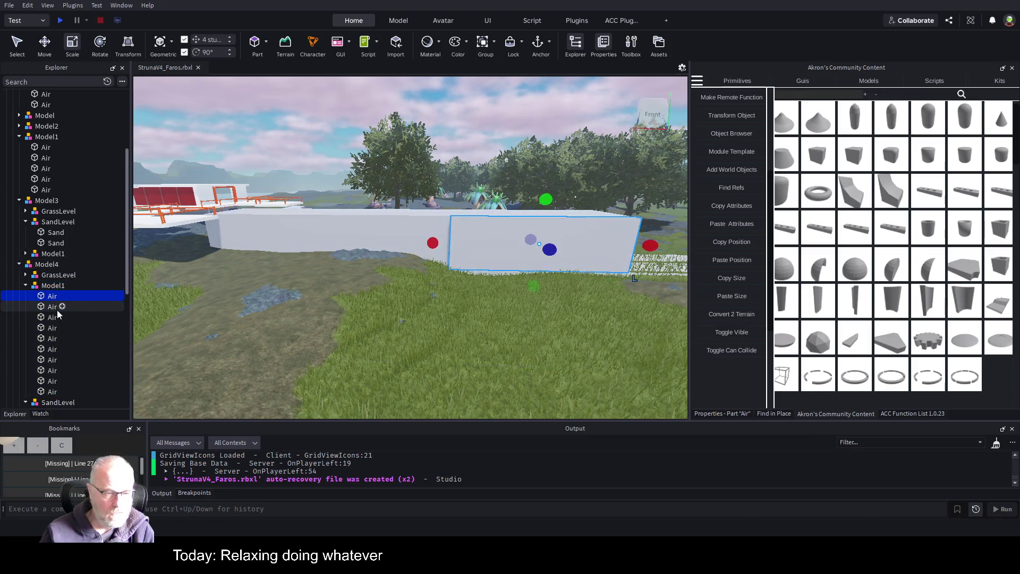
left_click(43, 307)
left_click_drag(195, 238, 432, 241)
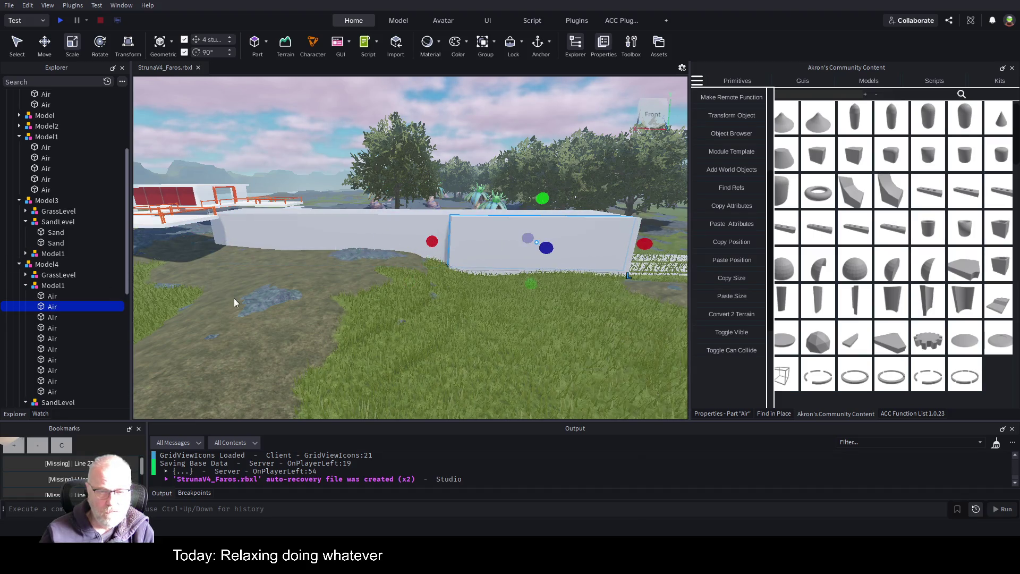
left_click(55, 317)
left_click_drag(198, 238, 432, 240)
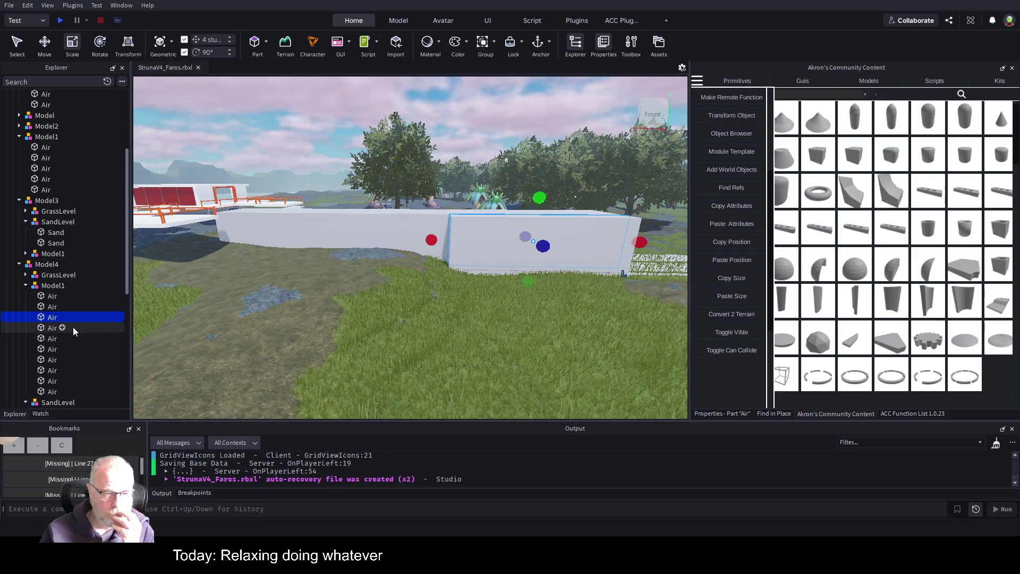
left_click_drag(212, 235, 433, 238)
Step: Shorten the next three Air walls to about 104 studs
left_click(52, 338)
left_click_drag(210, 234, 430, 237)
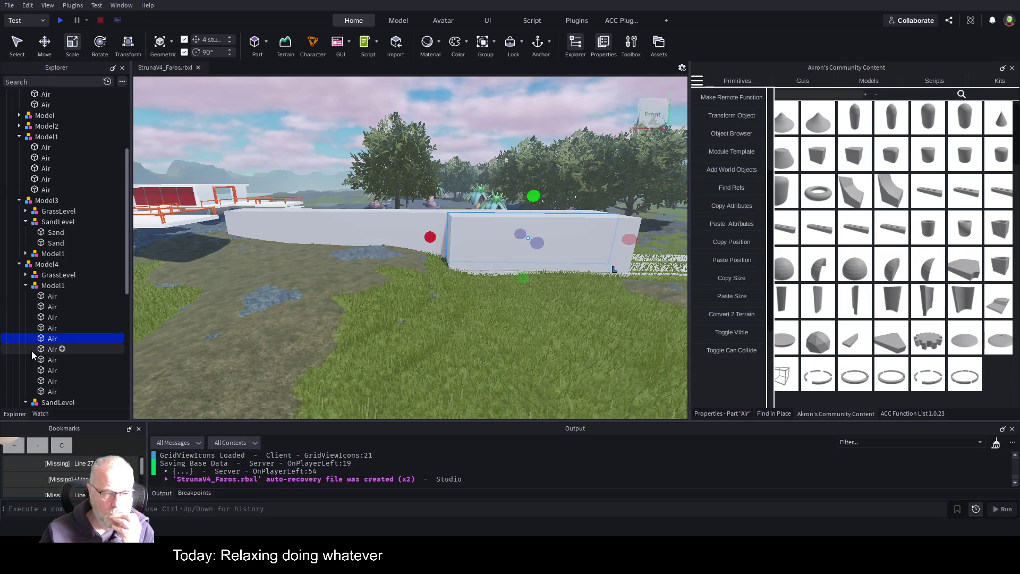
left_click(52, 349)
left_click_drag(213, 237, 364, 235)
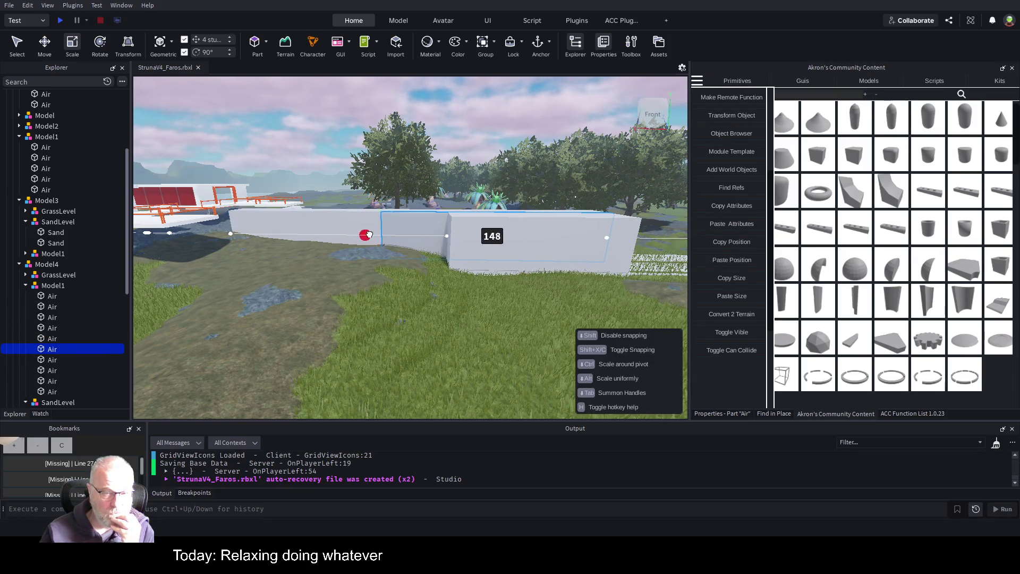
left_click_drag(430, 236, 429, 236)
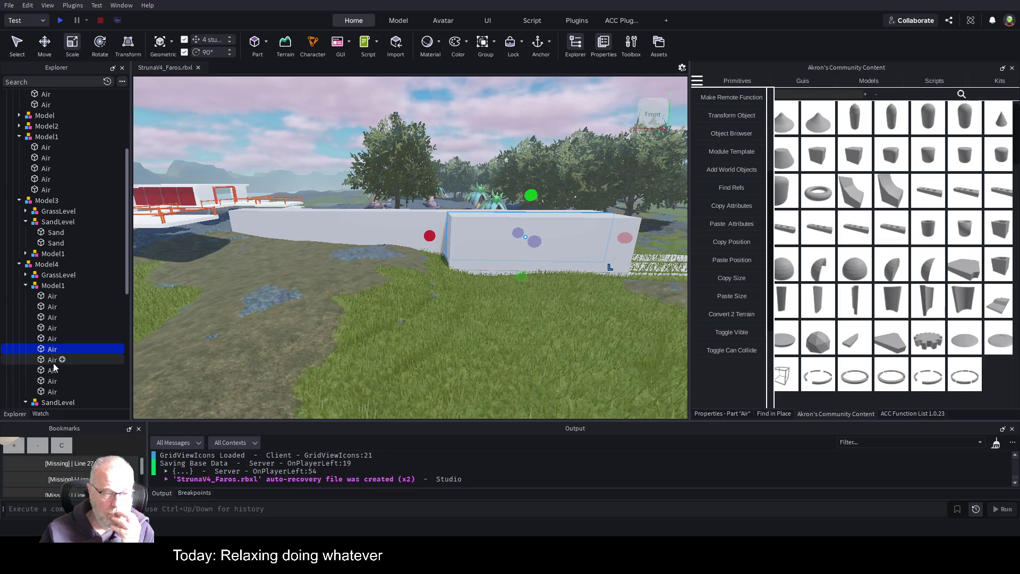
left_click_drag(218, 232, 425, 222)
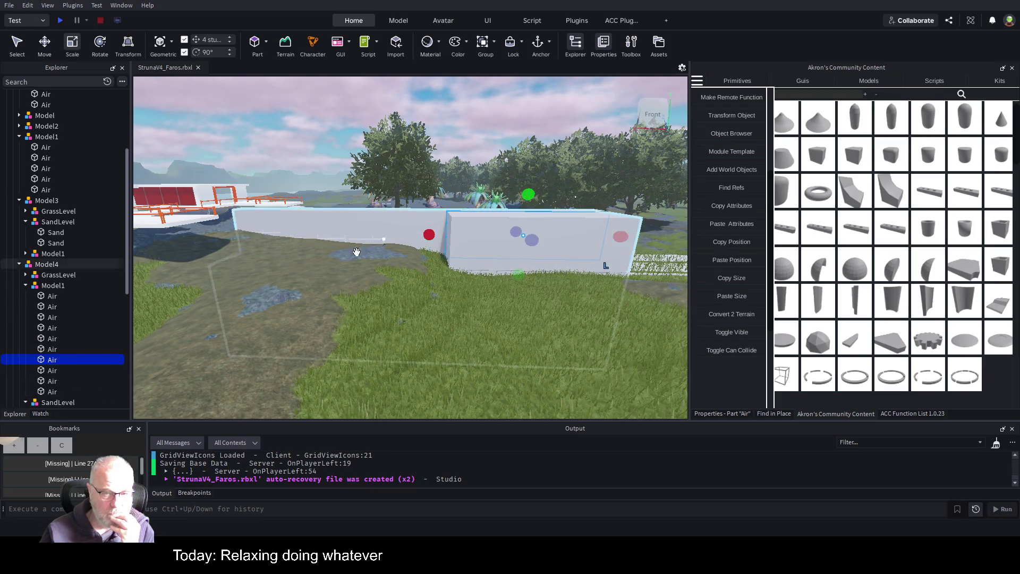
Step: Shorten the remaining Air walls to about 104–108 studs and reselect Model1
left_click(56, 370)
left_click_drag(227, 241, 430, 234)
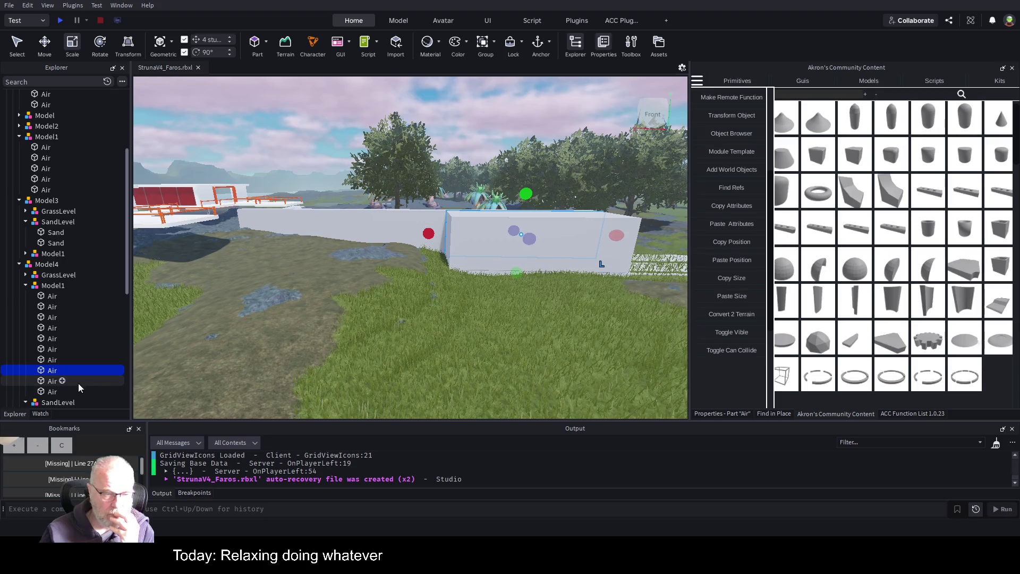
left_click(50, 381)
left_click_drag(228, 230, 431, 233)
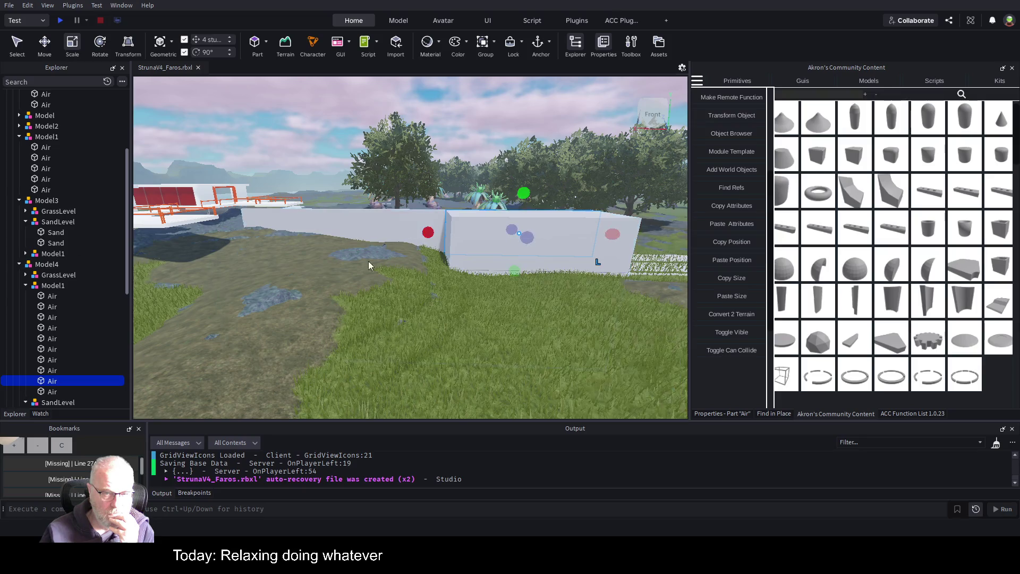
left_click(51, 392)
mouse_move(229, 230)
left_mouse_down()
mouse_move(434, 218)
mouse_move(425, 219)
left_mouse_up()
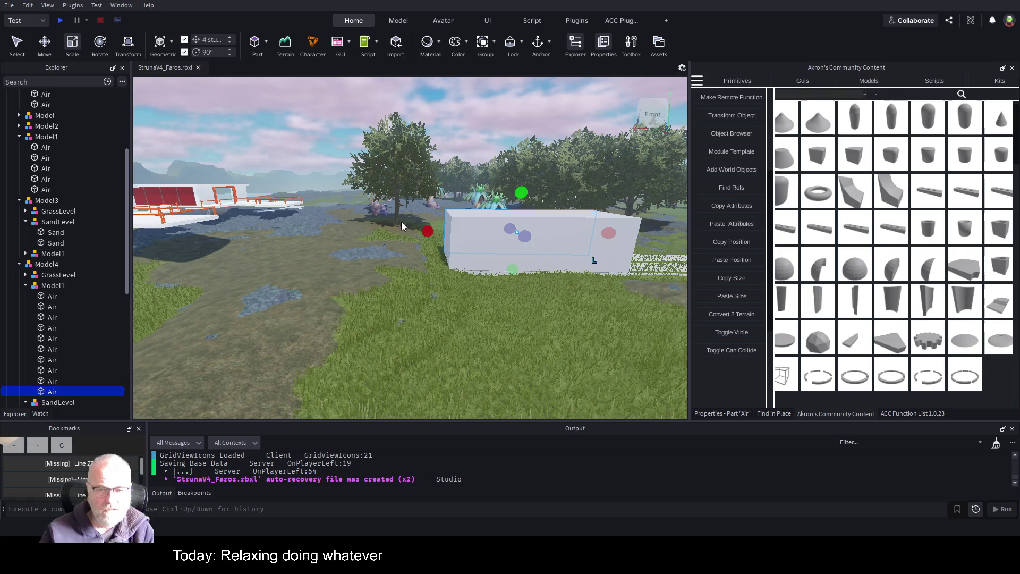
left_click(49, 288)
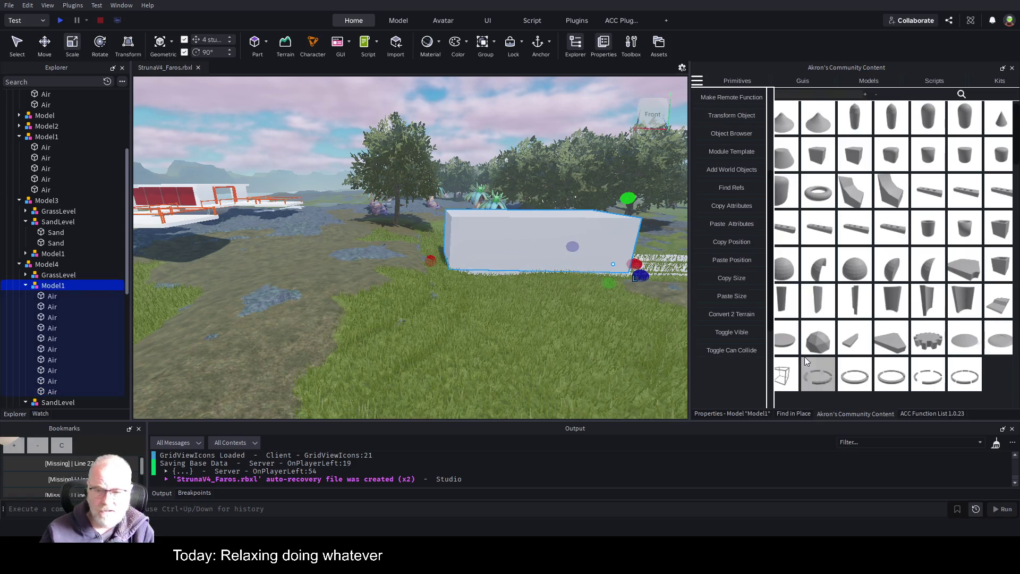
Step: Hide the Air parts, convert the Model4 template to terrain, and keep the template hidden
left_click(747, 331)
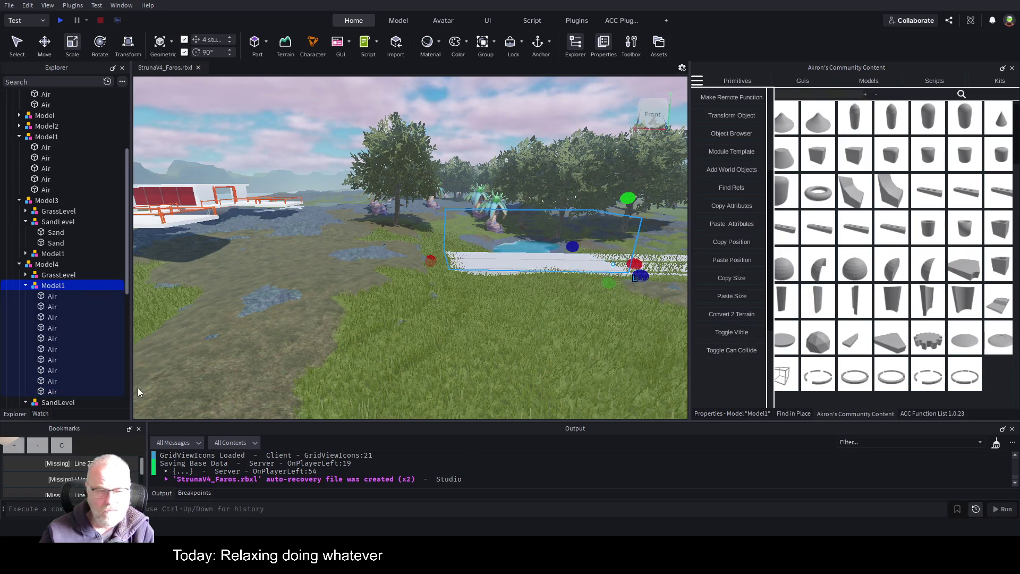
left_click(45, 276)
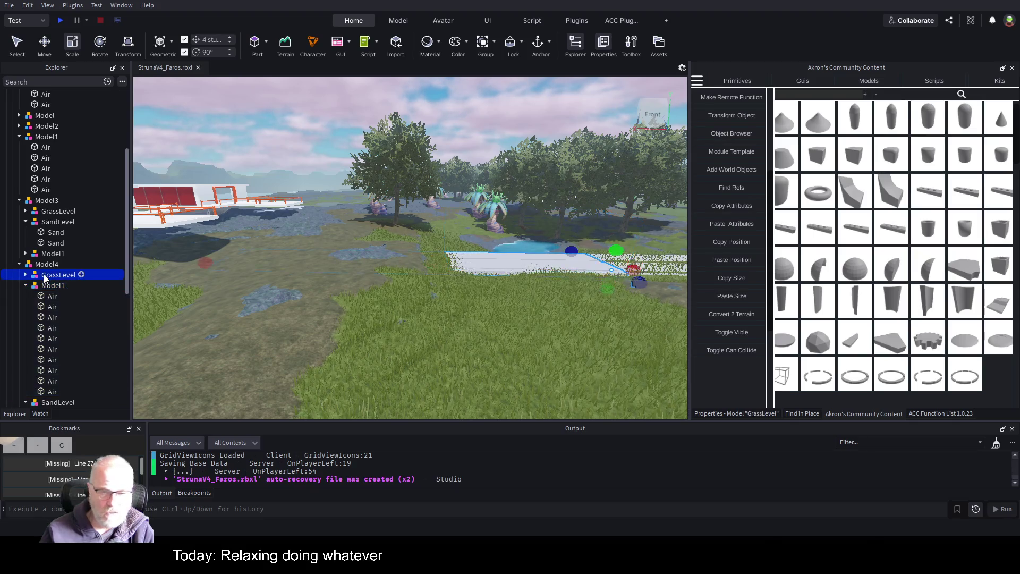
scroll(74, 314, "down", 1)
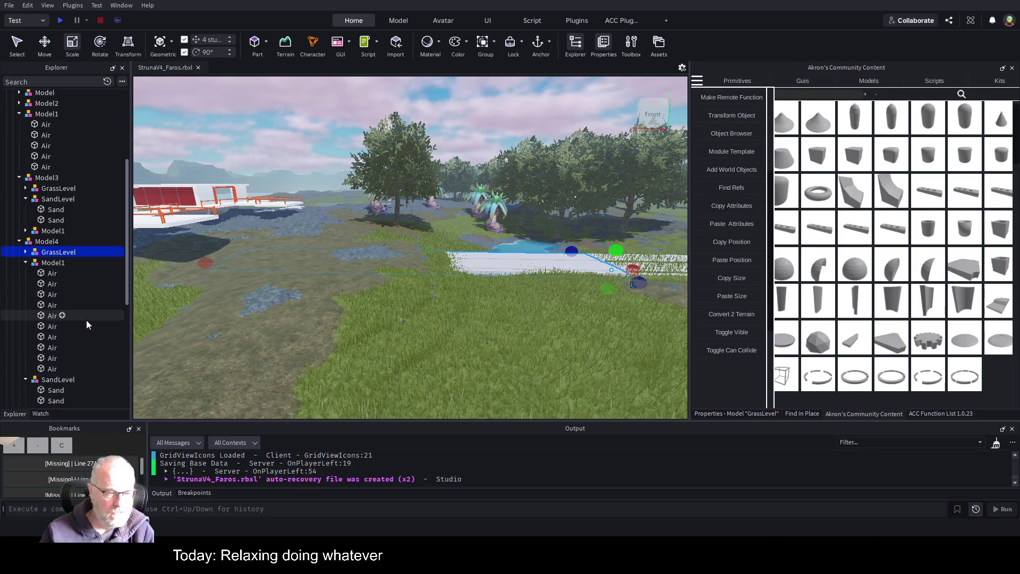
scroll(63, 335, "down", 1)
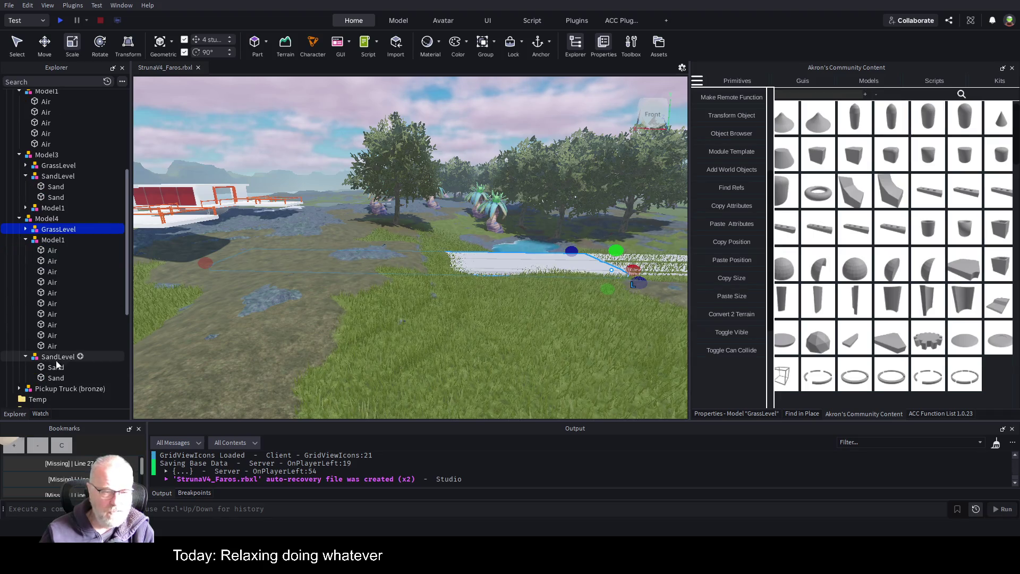
left_click(52, 218)
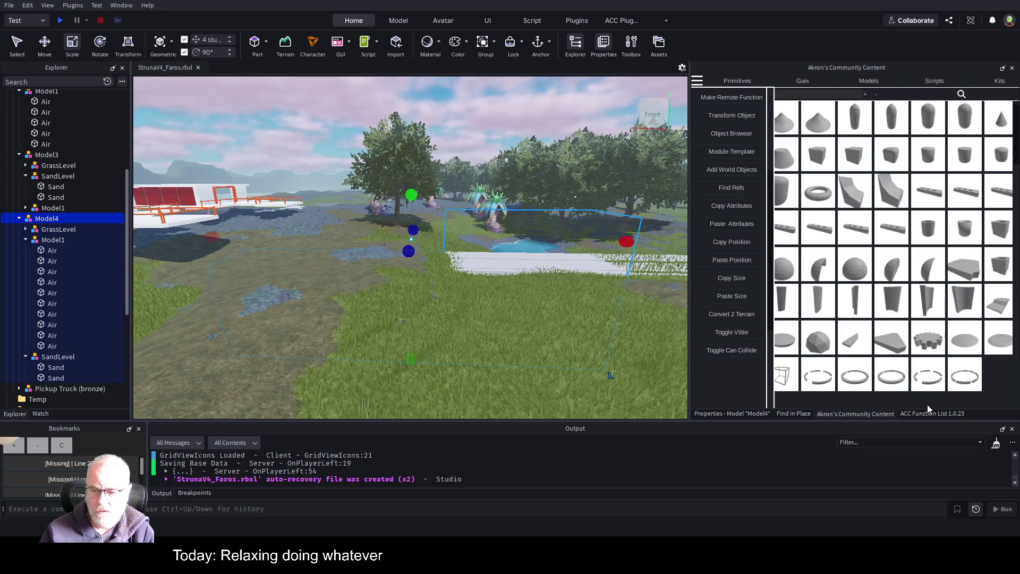
left_click(720, 322)
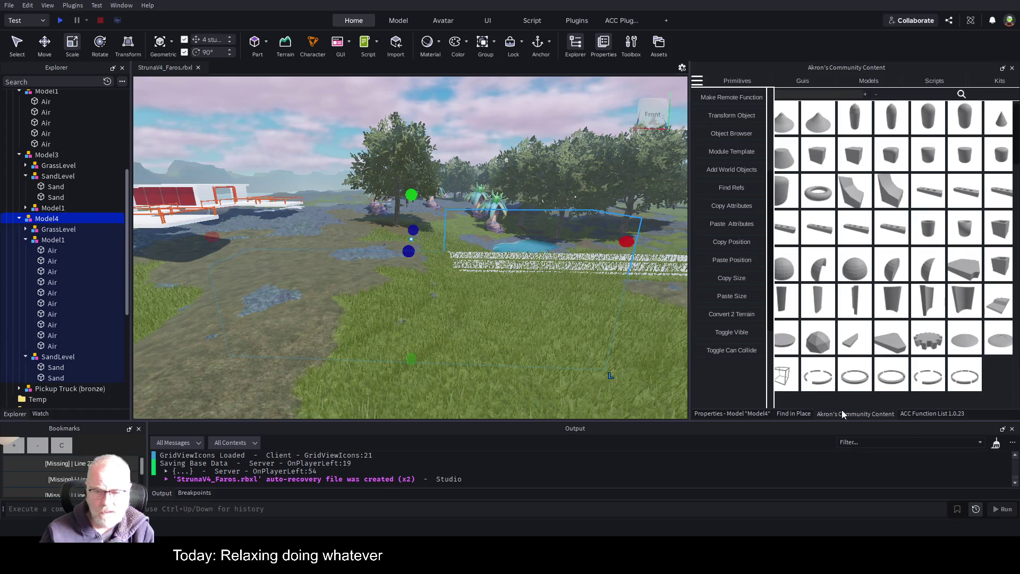
left_click(739, 334)
left_click(732, 333)
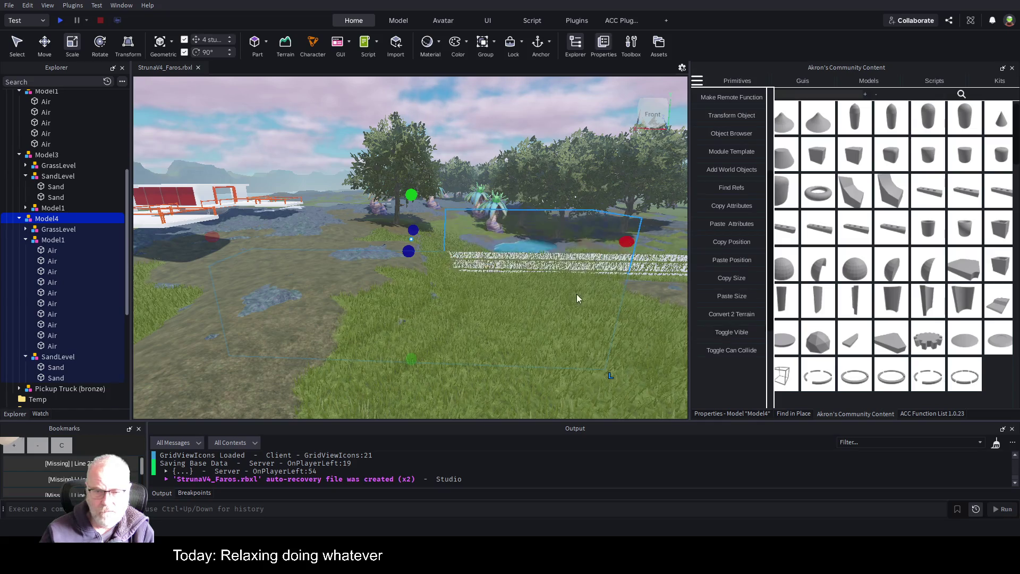
key("w")
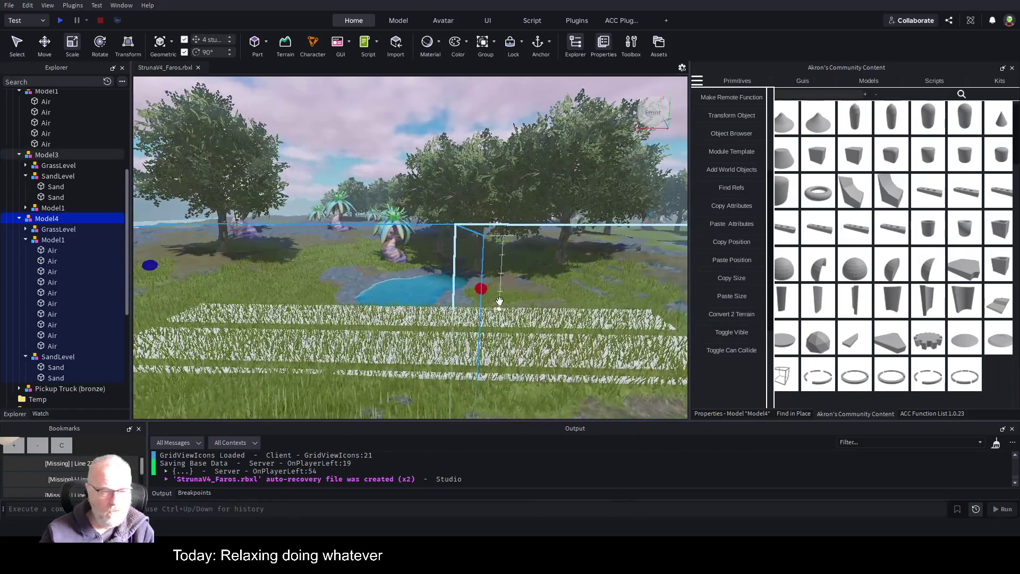
left_click(23, 239)
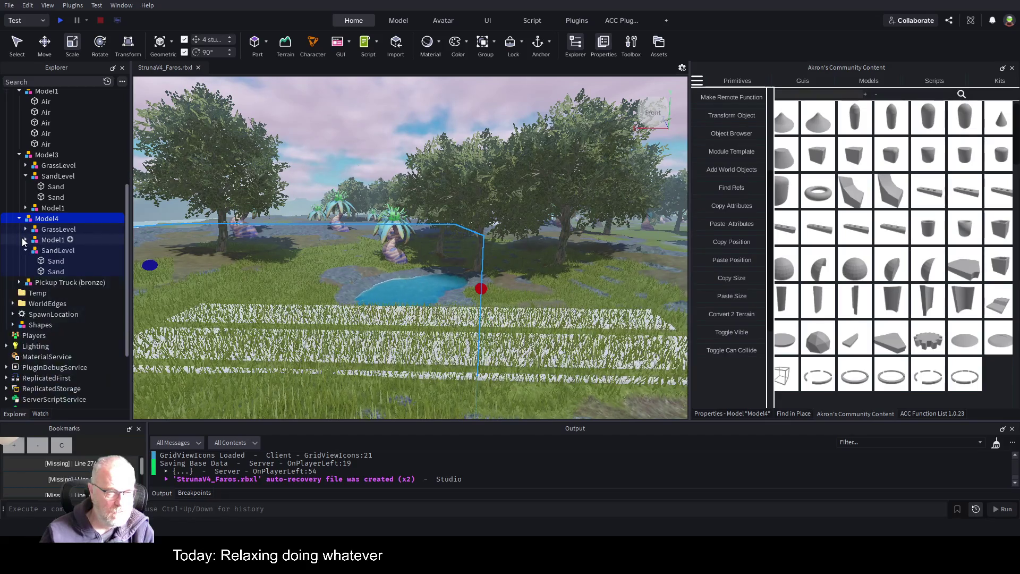
left_click(26, 251)
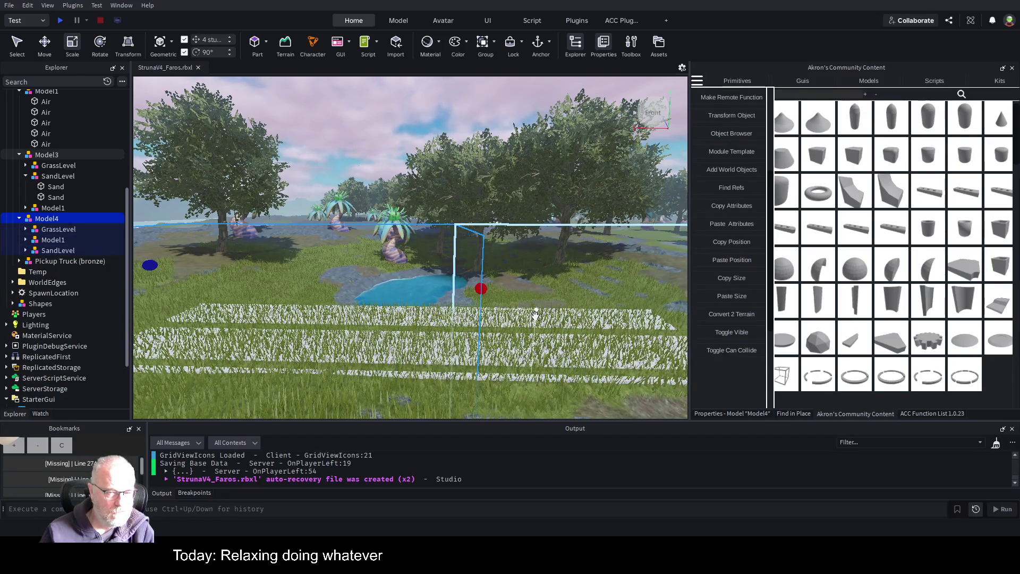
left_click(51, 208)
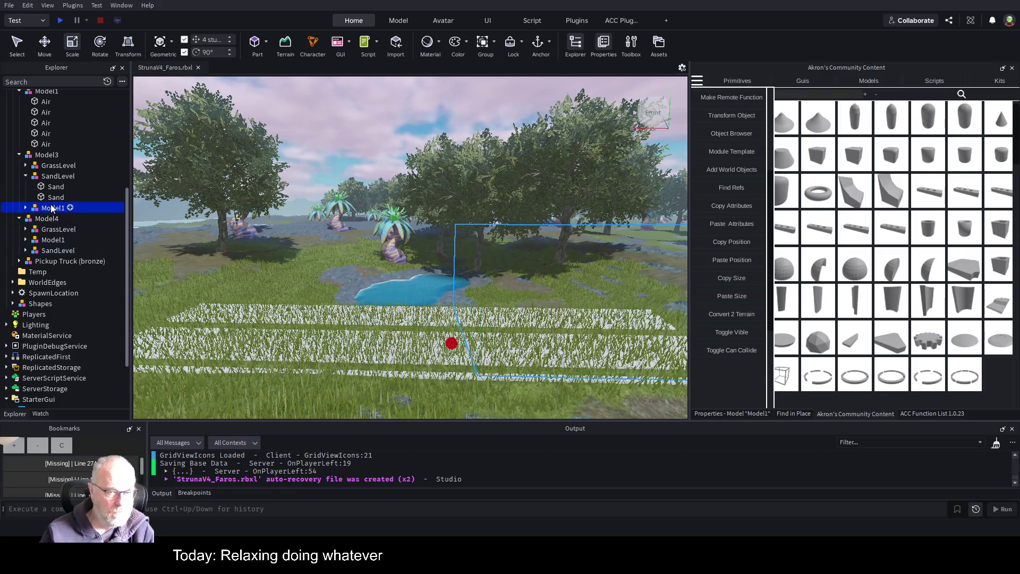
left_click(738, 331)
left_click(737, 331)
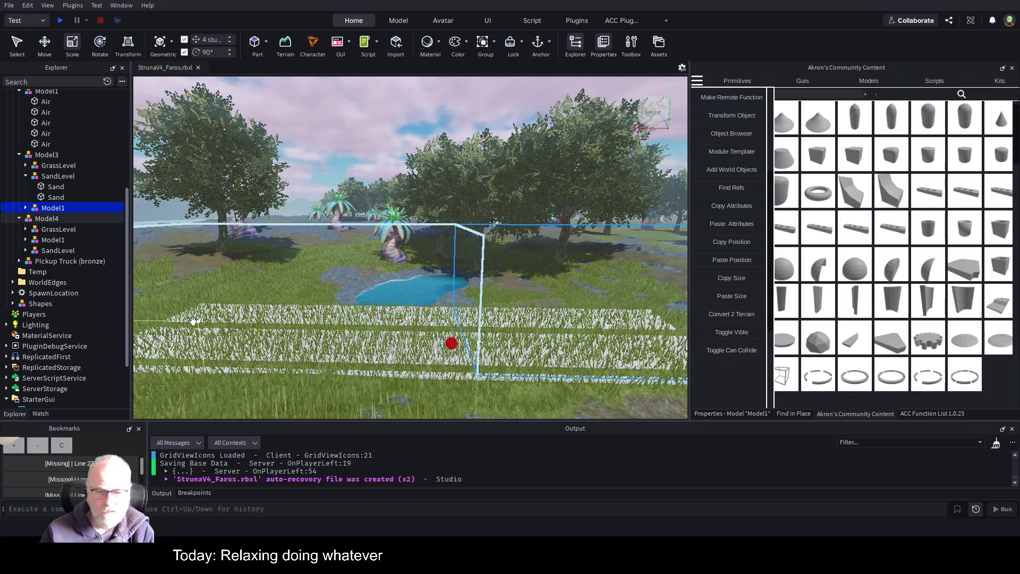
left_click(25, 176)
left_click(46, 154)
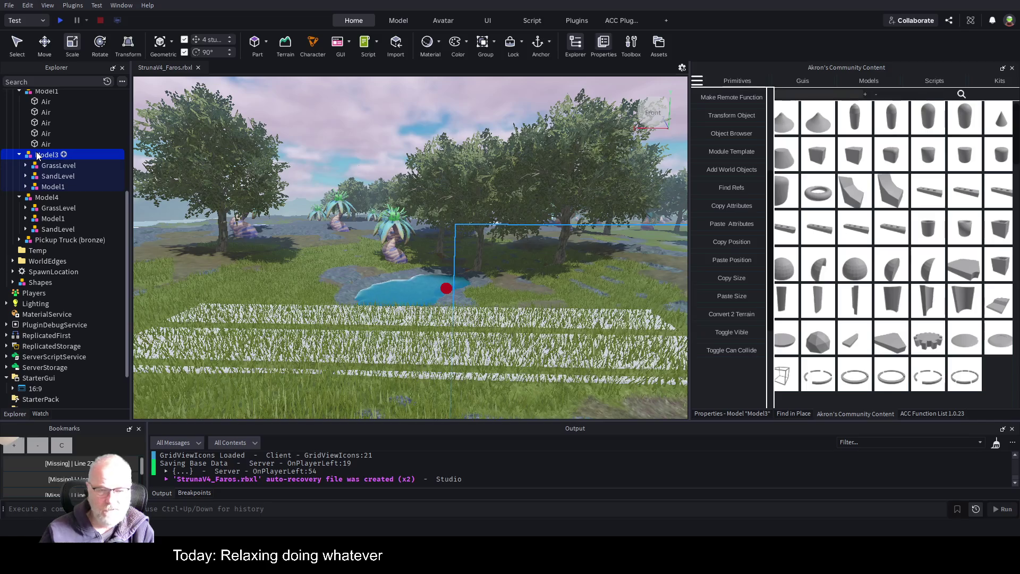
left_click(728, 333)
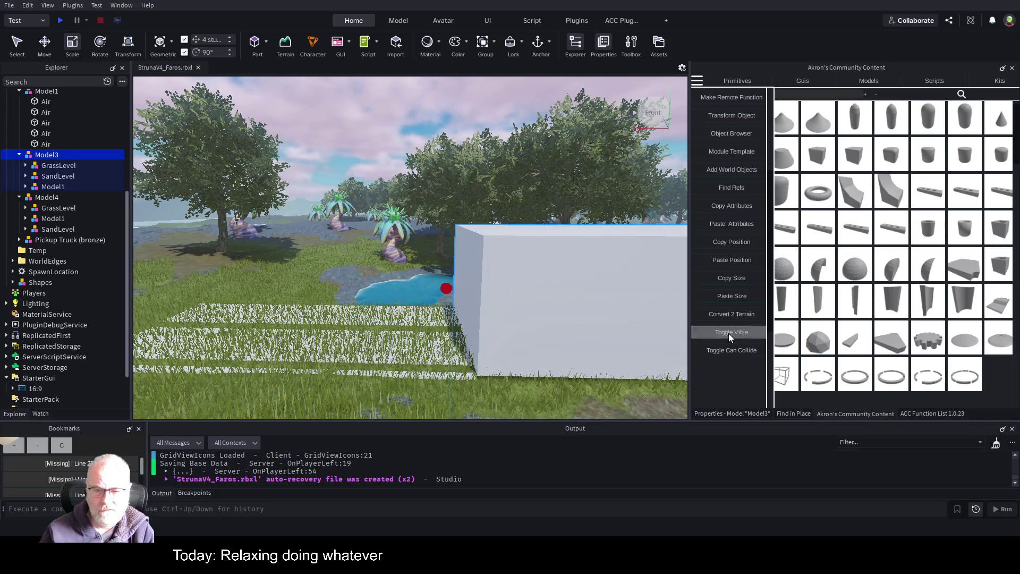
left_click(729, 333)
scroll(454, 315, "down", 3)
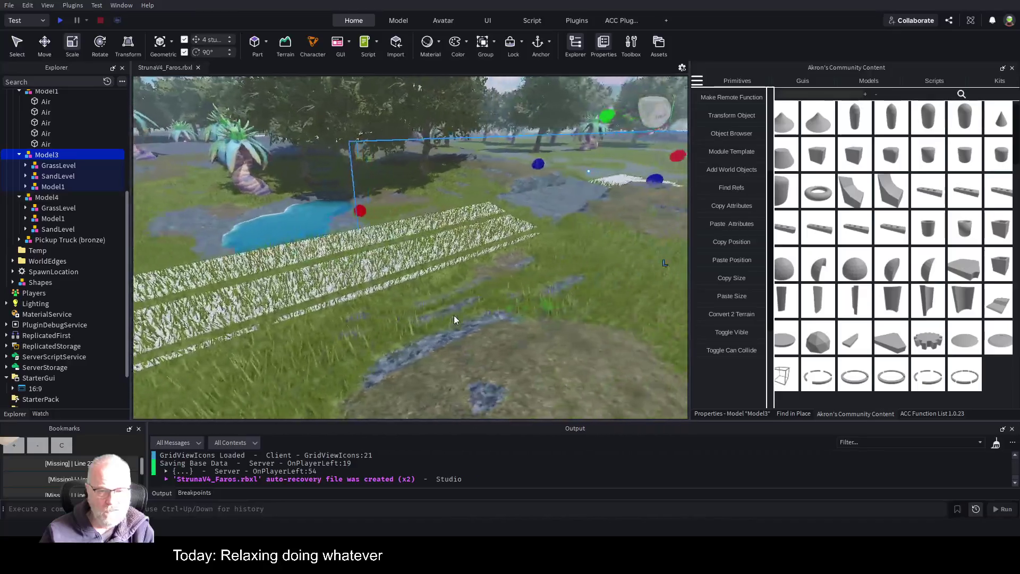
scroll(454, 315, "down", 5)
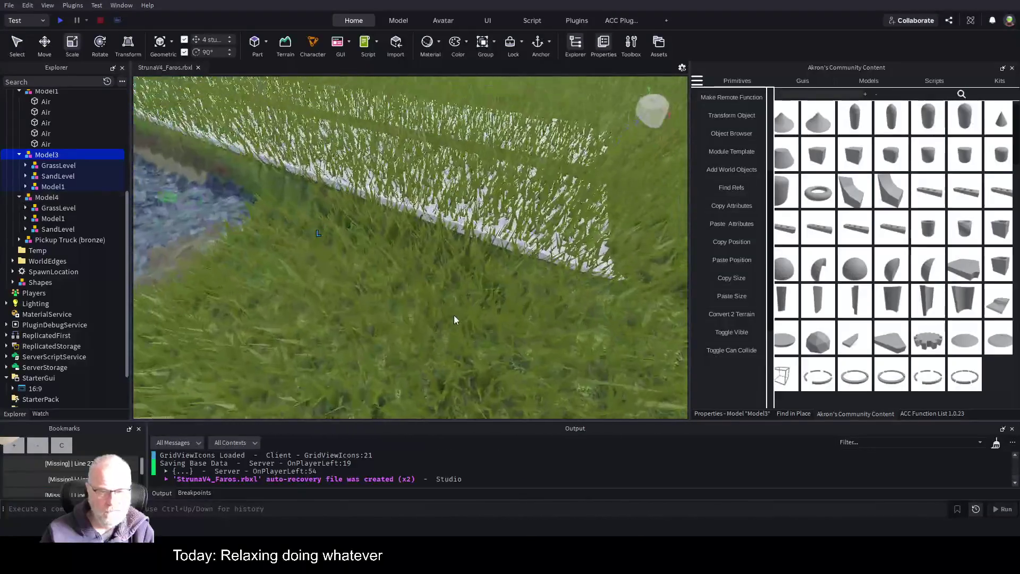
scroll(454, 314, "down", 3)
left_click(462, 307)
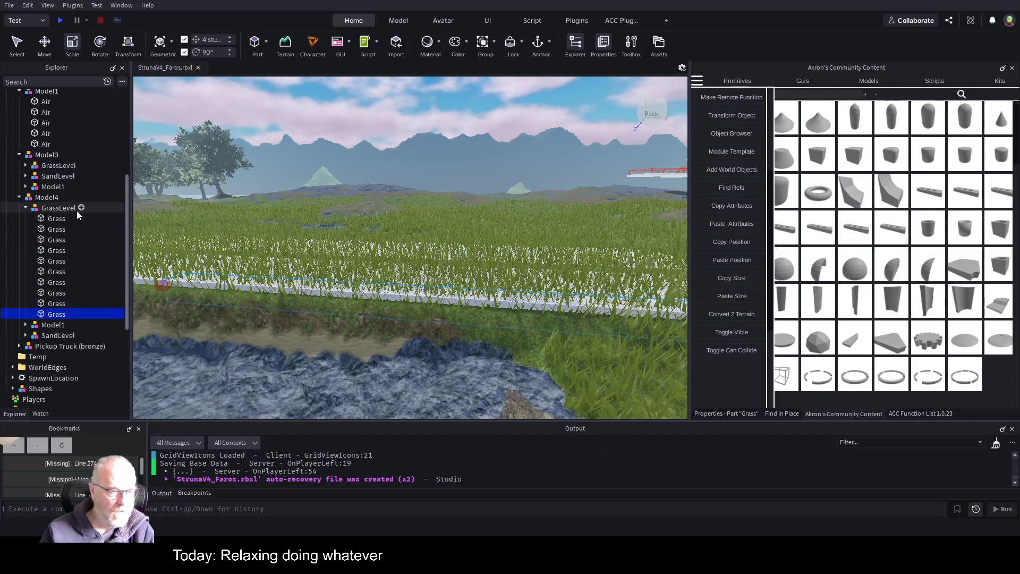
Step: Briefly hide and then re-show the Model4 template's grass to compare it with the terrain
left_click(47, 199)
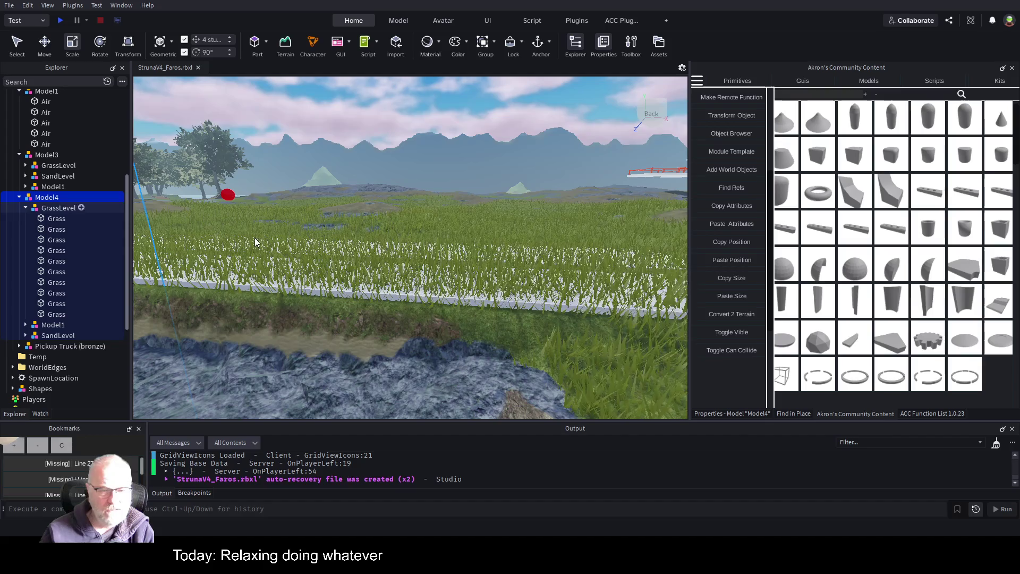
left_click(737, 335)
left_click(737, 335)
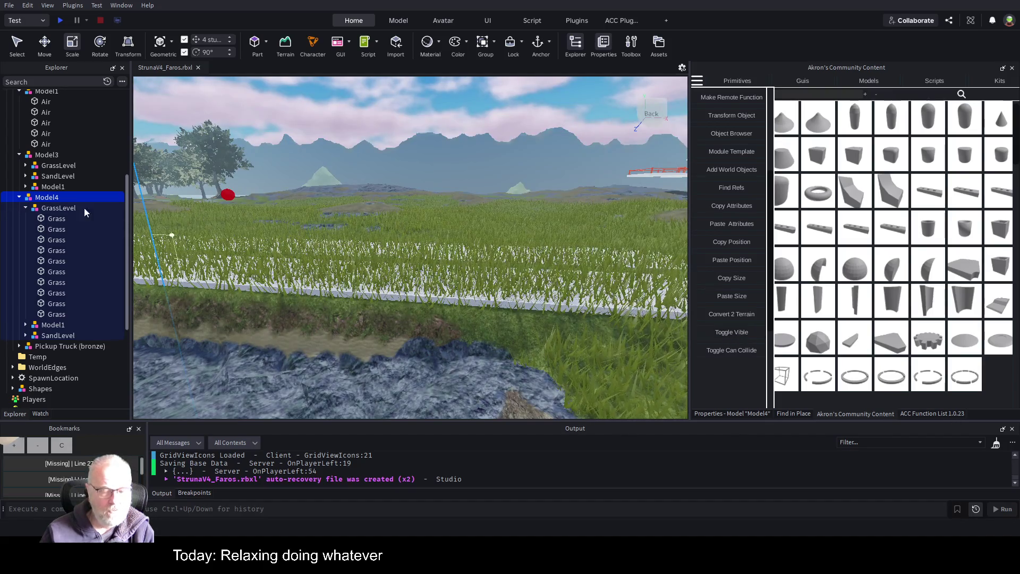
Step: Hide Model3's GrassLevel template using Toggle Visible
left_click(53, 208)
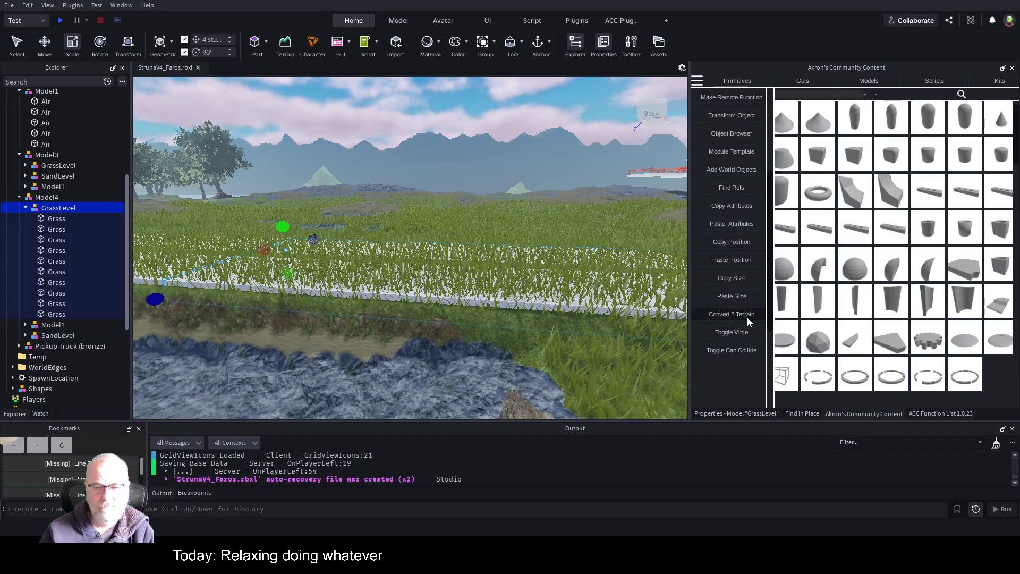
scroll(351, 296, "up", 5)
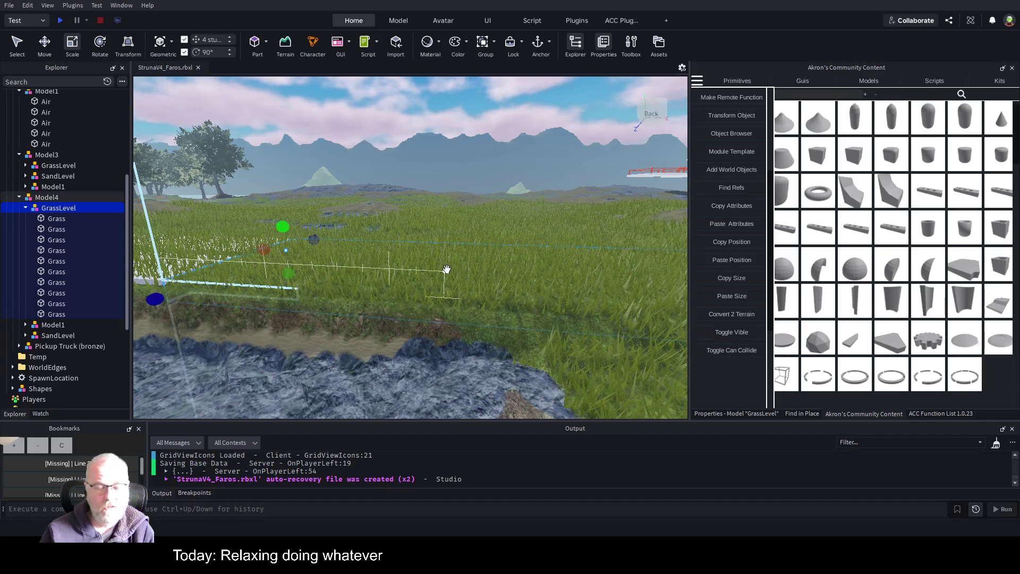
scroll(447, 270, "up", 5)
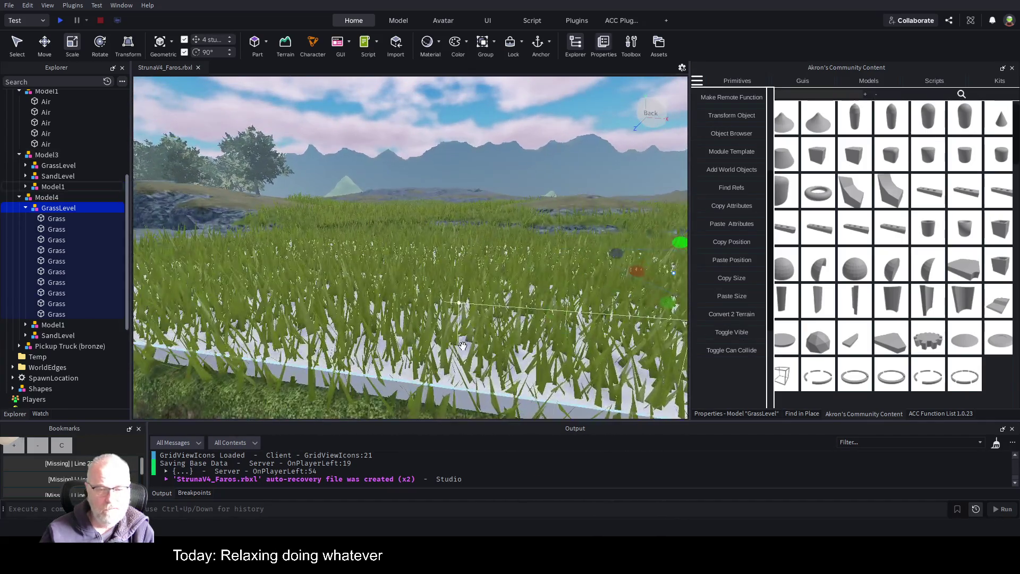
left_click(447, 371)
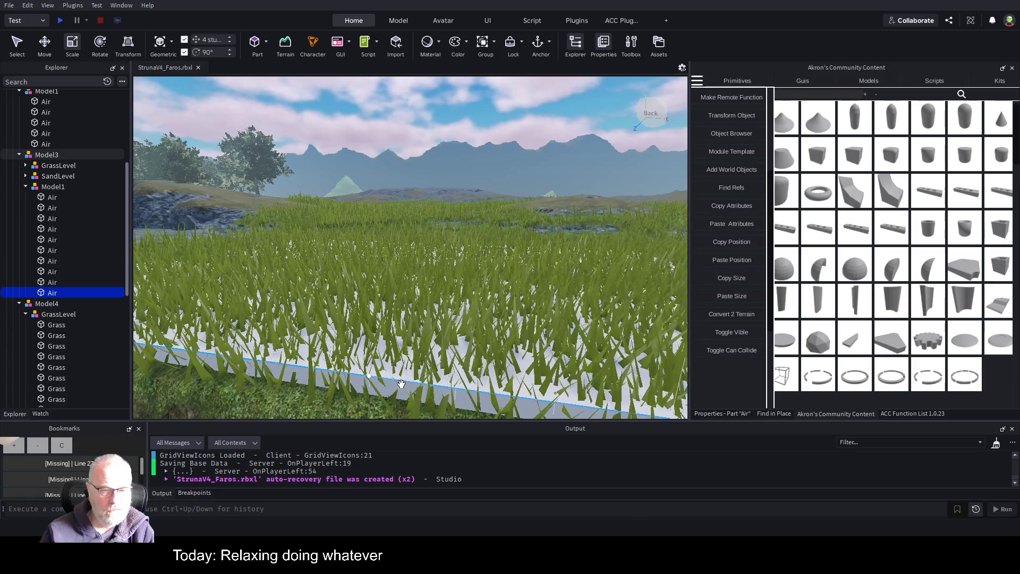
left_click(63, 166)
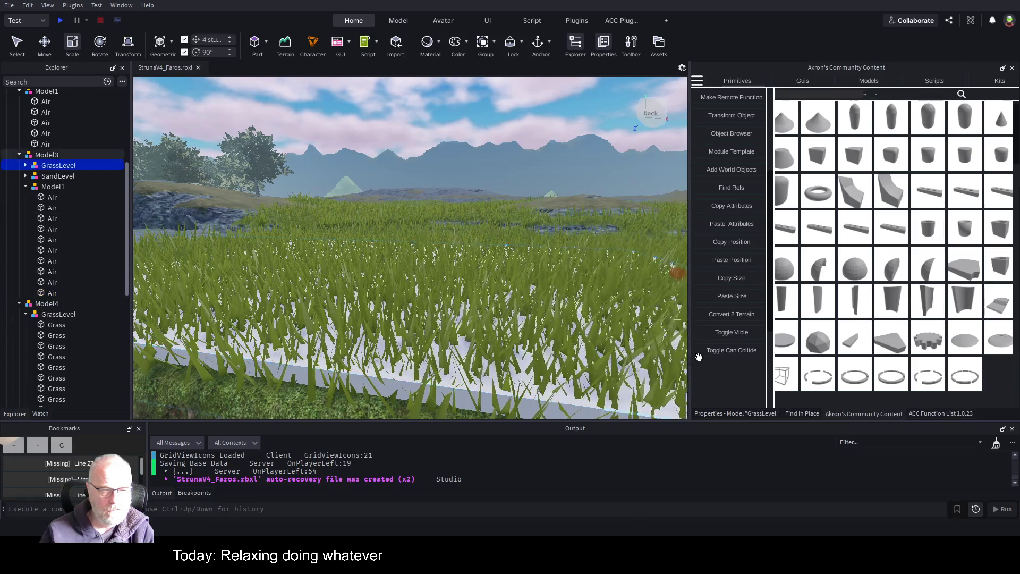
left_click(745, 334)
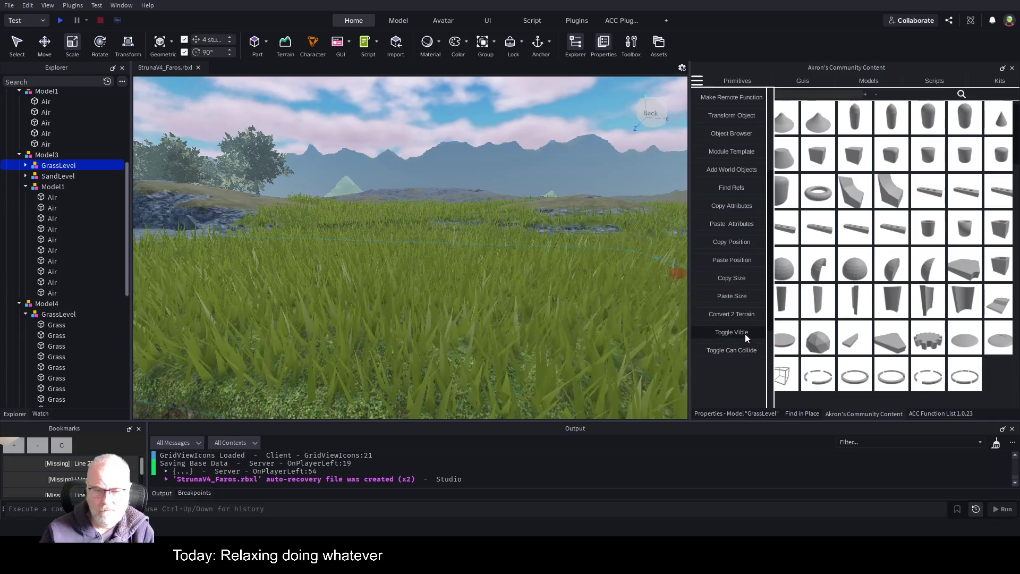
Step: Frame the GrassLevel group and fly toward the truck to inspect the trench
key("f")
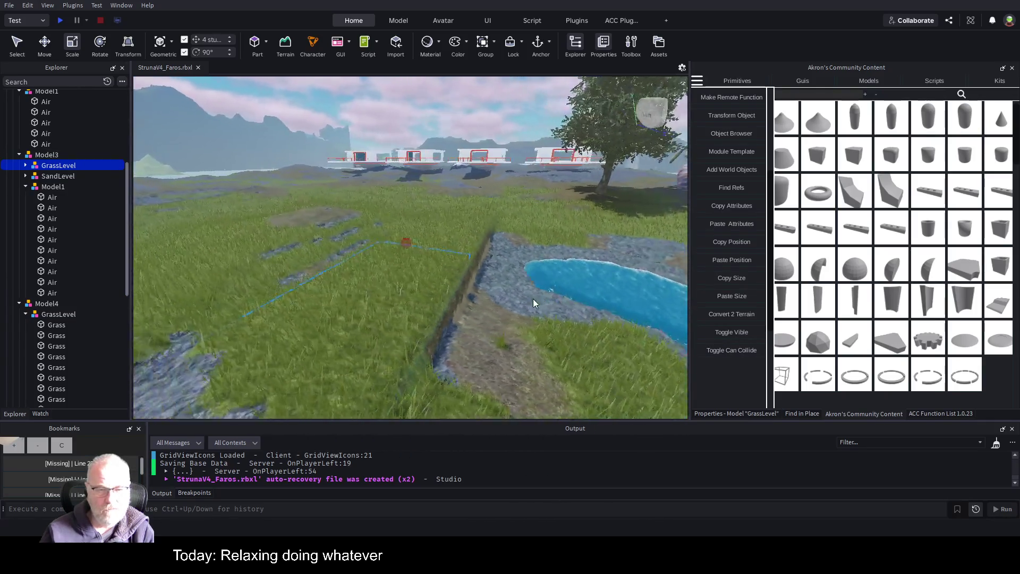
scroll(531, 298, "up", 5)
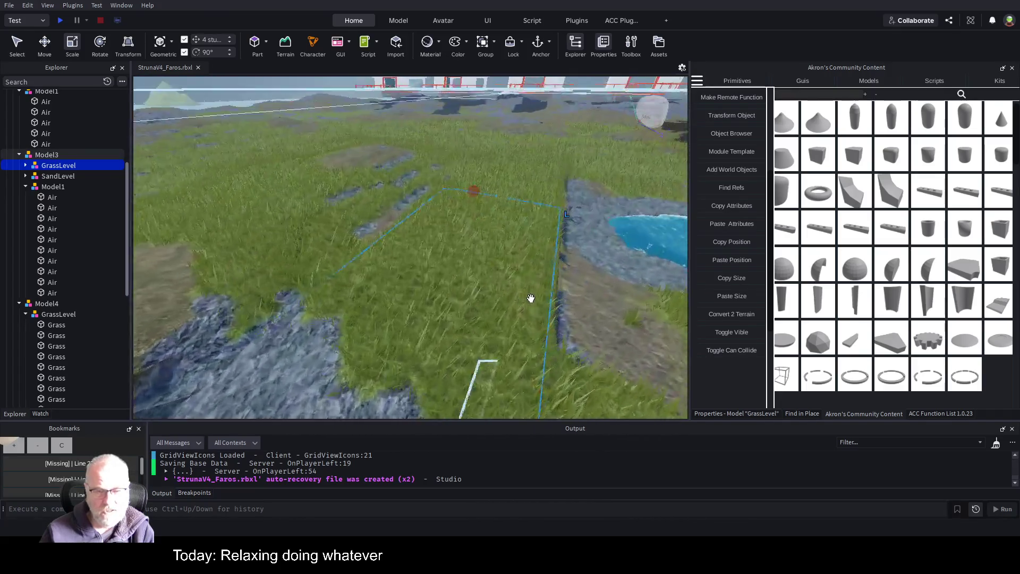
left_click_drag(531, 298, 531, 299)
key("d")
key("w")
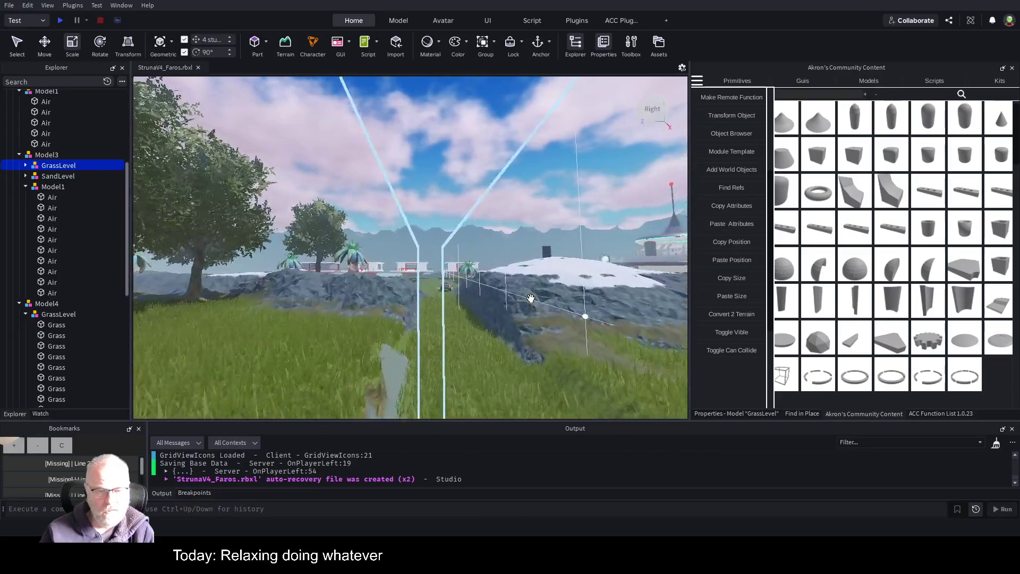
key("w")
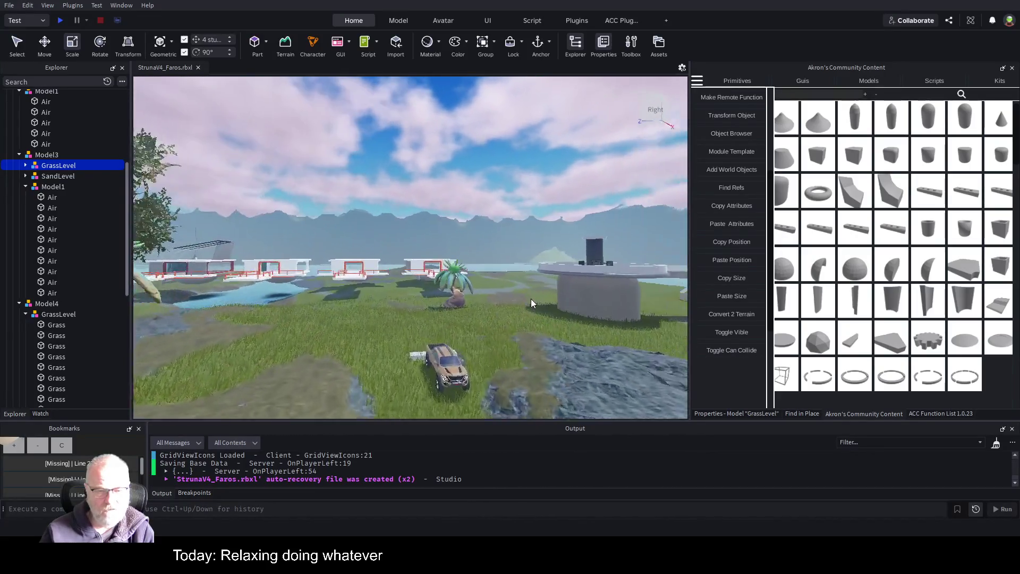
left_click_drag(533, 299, 531, 298)
key("w")
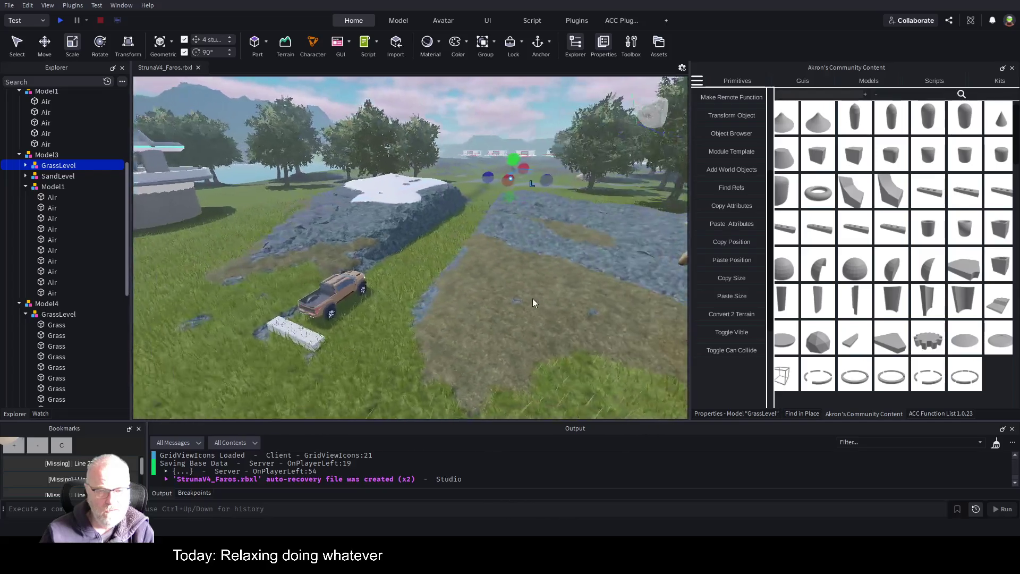
Step: Save as StrunaV4_Faros.rbxl, collapse Model1, Model3 and Model4 in Explorer, and start a play test
key("ctrl+s")
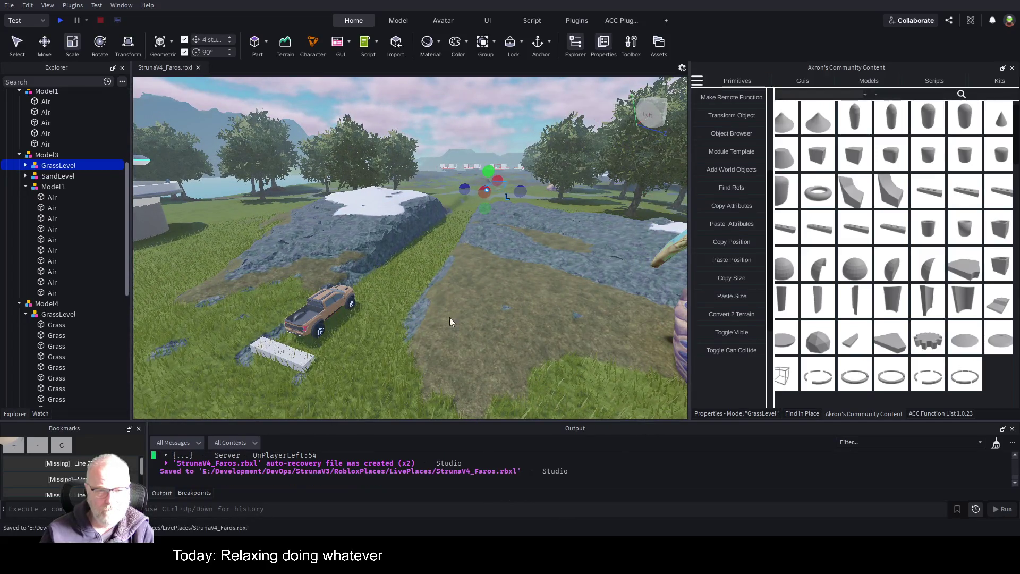
left_click(20, 154)
left_click(19, 166)
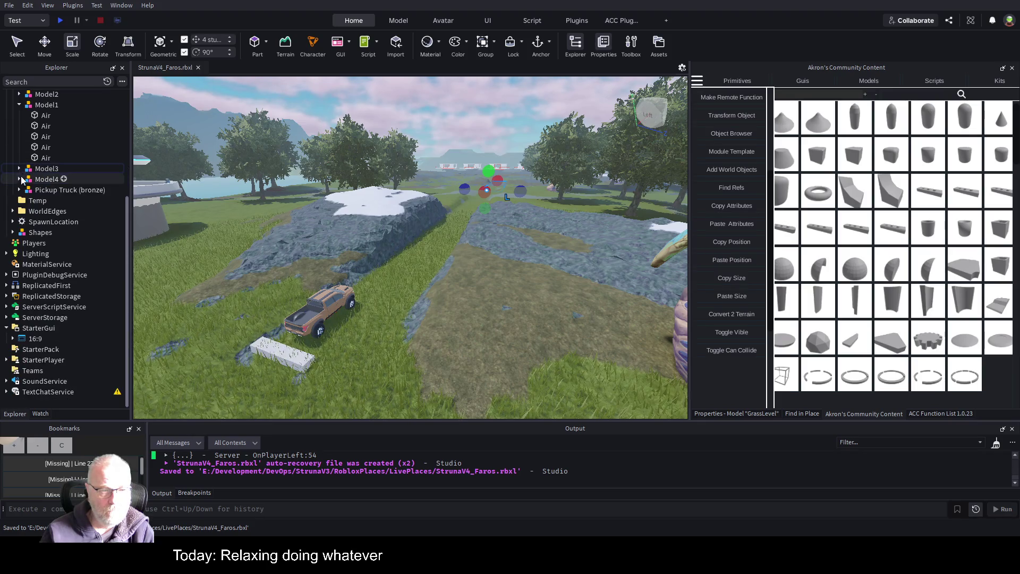
left_click(19, 105)
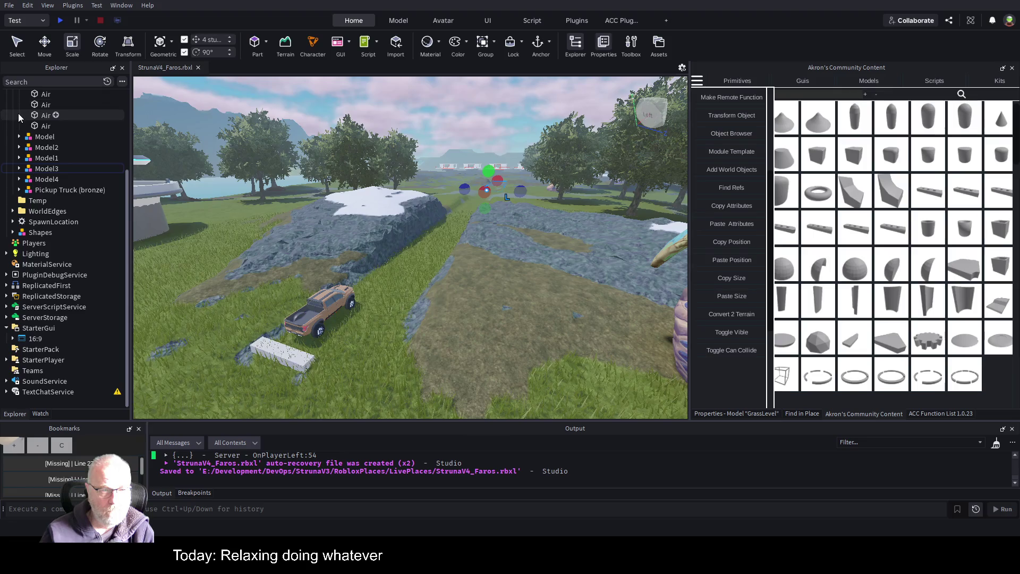
left_click(57, 21)
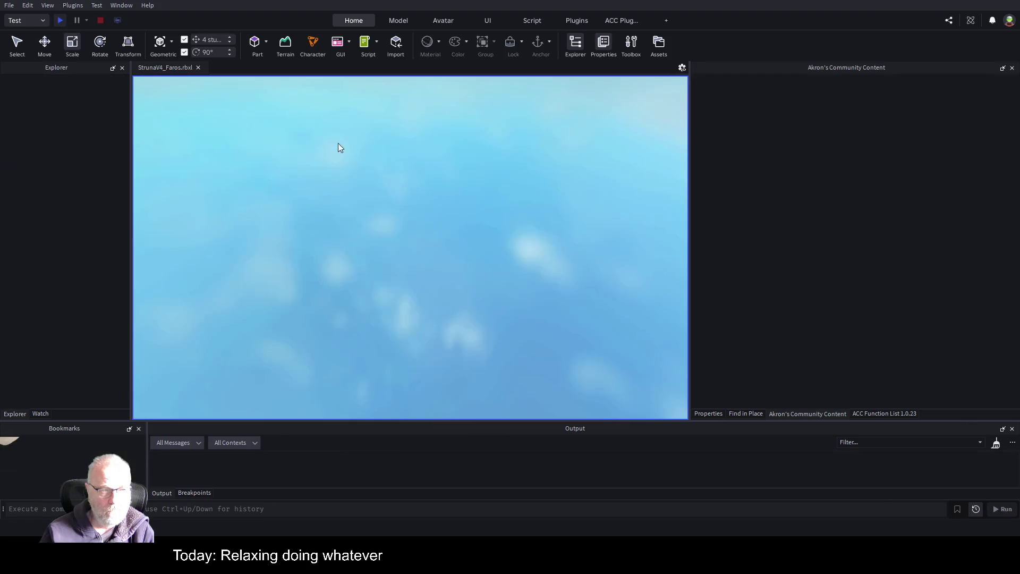
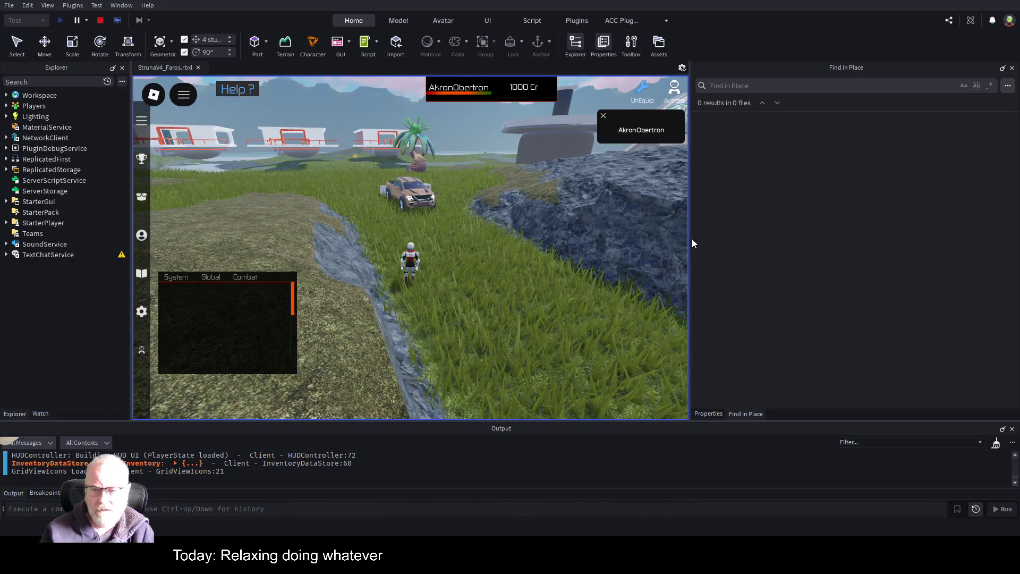
Step: Widen the game view, walk the character over to the pickup truck and get in
left_click_drag(691, 239, 928, 238)
key("w")
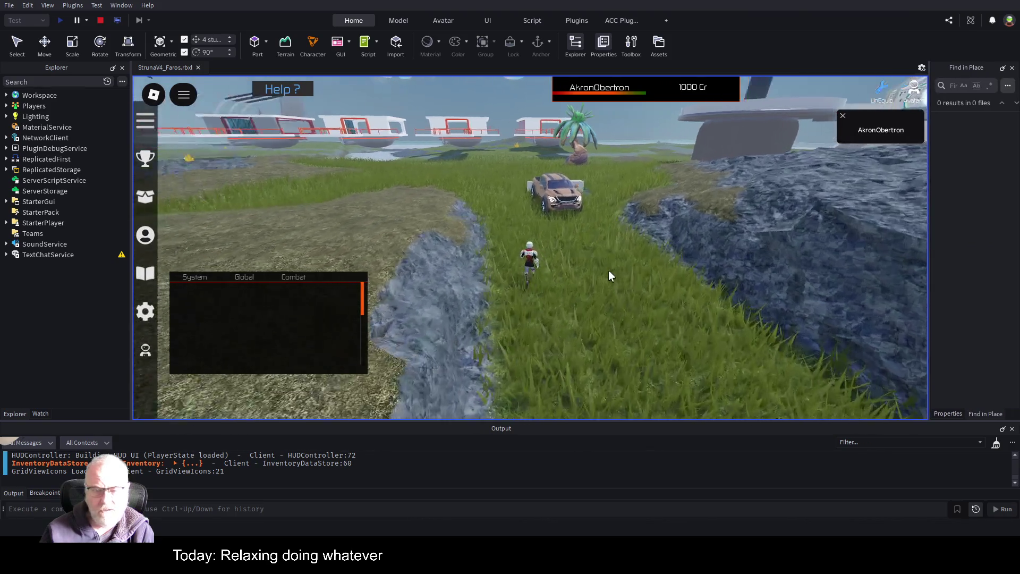
key("w")
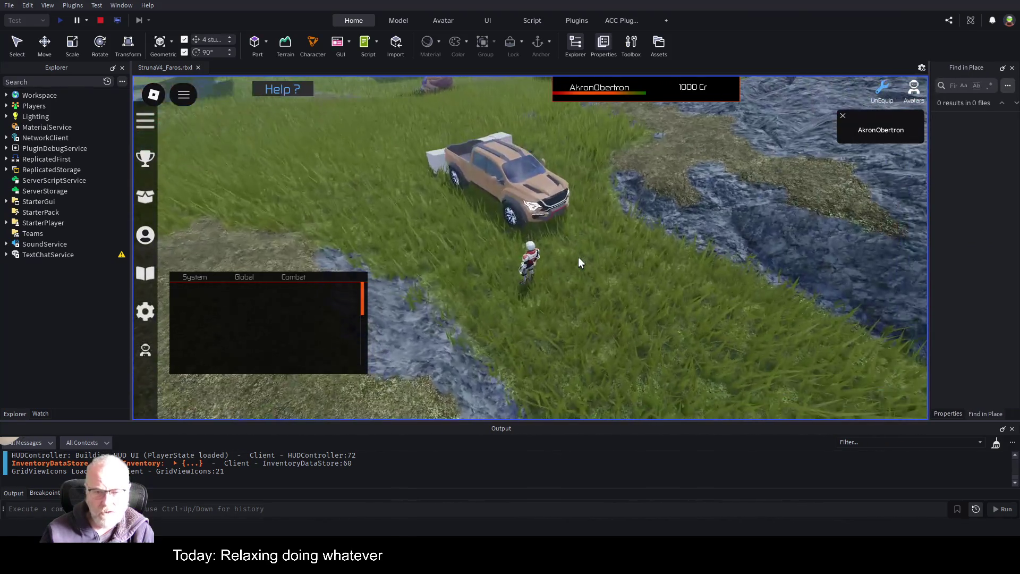
key("space")
key("w")
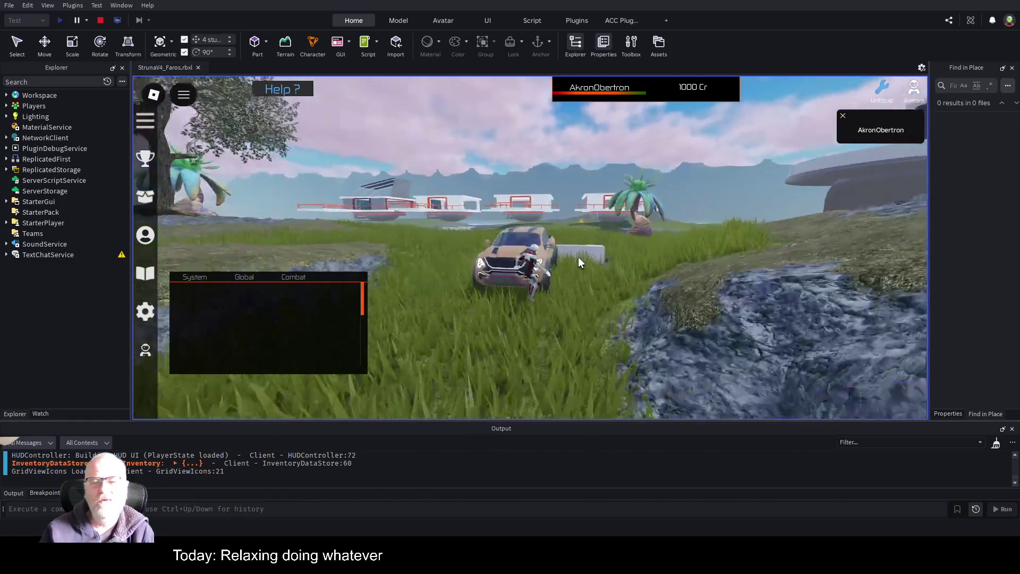
key("e")
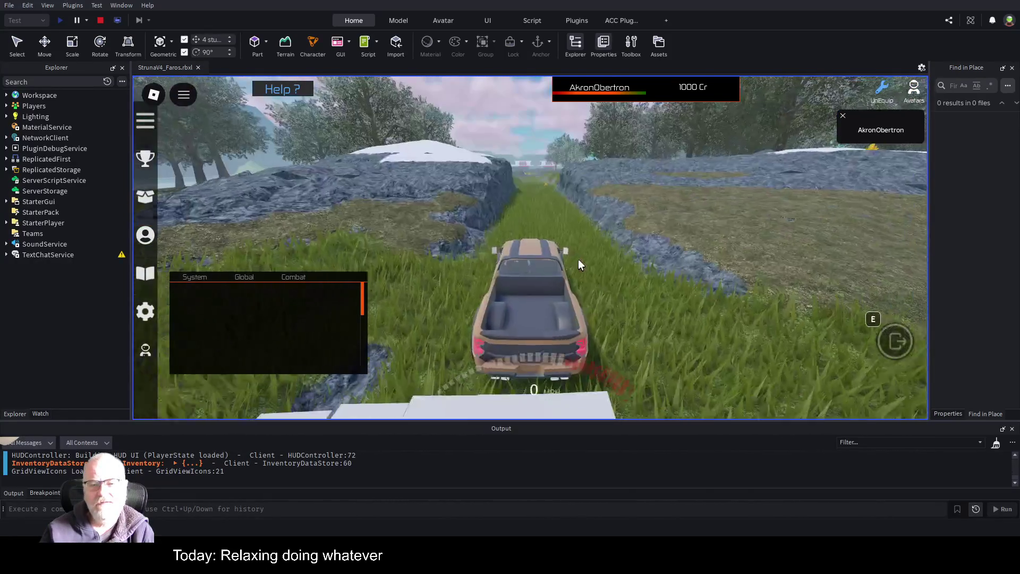
Step: Drive the truck through the field and rocky trench, then end the playtest
key("w")
key("w")
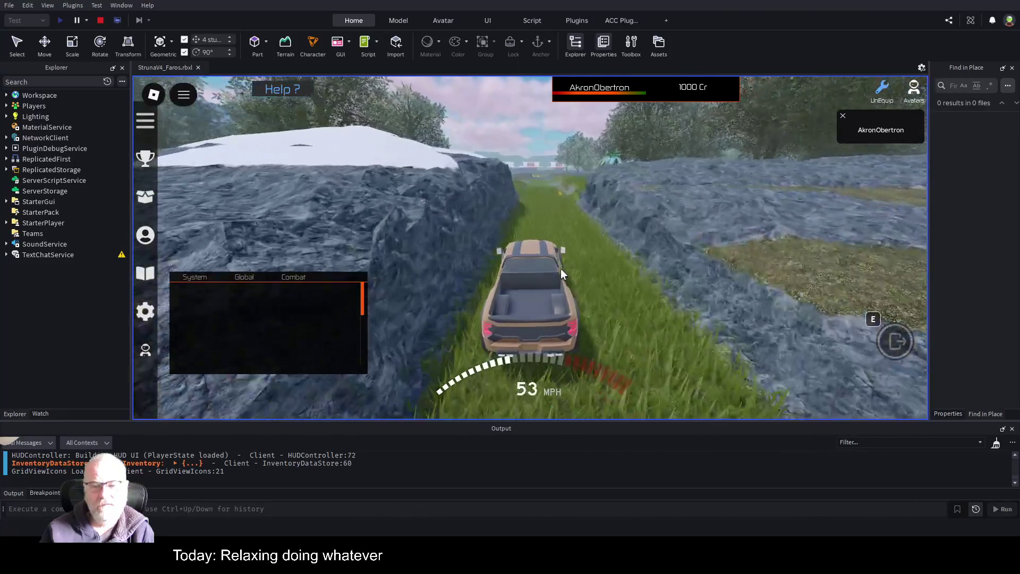
key("w")
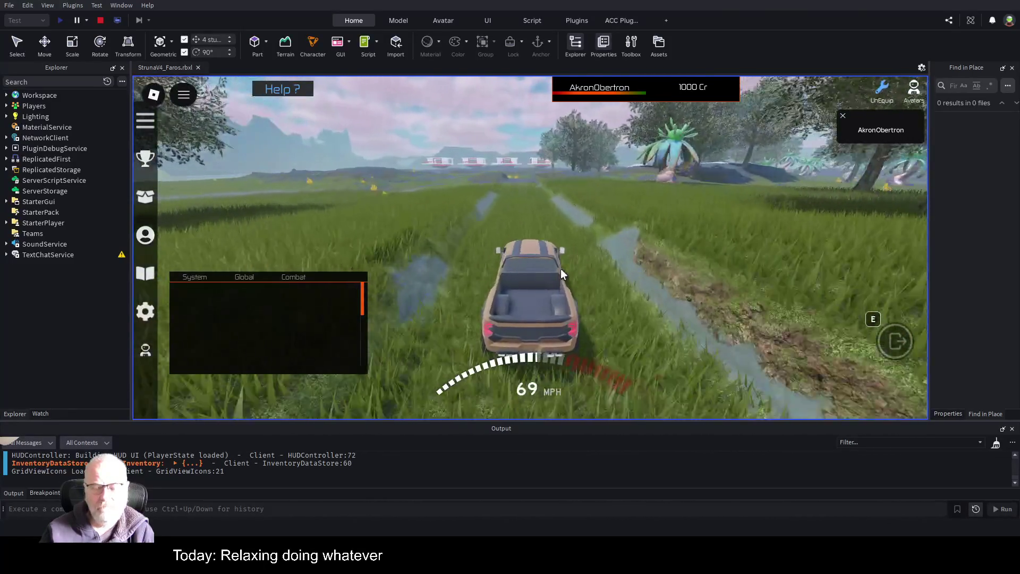
key("s")
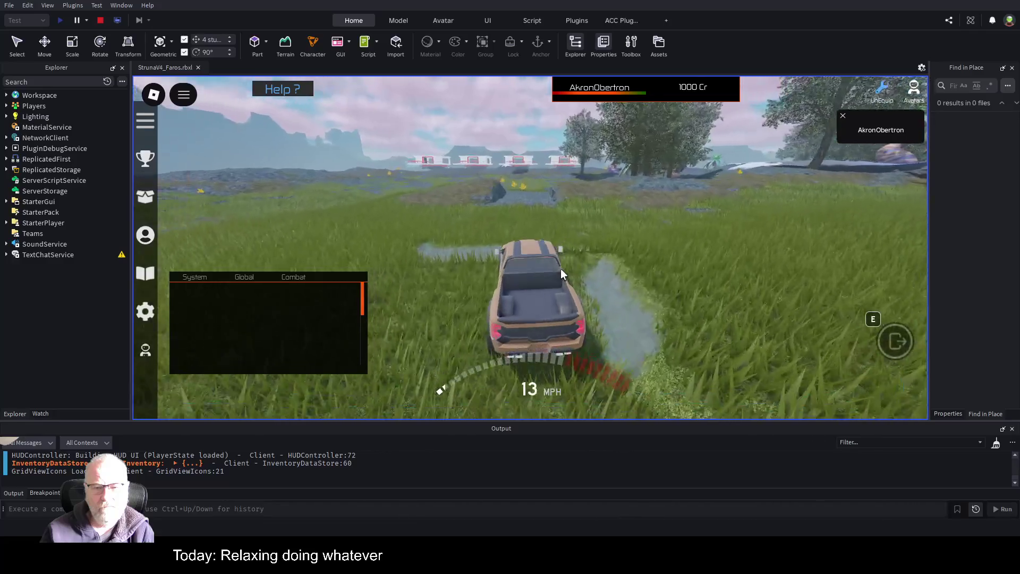
key("w")
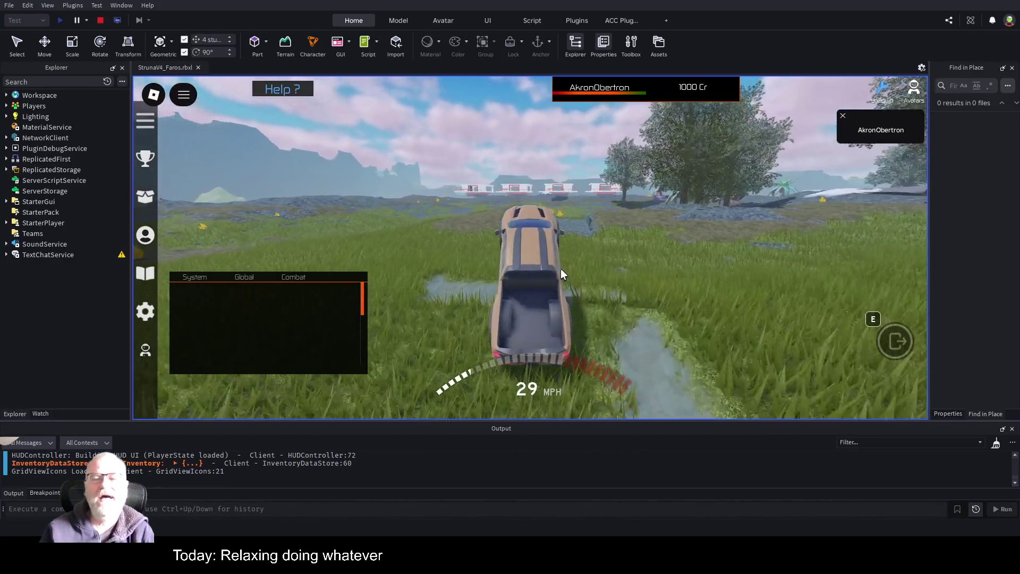
key("a")
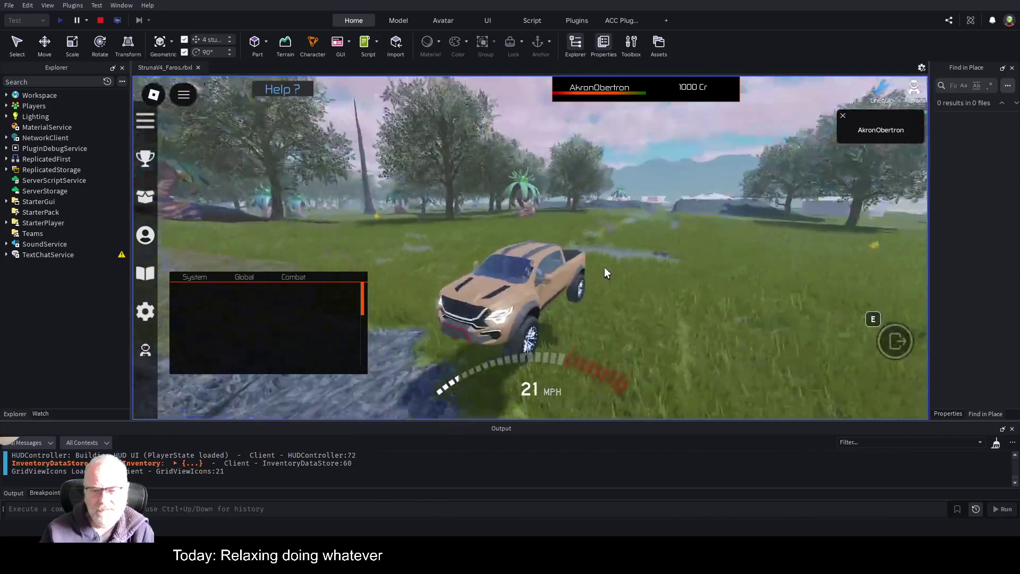
key("a")
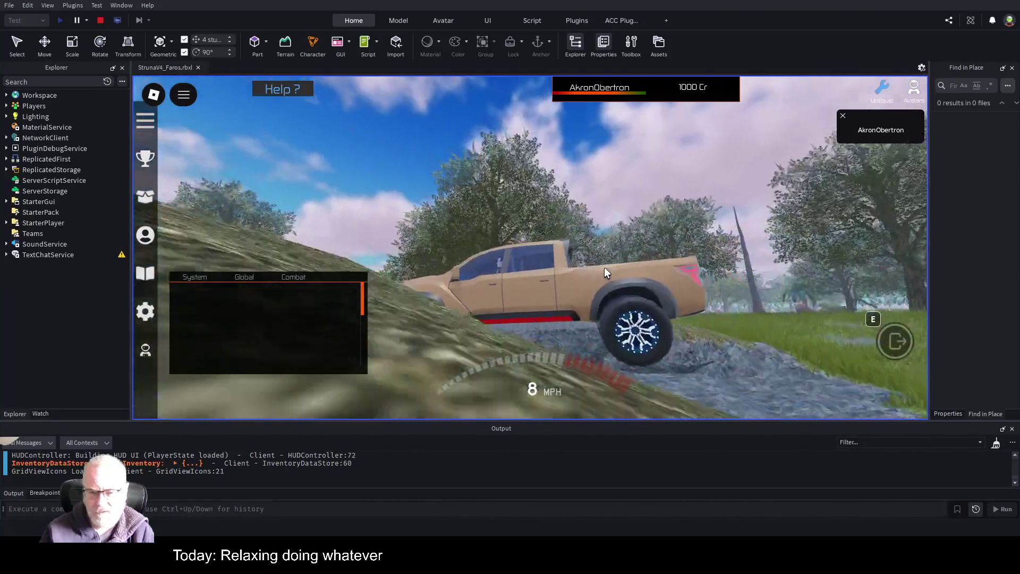
key("w")
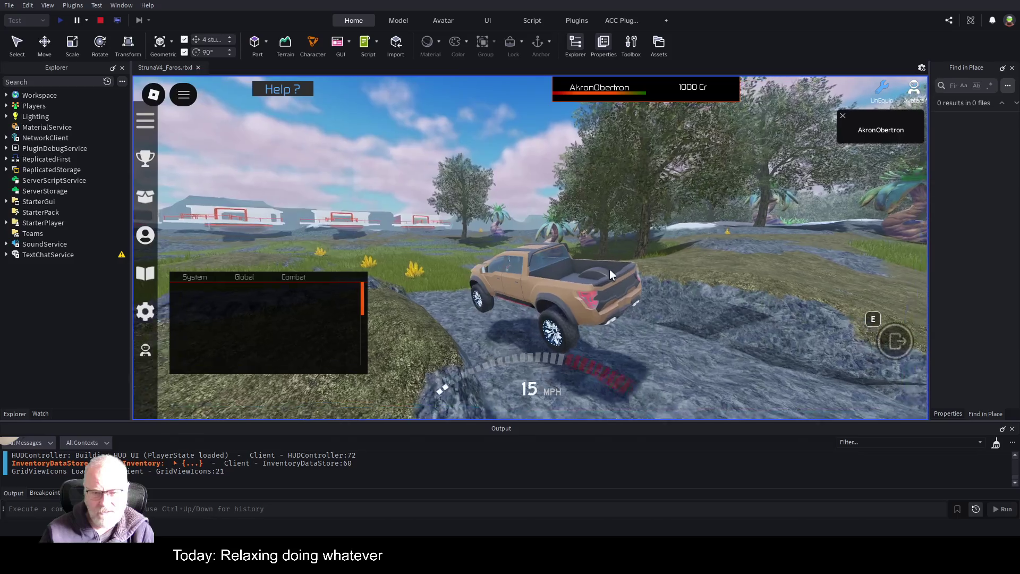
key("d")
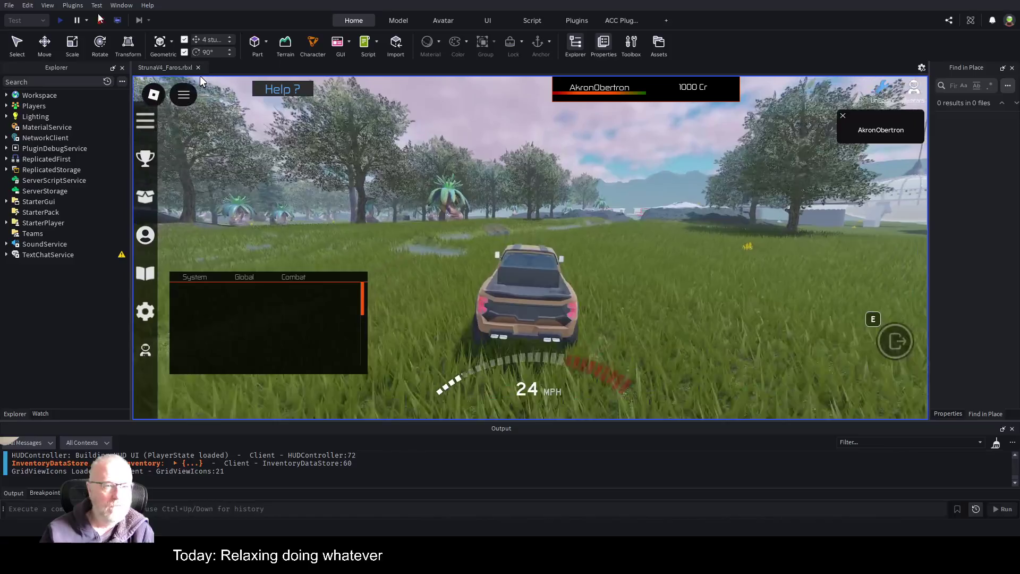
key("shift+F5")
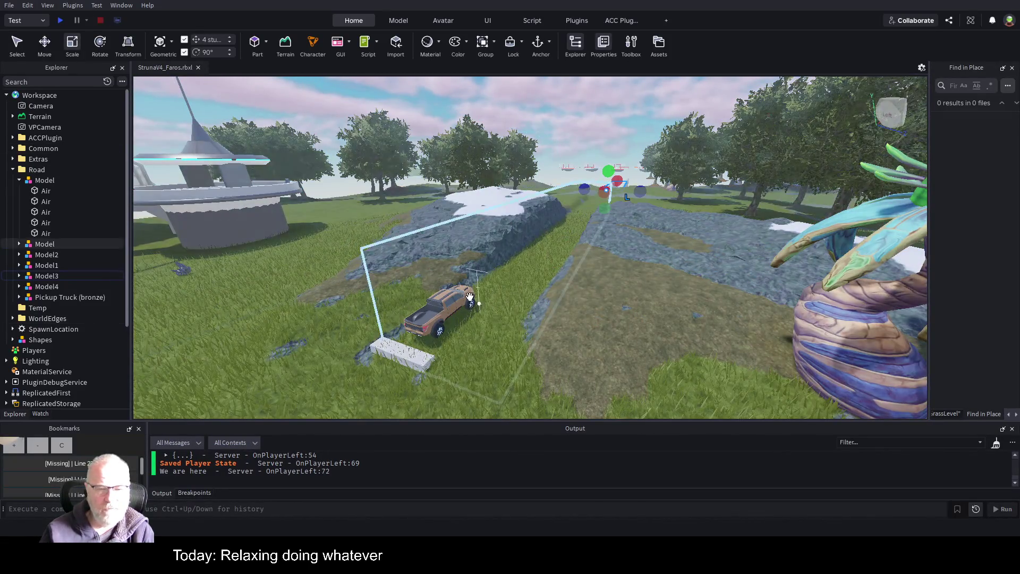
Step: Collapse both Road models in Explorer, select the first Model, and widen the right panel
left_click(528, 312)
scroll(528, 312, "up", 10)
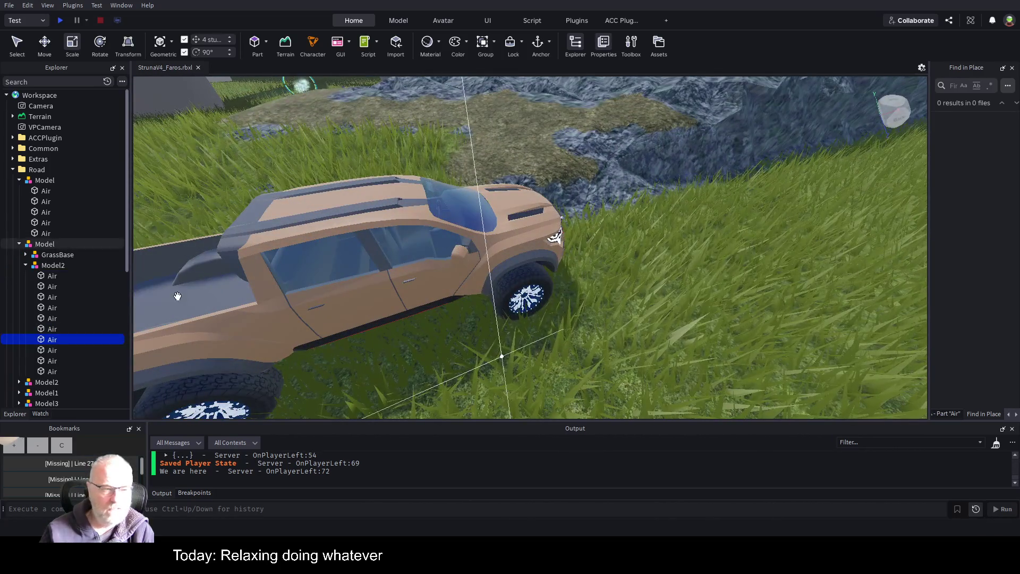
left_click(17, 181)
left_click(20, 191)
left_click(40, 181)
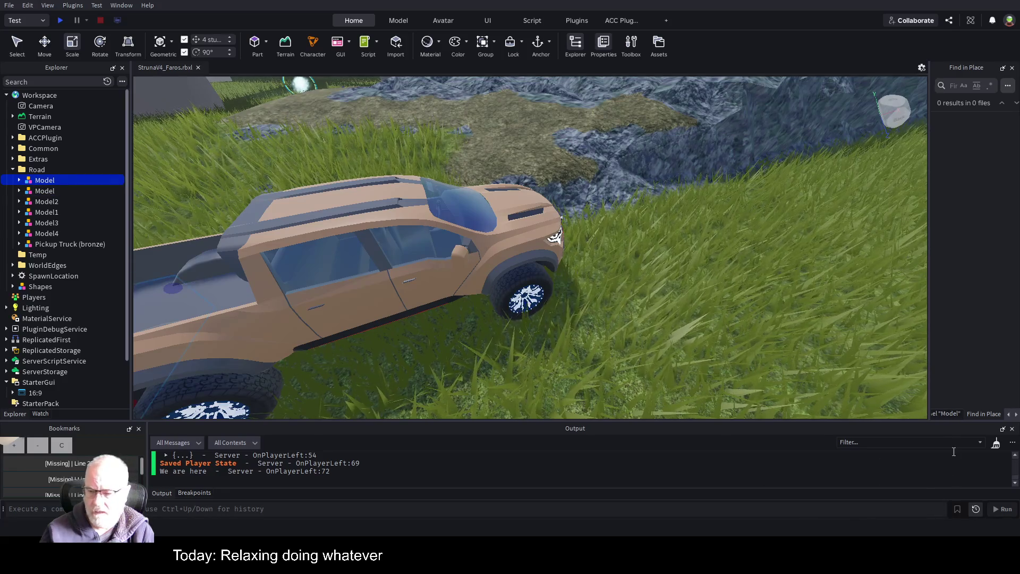
left_click_drag(926, 383, 728, 382)
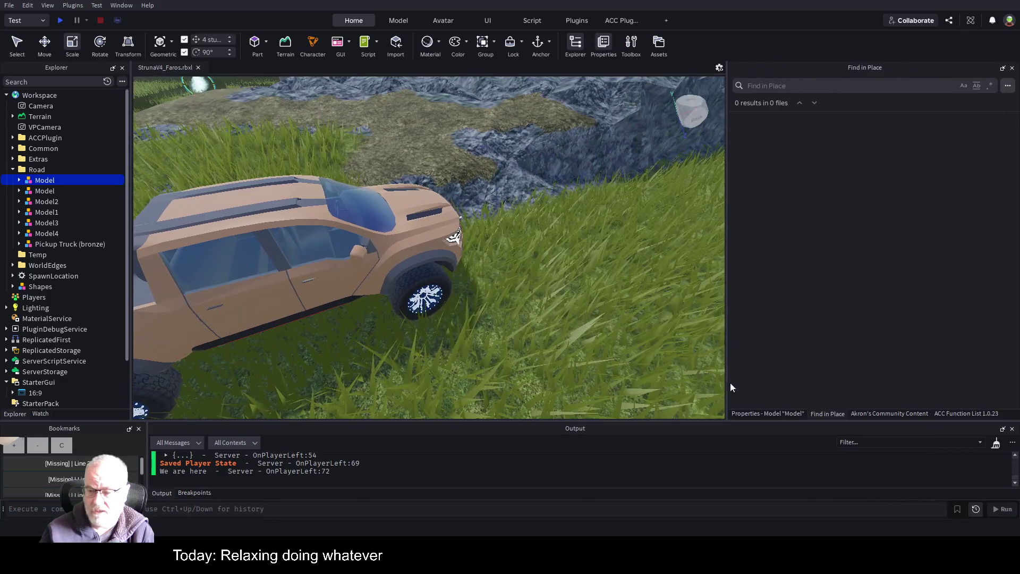
Step: Open Akron's Community Content and check Model, Model2, Model1 and Model3 under Road
left_click(903, 415)
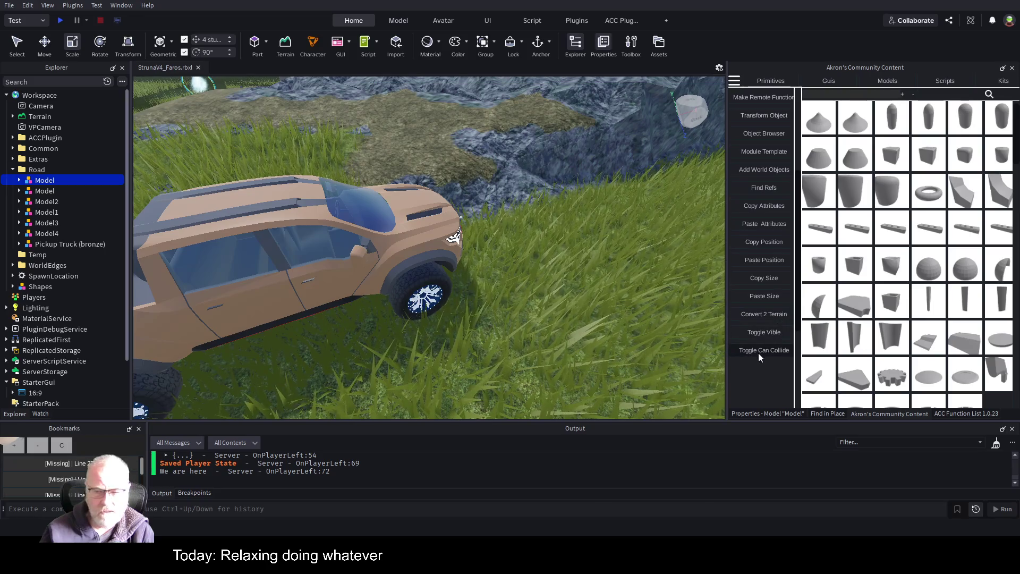
left_click(53, 191)
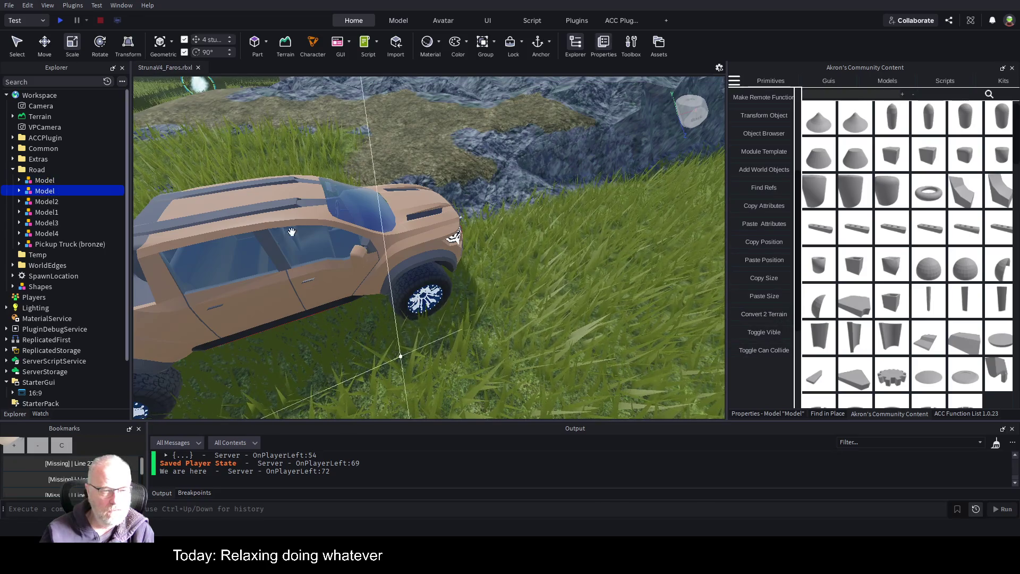
left_click(50, 202)
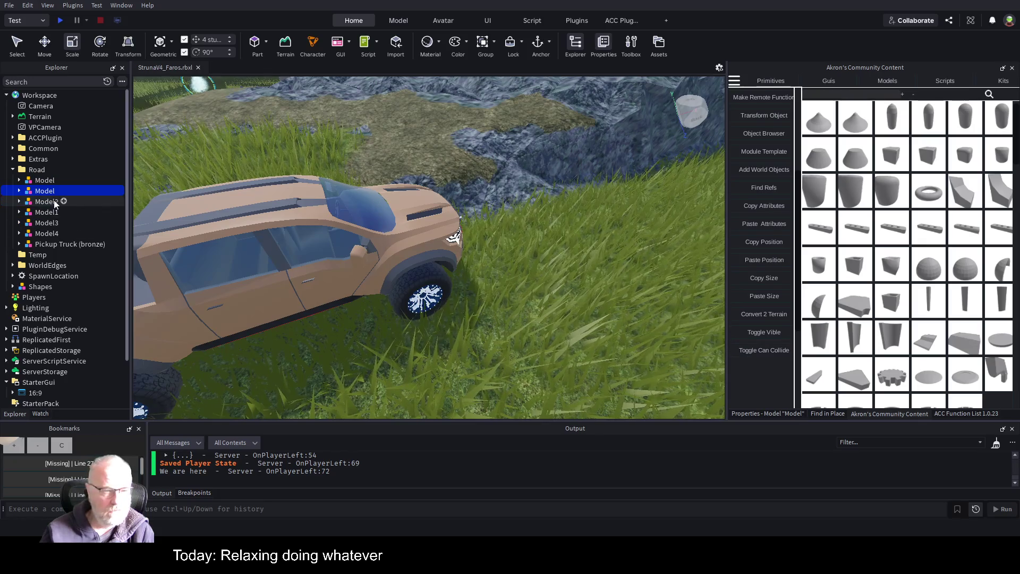
left_click(53, 212)
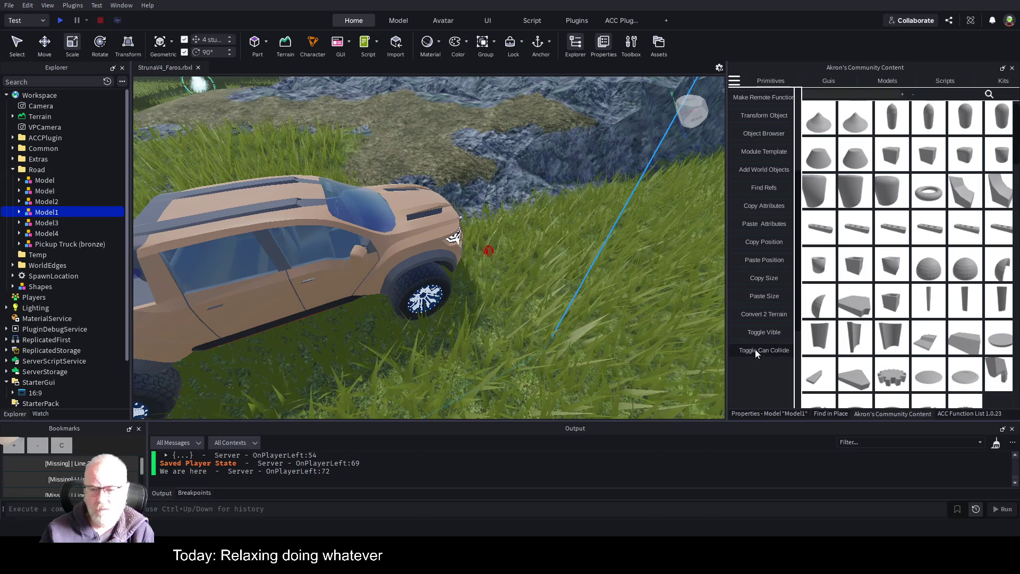
left_click(49, 223)
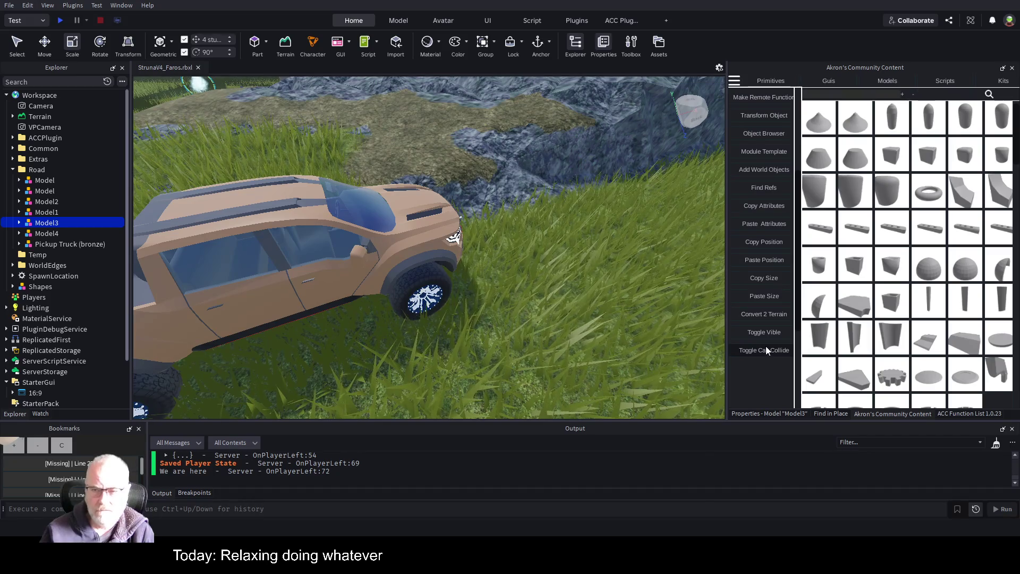
Step: Browse the plugin's Quick Tools list, then go back to its full tool categories
scroll(767, 347, "up", 3)
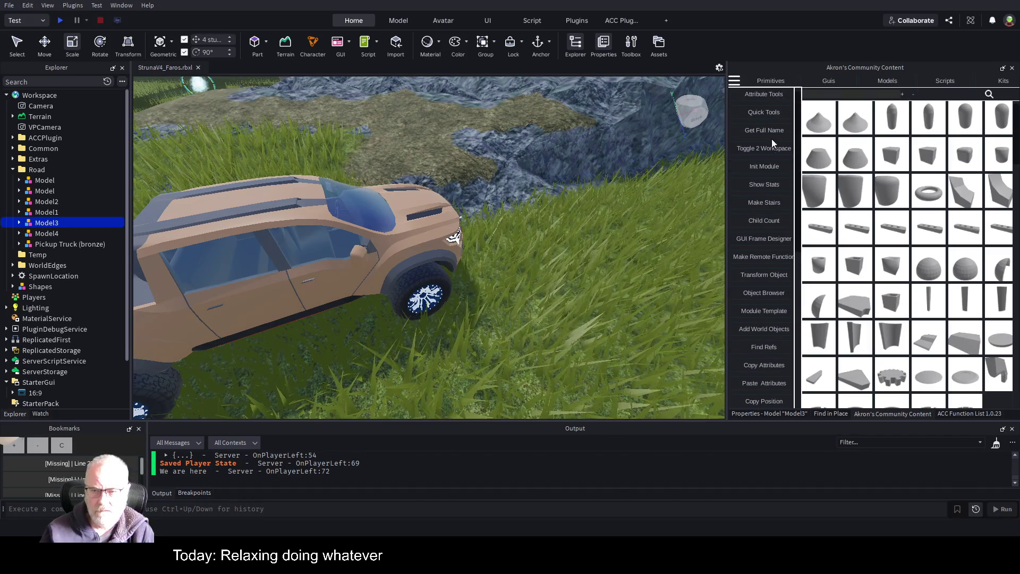
left_click(769, 111)
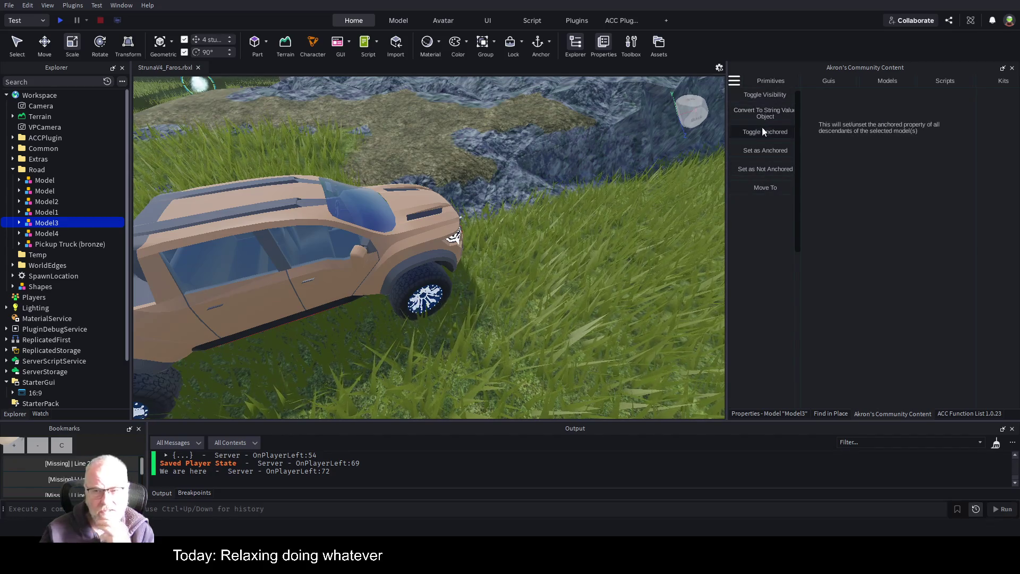
left_click(736, 83)
scroll(765, 205, "down", 5)
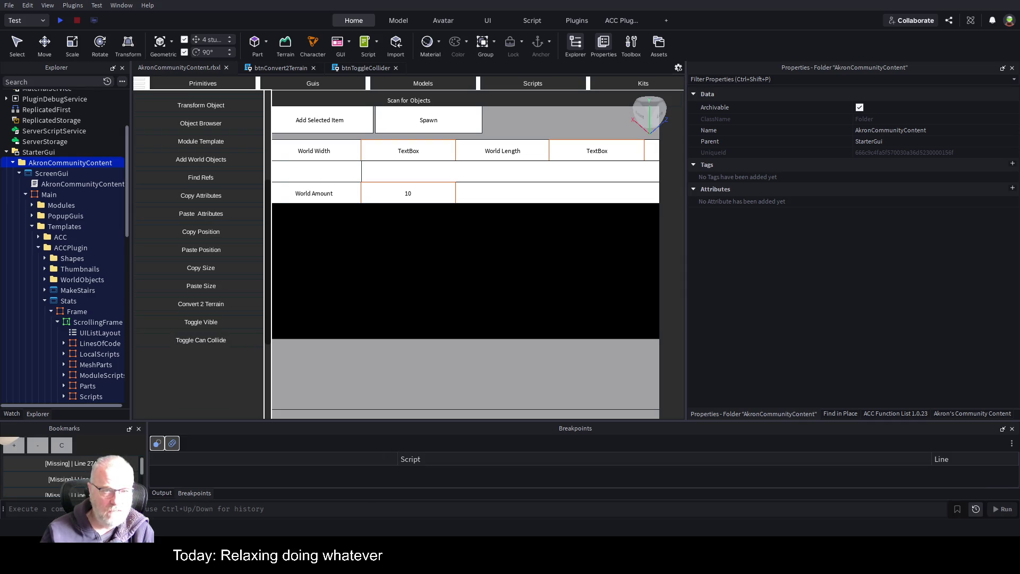
Step: Select the Toggle Can Collide button (btnToggleCollider) on the GUI canvas
left_click(201, 340)
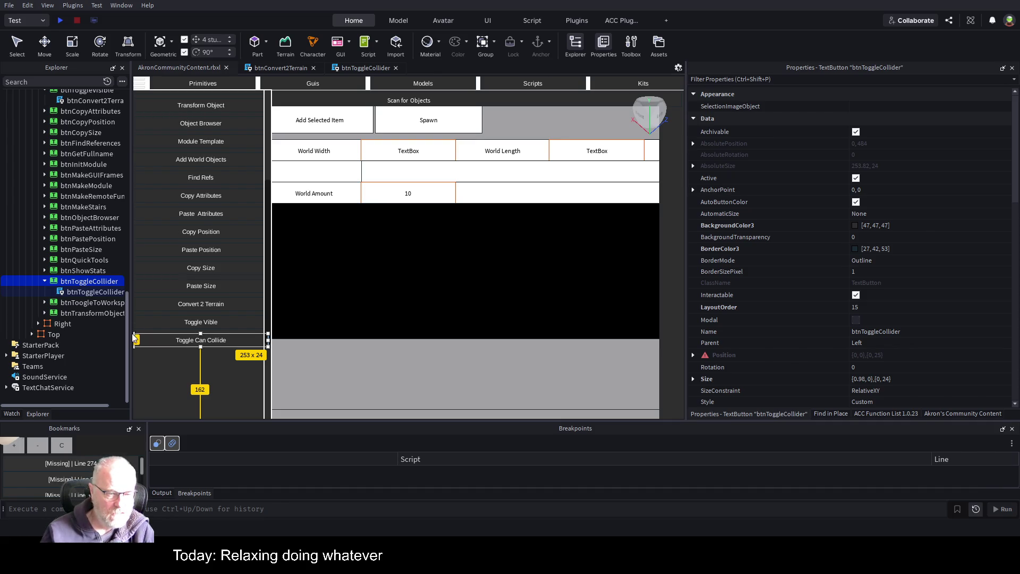
Step: Duplicate the Toggle Can Collide button as btnColliderOn with LayoutOrder 16
key("ctrl+d")
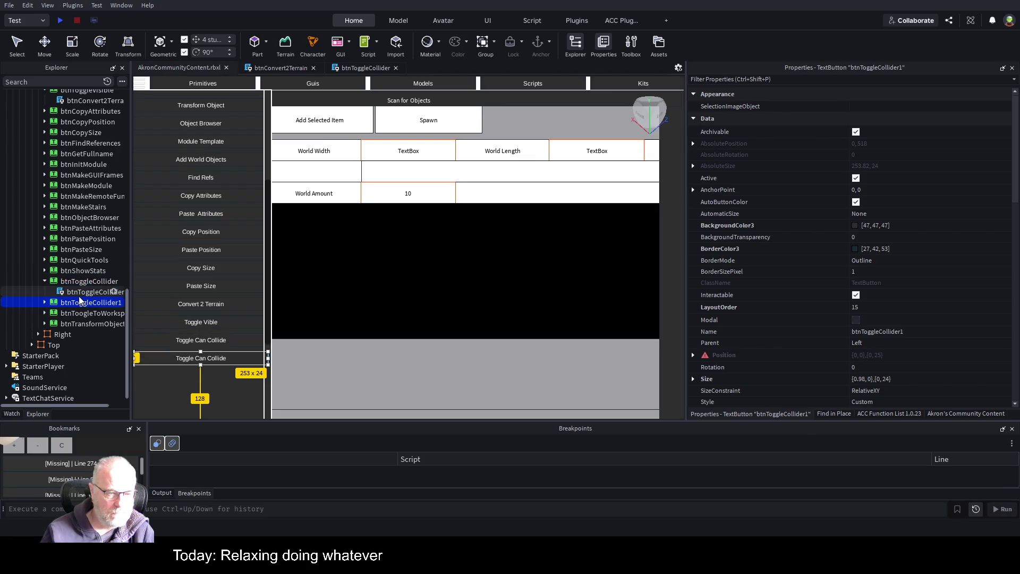
key("F2")
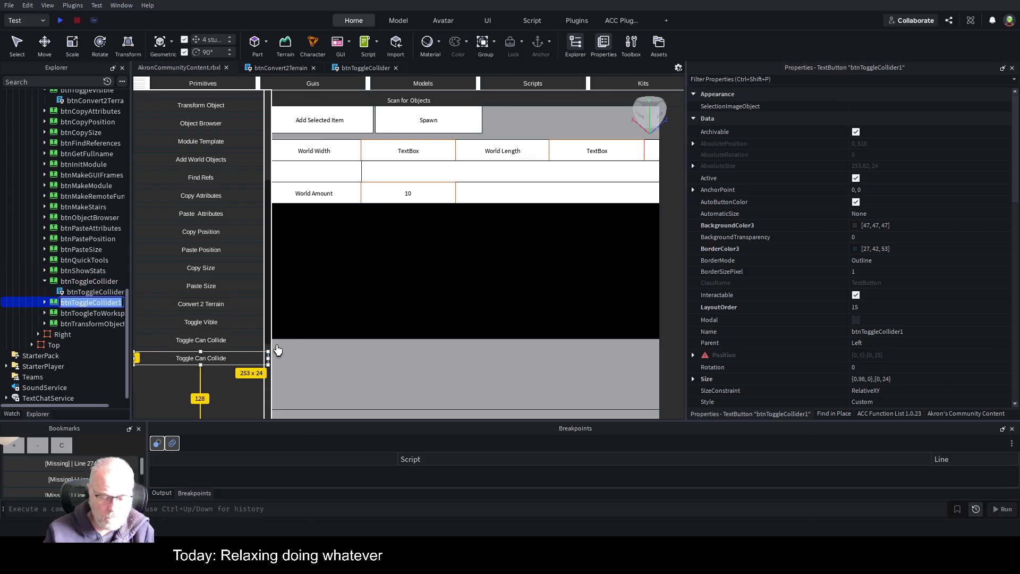
type("bt")
key("BackSpace")
type("ColliderOn")
key("Return")
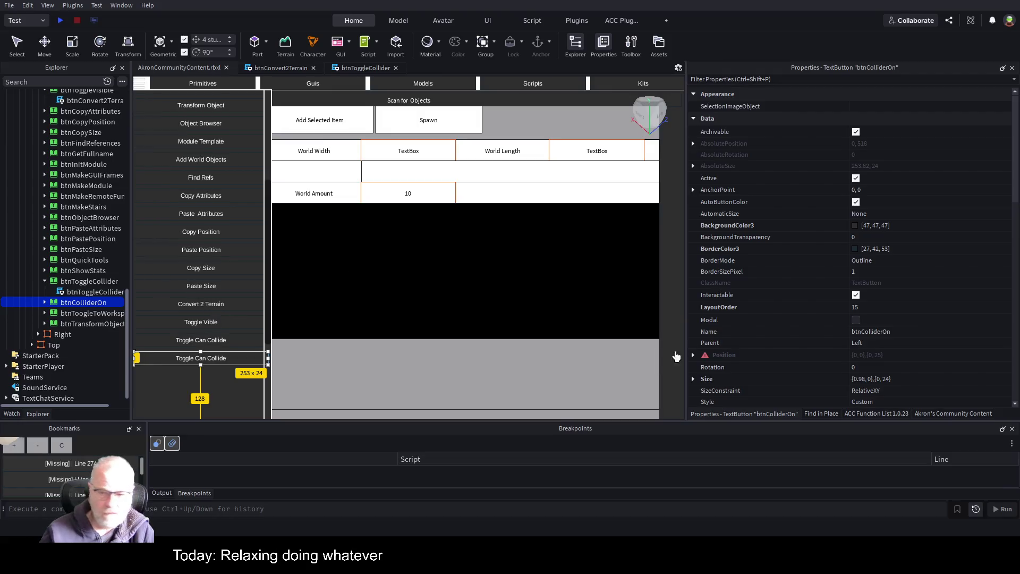
left_click(883, 313)
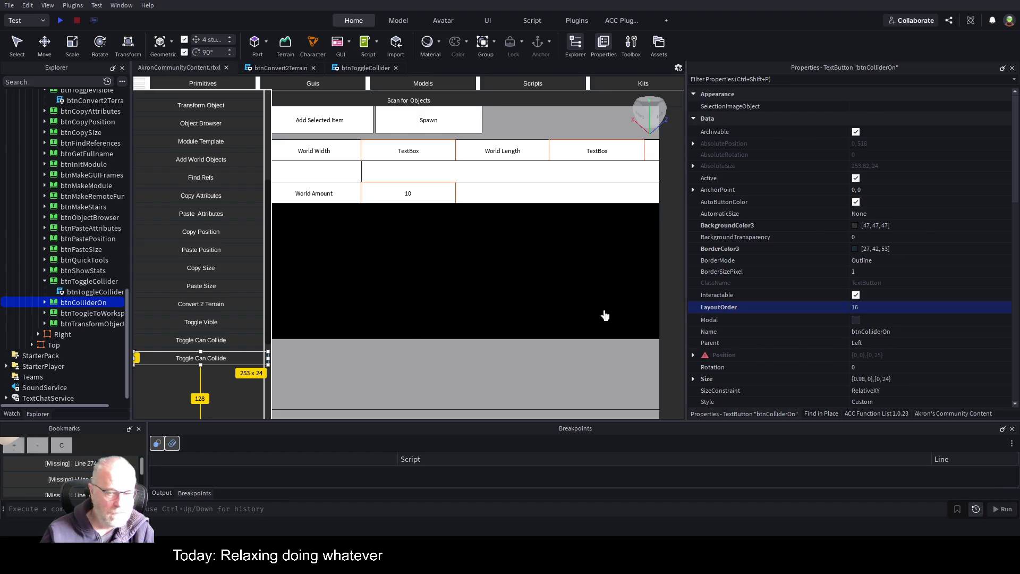
Step: Change the copy's Text label to 'Collider On' and save the place
scroll(904, 298, "down", 9)
scroll(930, 304, "down", 8)
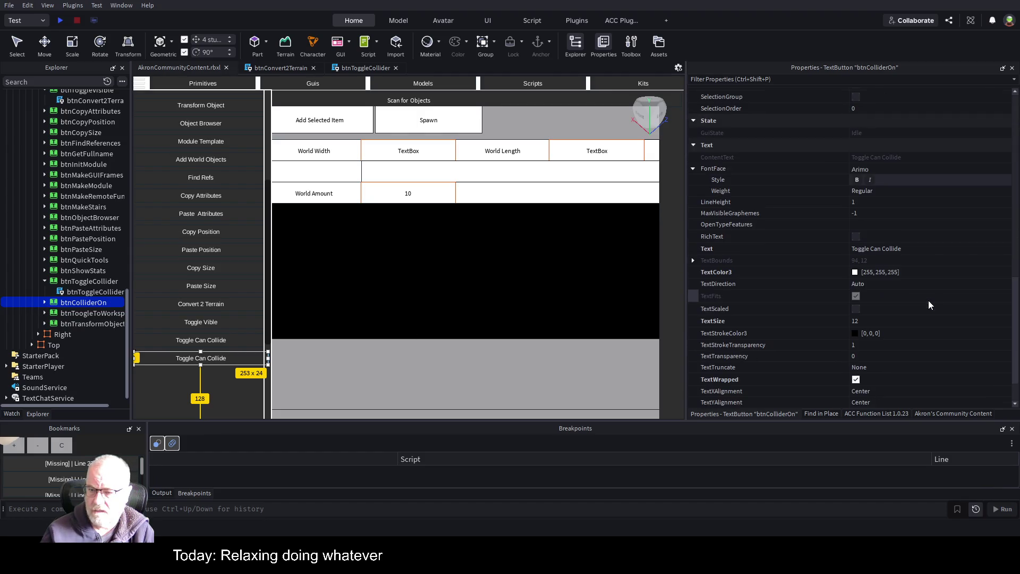
left_click(928, 248)
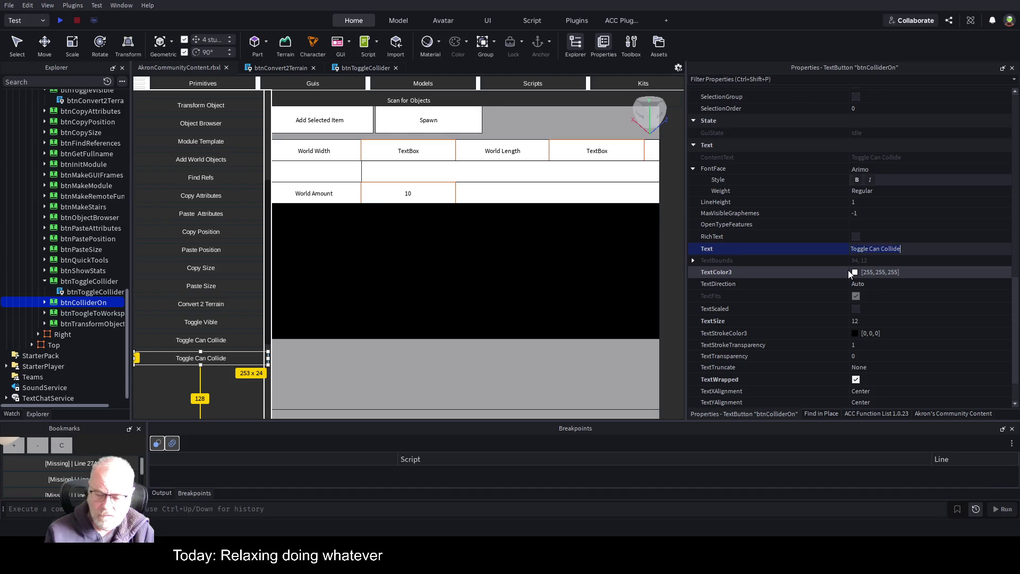
key("Delete")
key("Delete")
key("Delete")
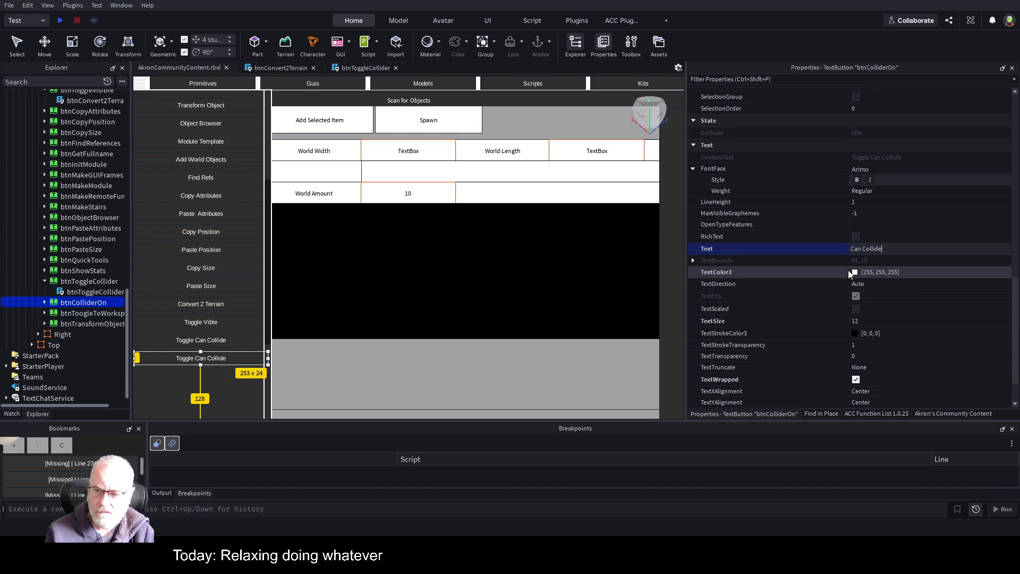
type("r")
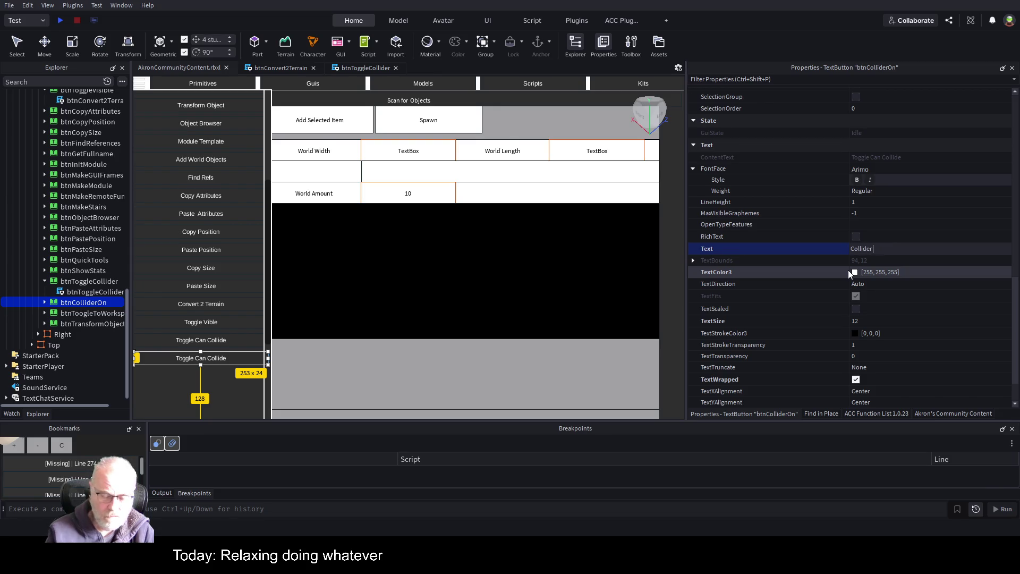
type(" On")
key("Return")
key("ctrl+s")
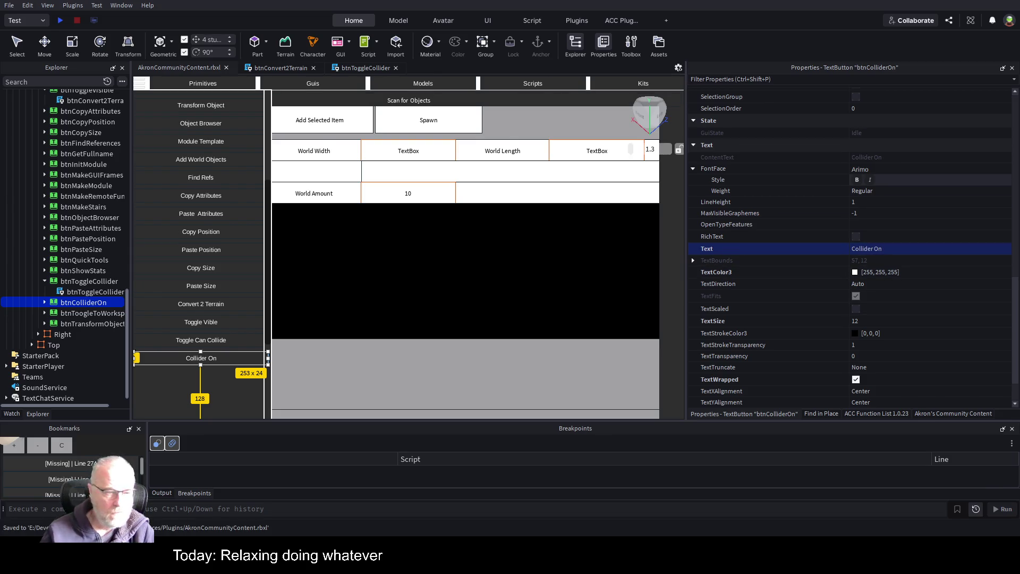
left_click(42, 303)
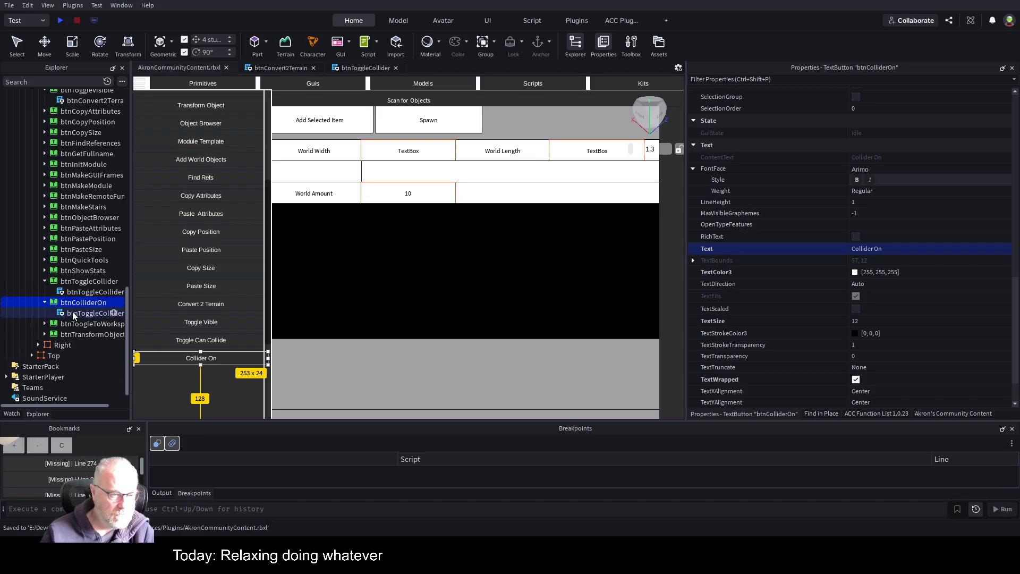
Step: Open the button's LocalScript and rename it btnColliderOn
double_click(79, 312)
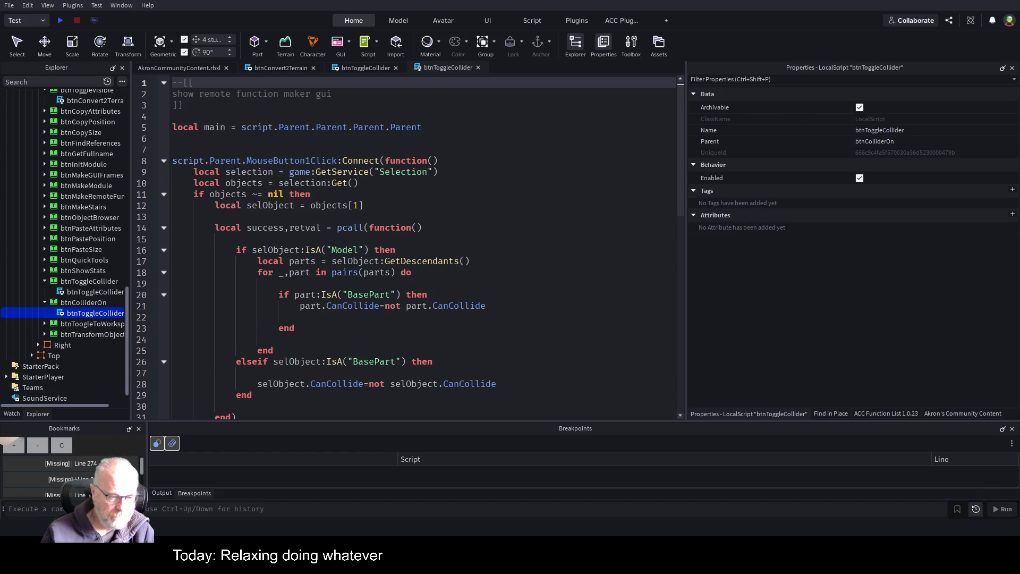
left_click(122, 314)
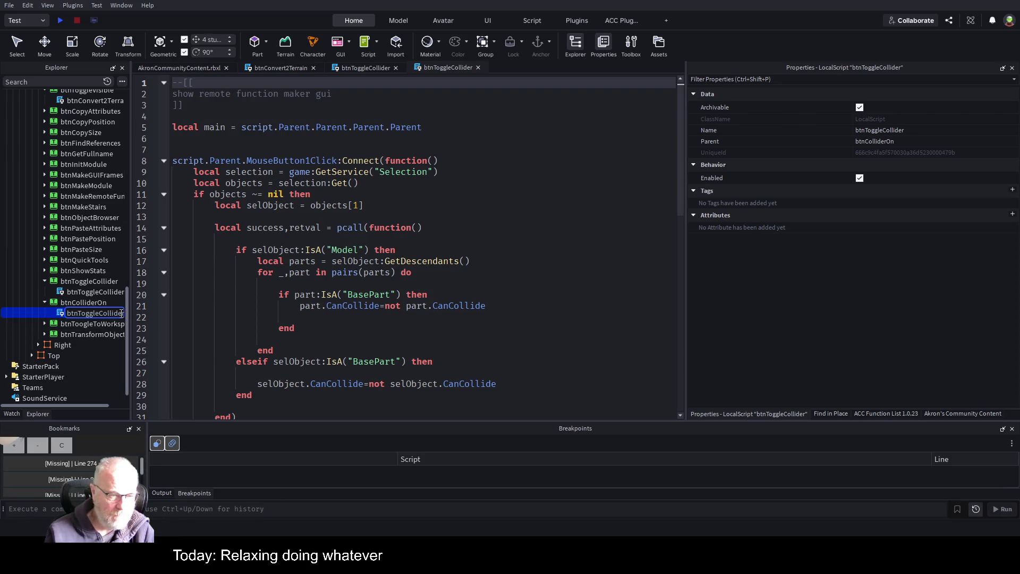
type("On")
key("Return")
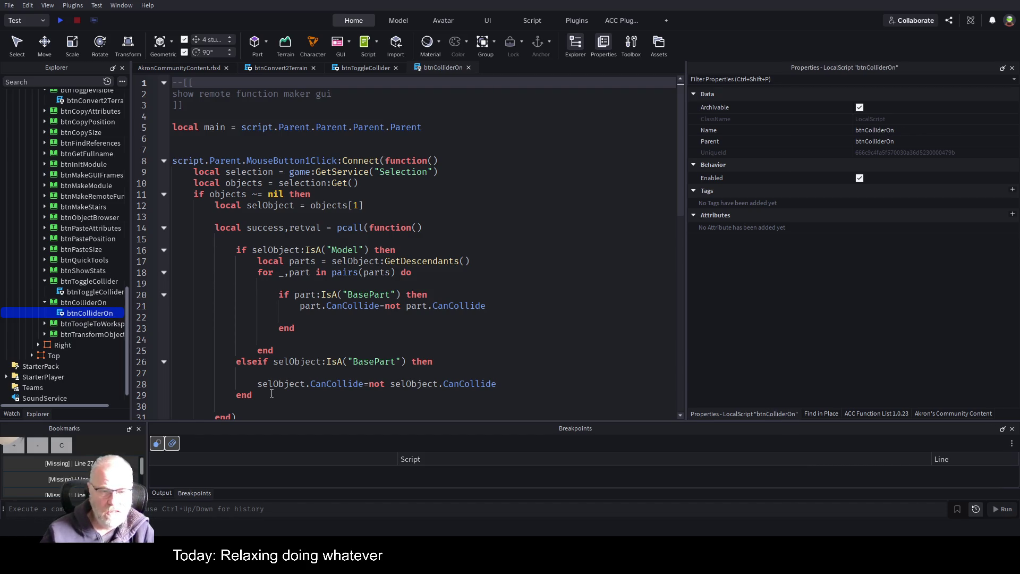
Step: Replace the CanCollide toggle expressions on lines 21 and 28 with true and save
left_click(450, 306)
key("shift+End")
key("BackSpace")
type("true")
key("Down")
key("Down")
key("Down")
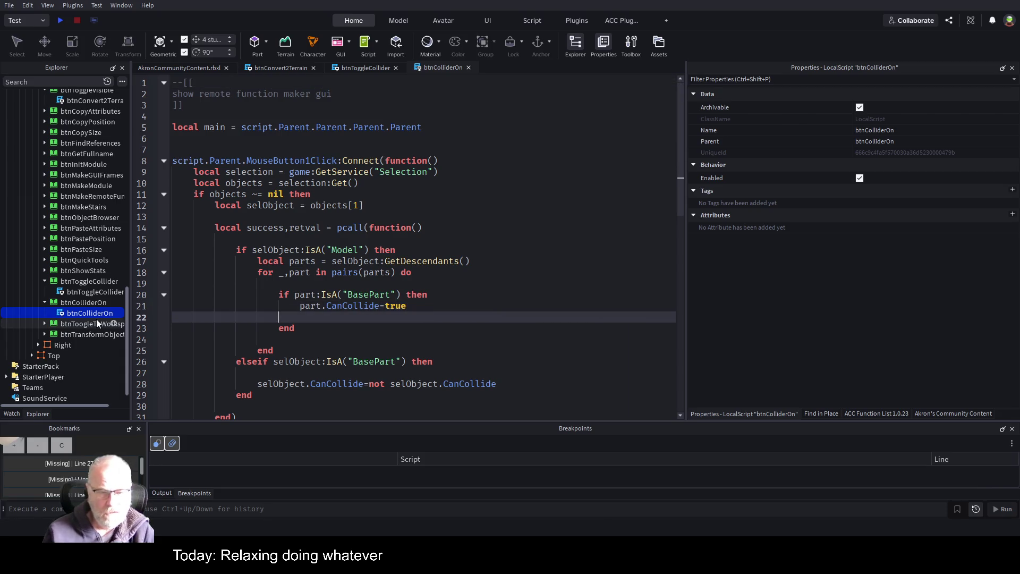
key("Left")
key("Left")
key("Left")
key("Left")
key("Left")
key("shift+End")
key("BackSpace")
type("t")
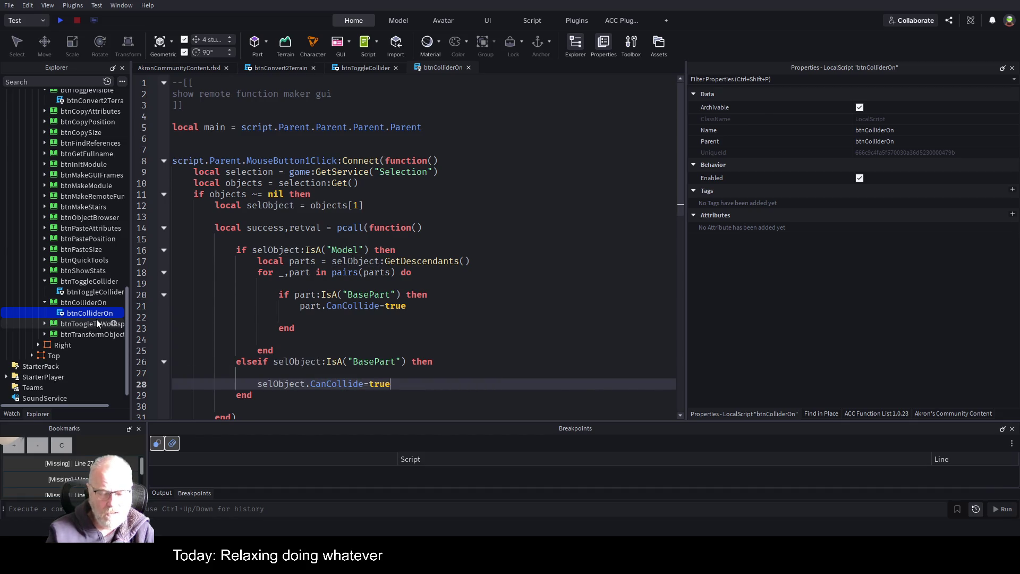
key("ctrl+s")
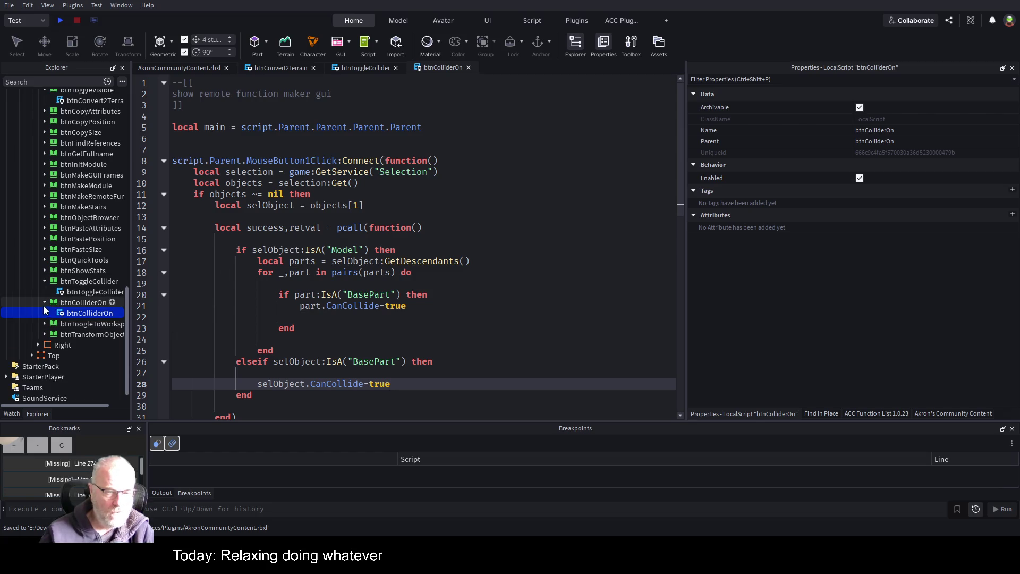
Step: Rename the duplicated btnColliderOn1 button to btnColliderOff
left_click(72, 302)
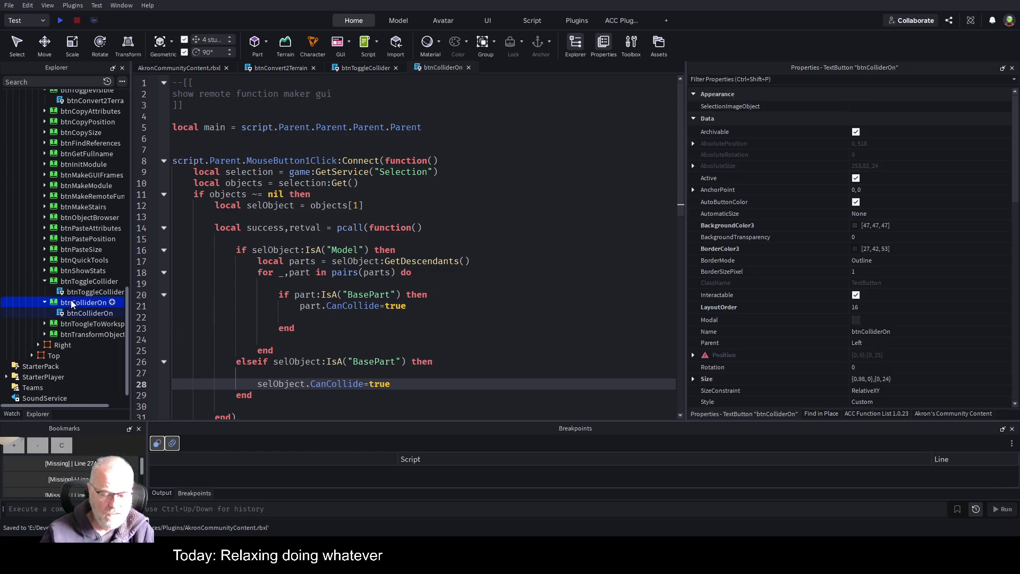
key("F2")
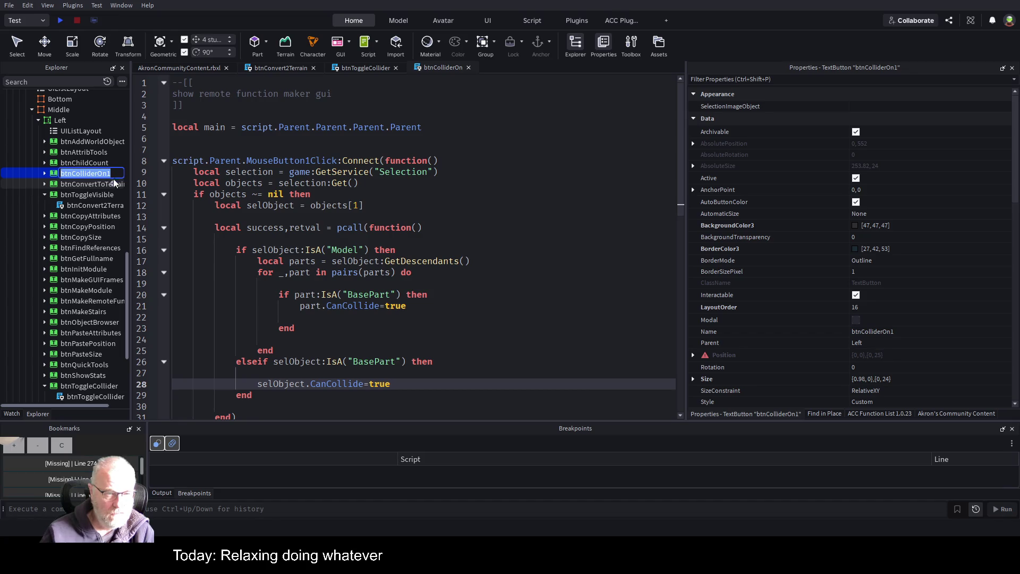
left_click(117, 177)
type("ff")
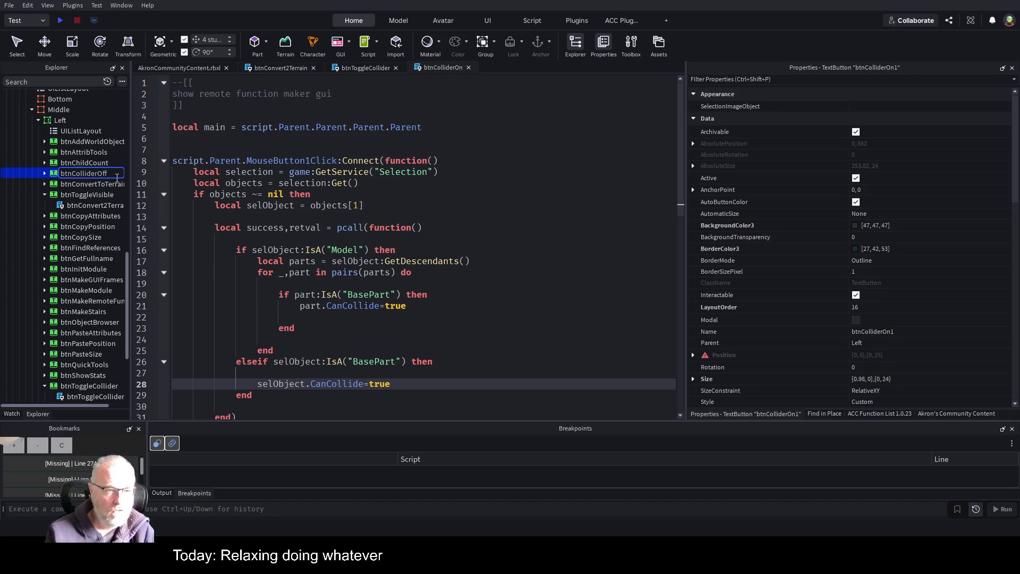
key("Return")
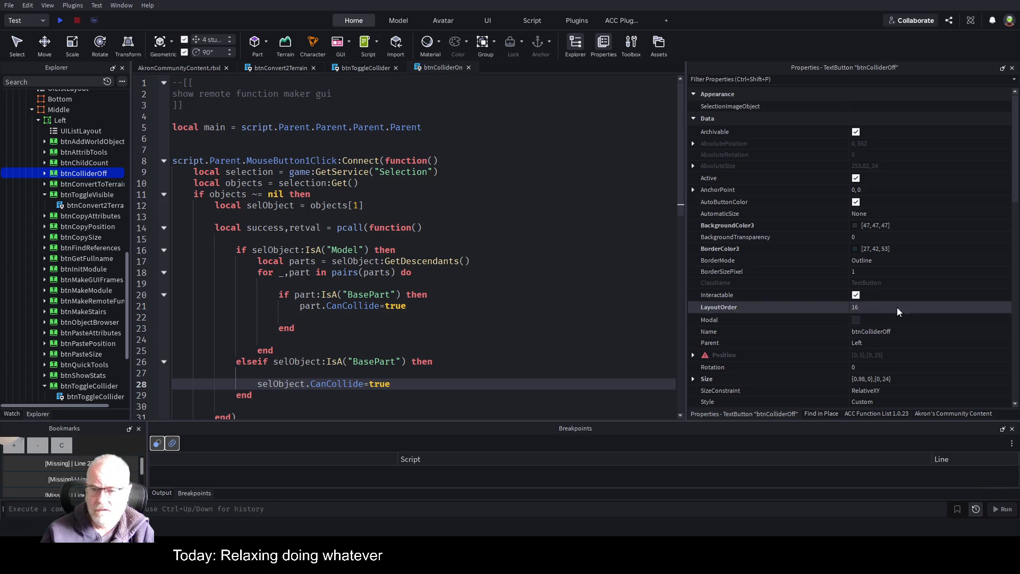
left_click(856, 295)
key("ctrl+z")
Step: Set btnColliderOff's LayoutOrder to 17 and its Text label to 'Collider Off'
left_click(891, 310)
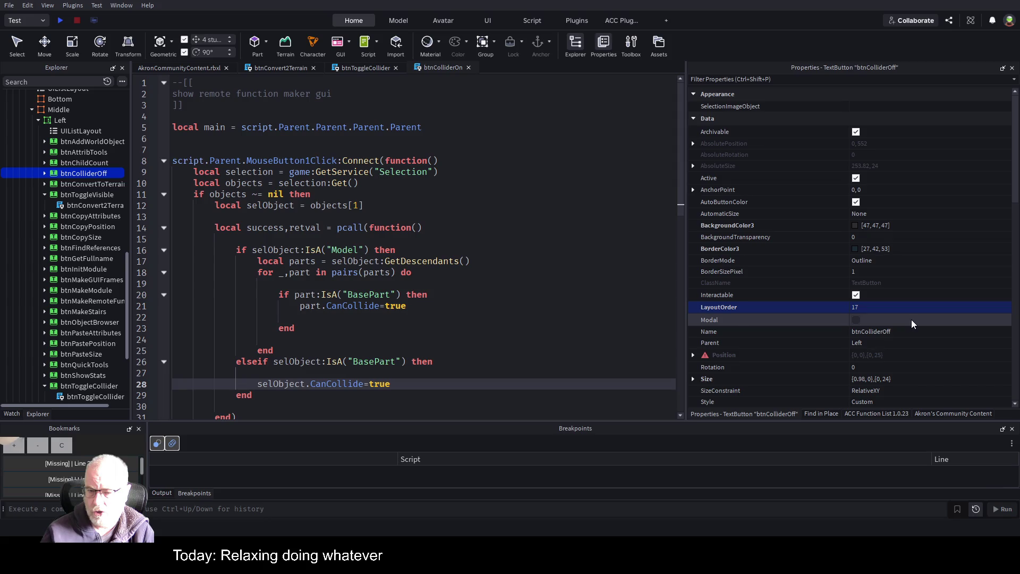
scroll(911, 320, "down", 3)
scroll(914, 330, "down", 15)
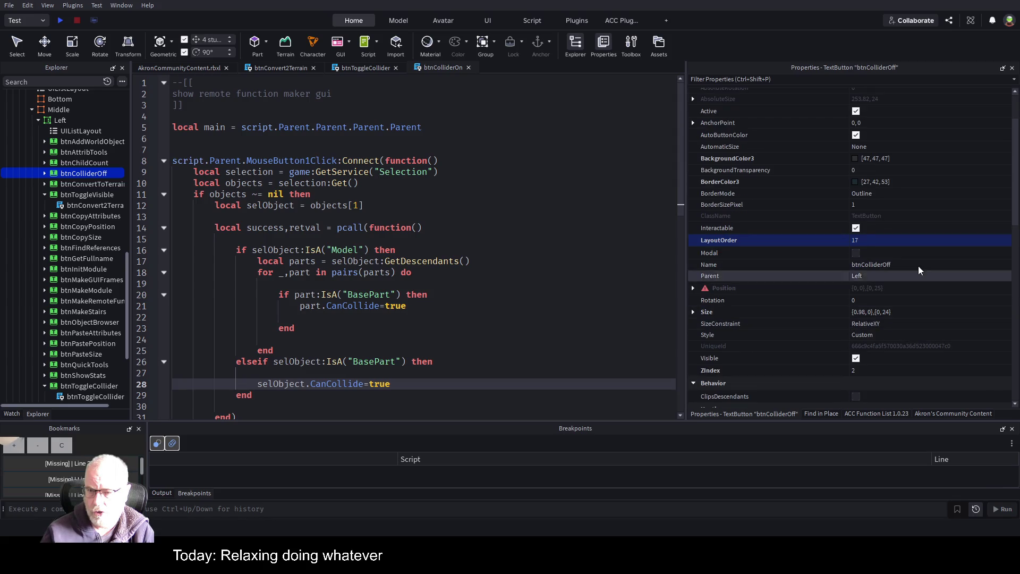
scroll(923, 289, "down", 2)
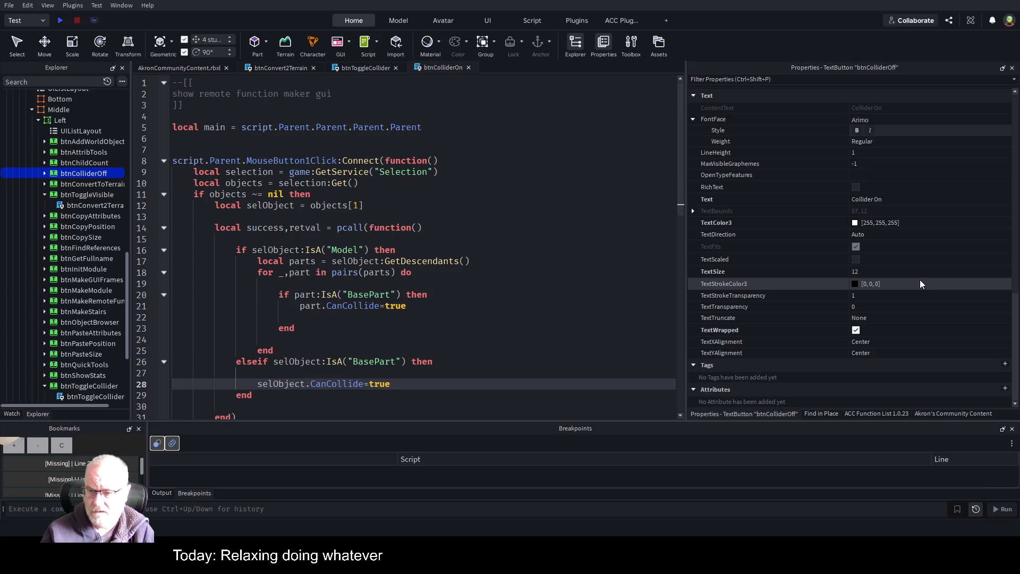
key("BackSpace")
type("ff")
key("Return")
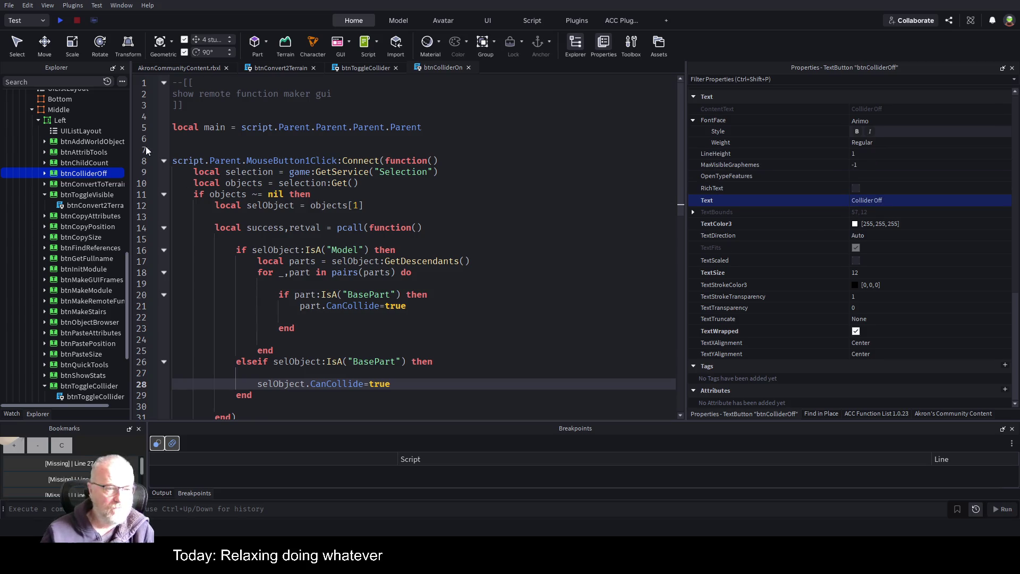
left_click(45, 173)
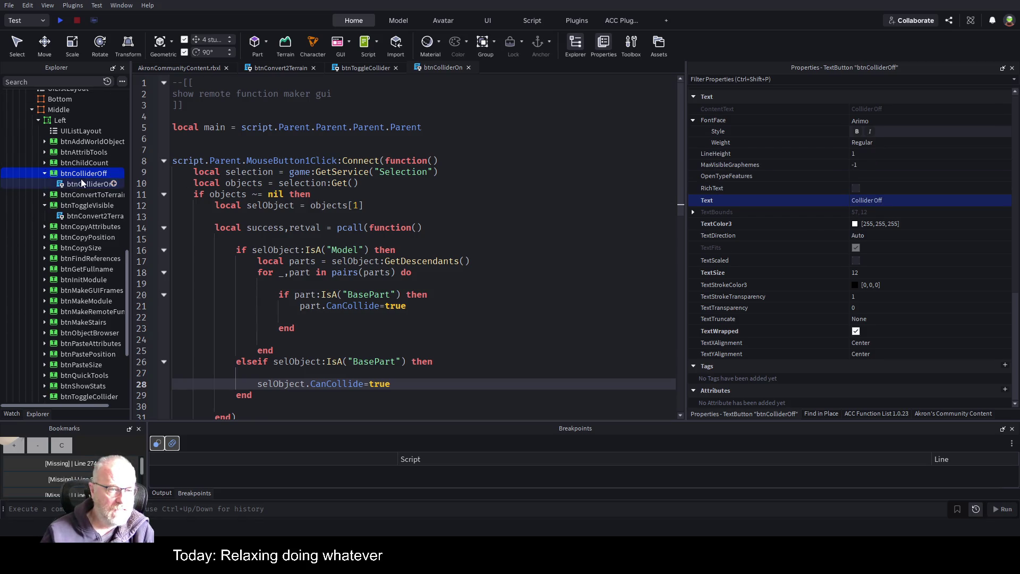
Step: Open the copied LocalScript and rename it btnColliderOff
double_click(85, 183)
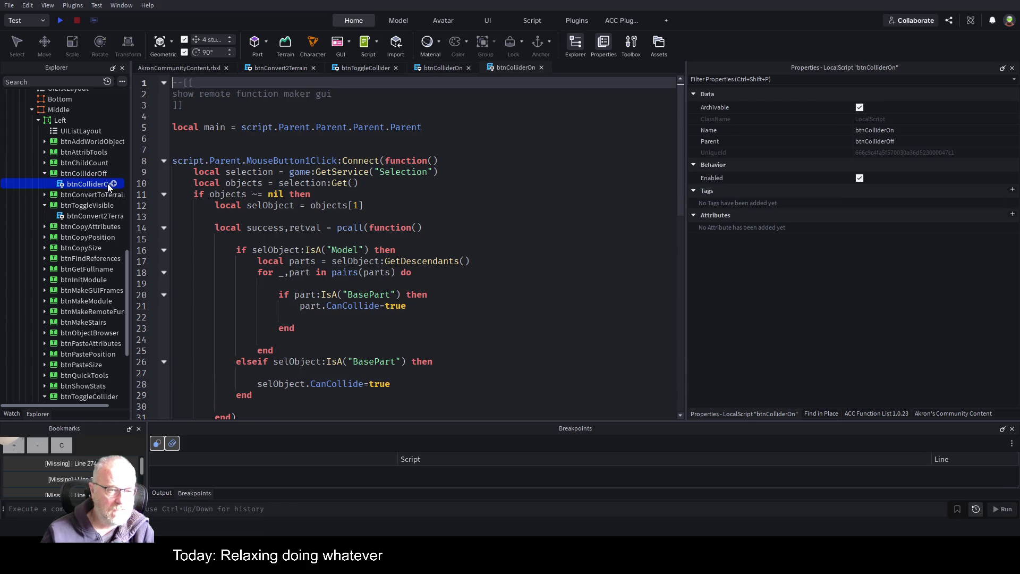
left_click(91, 184)
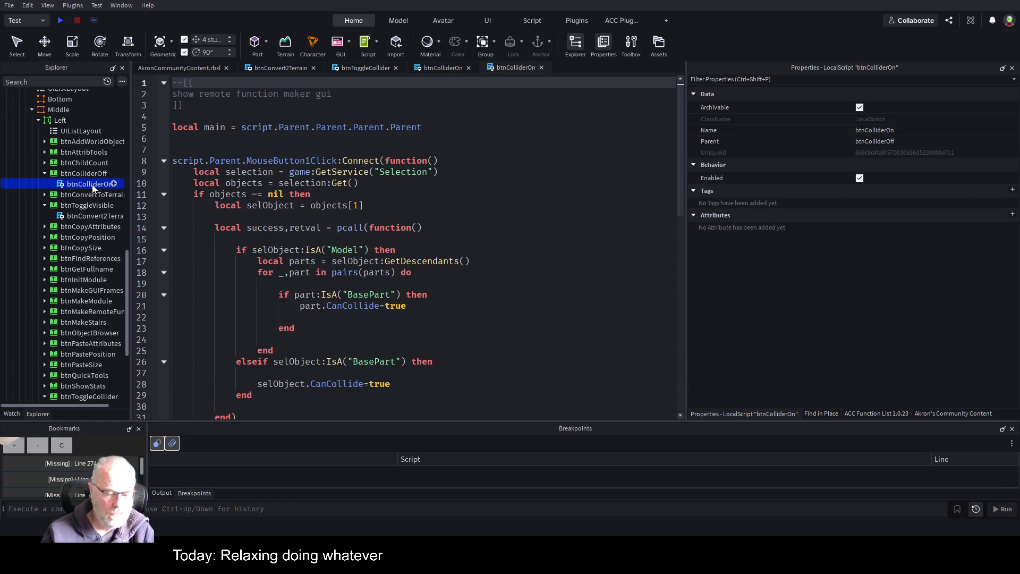
key("End")
key("BackSpace")
type("ff")
key("Return")
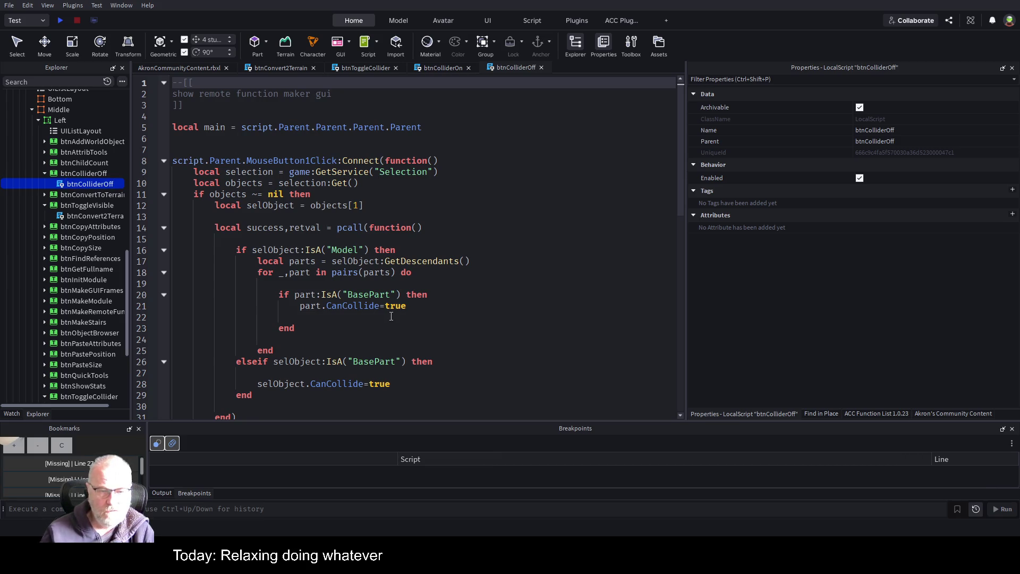
Step: Change CanCollide from true to false on lines 21 and 28 and save the place
double_click(396, 306)
type("false")
left_click(397, 317)
key("Down")
key("Down")
key("Down")
key("BackSpace")
key("BackSpace")
key("BackSpace")
key("BackSpace")
type("false")
key("ctrl+s")
left_click(366, 321)
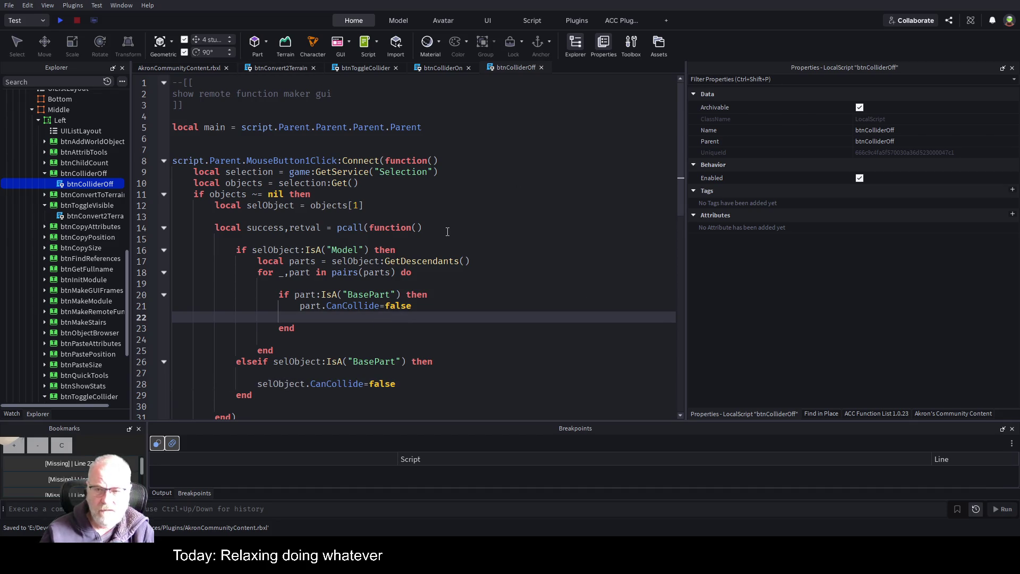
scroll(94, 150, "up", 10)
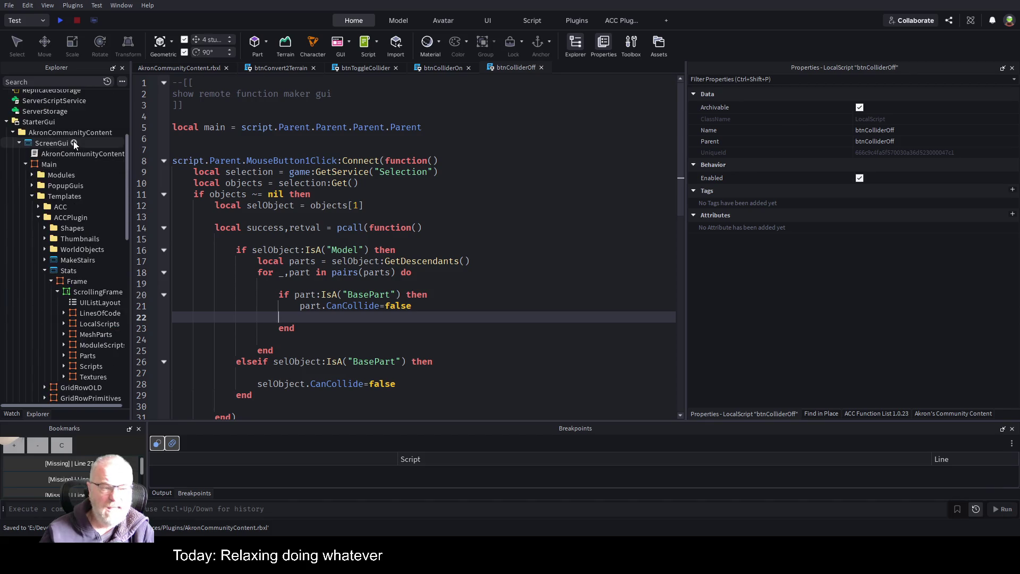
Step: Select the AkronCommunityContent folder and return to the place view showing the plugin GUI
left_click(92, 155)
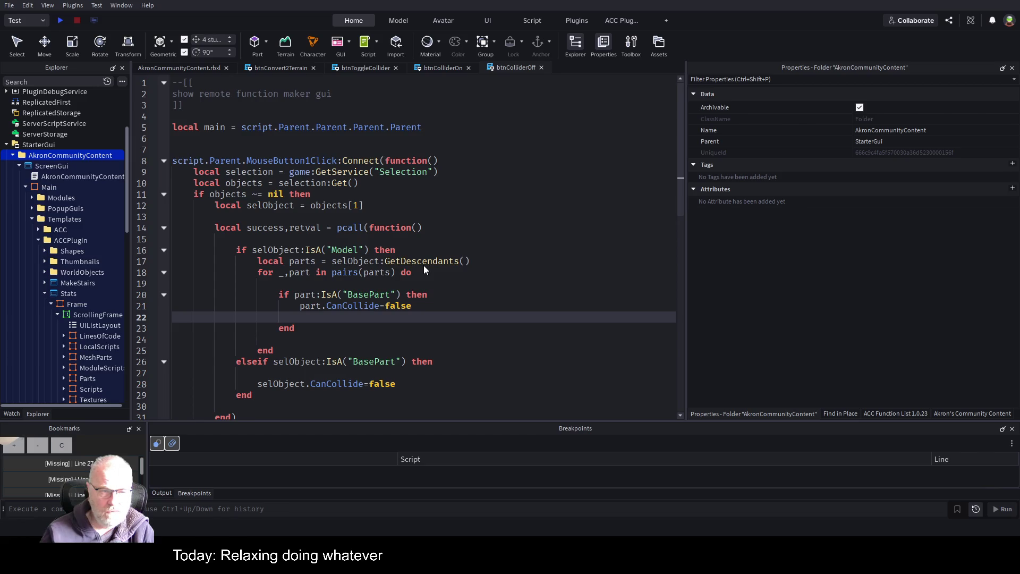
key("ctrl+Tab")
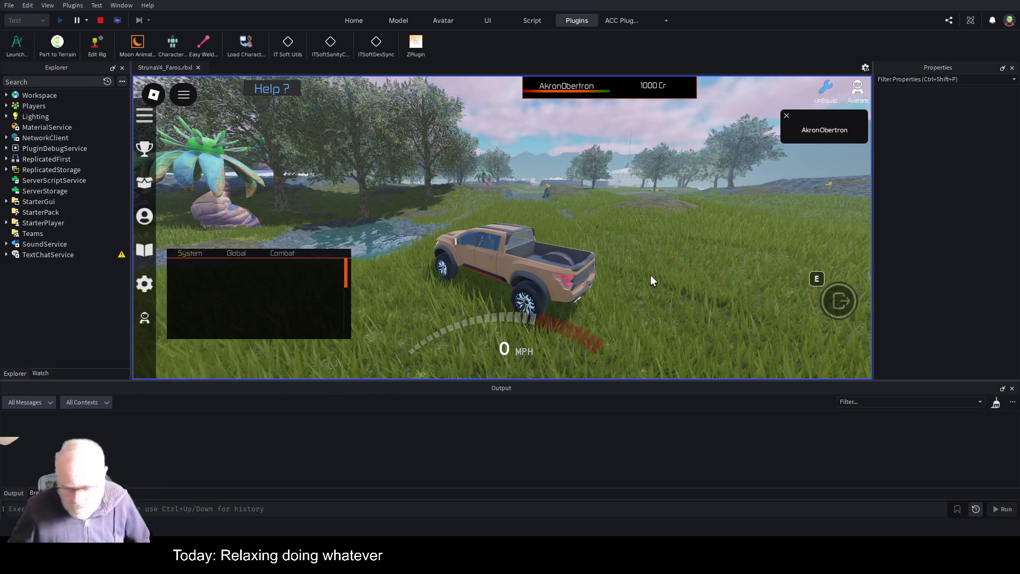
Step: Drive the pickup truck forward across the grass toward the dirt patch by the large rock
key("w")
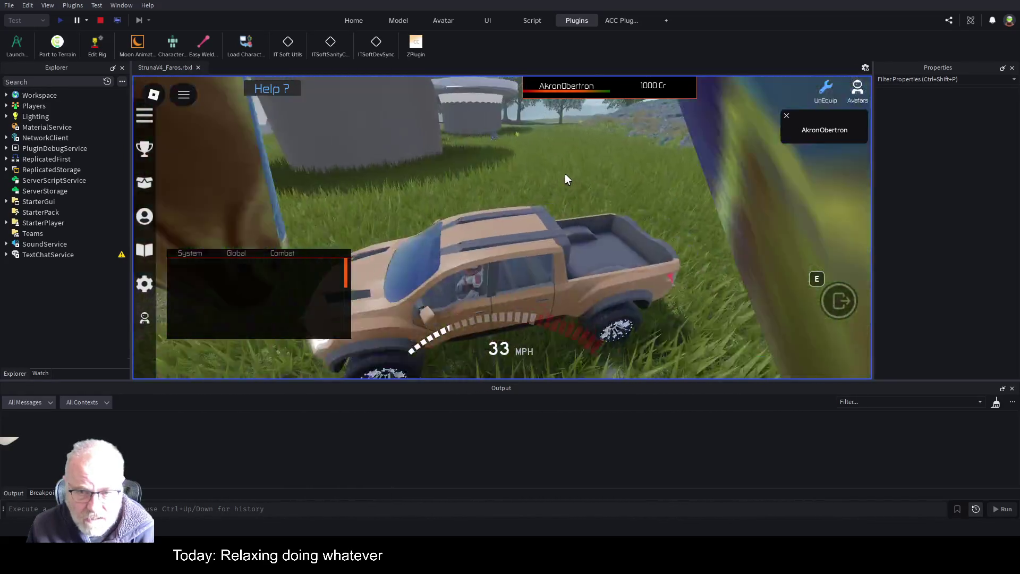
Step: Stop the playtest and move the Pickup Truck 60 studs along X, from -444 to -504
left_click(101, 21)
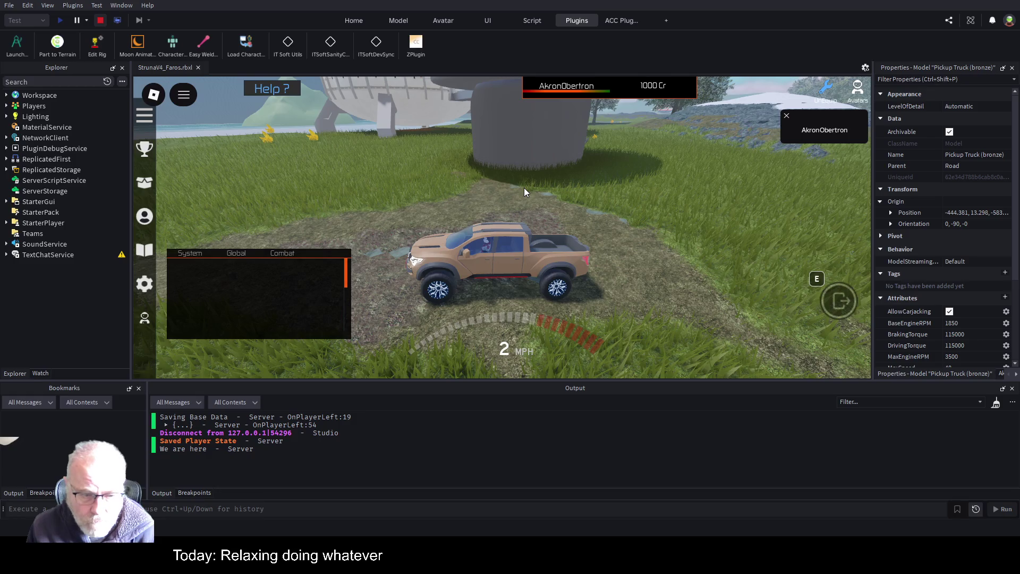
scroll(652, 179, "down", 3)
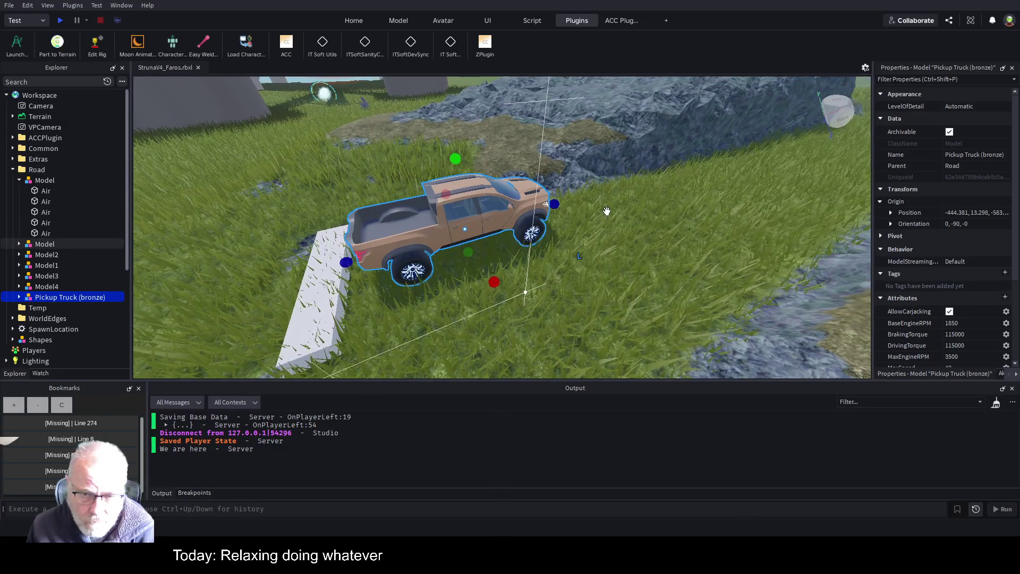
key("s")
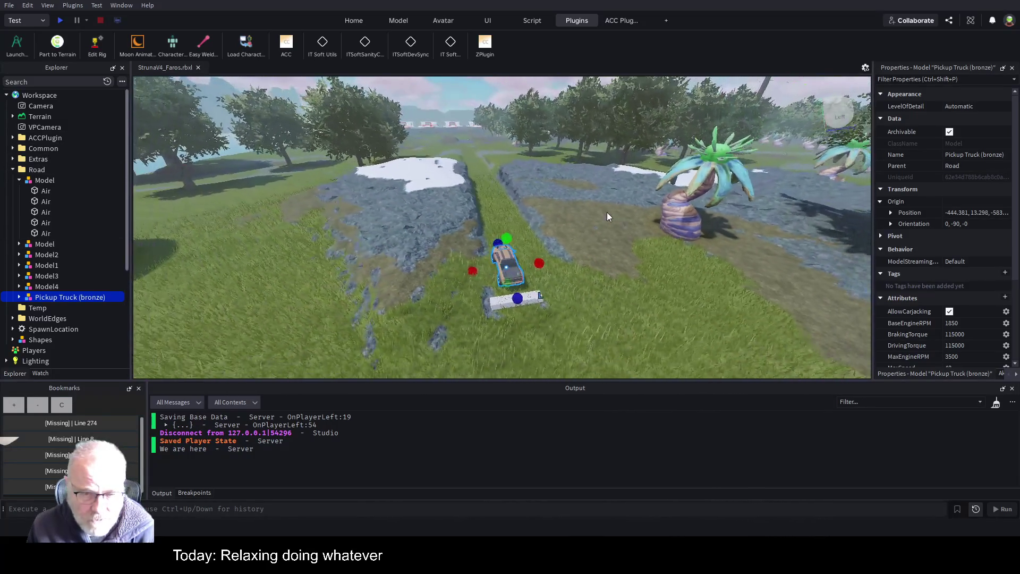
key("F2")
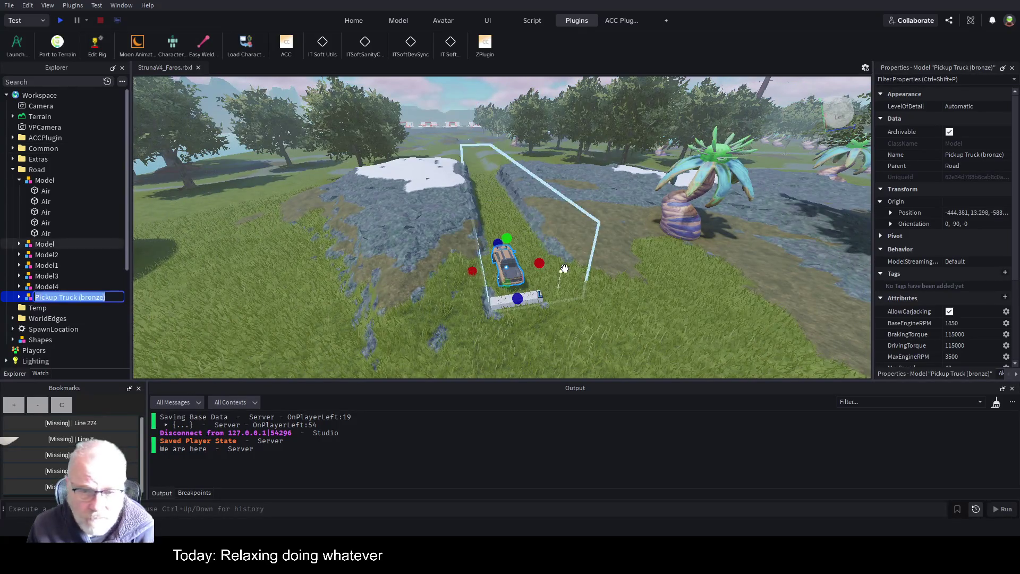
key("Return")
key("ctrl+2")
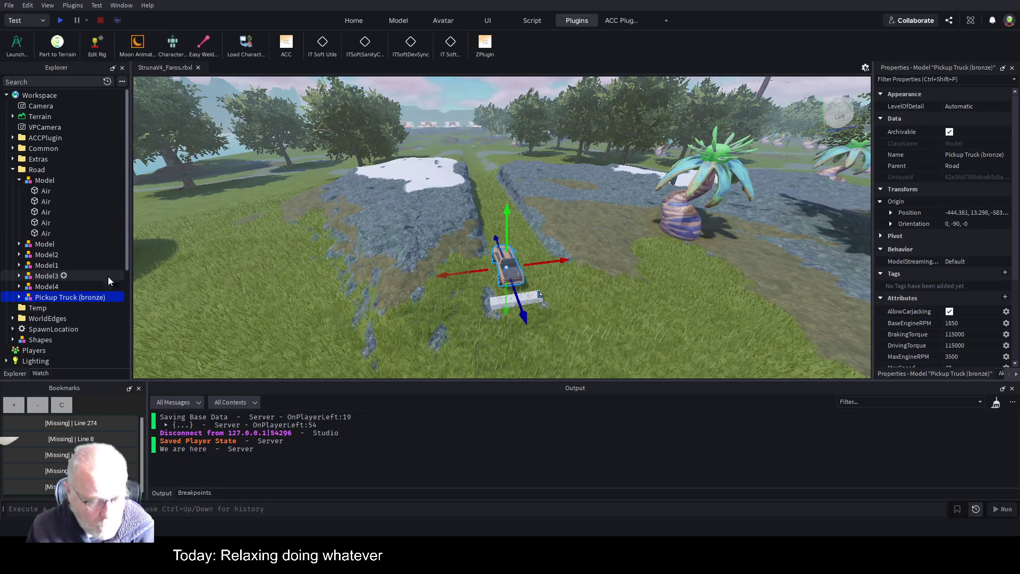
left_click_drag(513, 301, 540, 267)
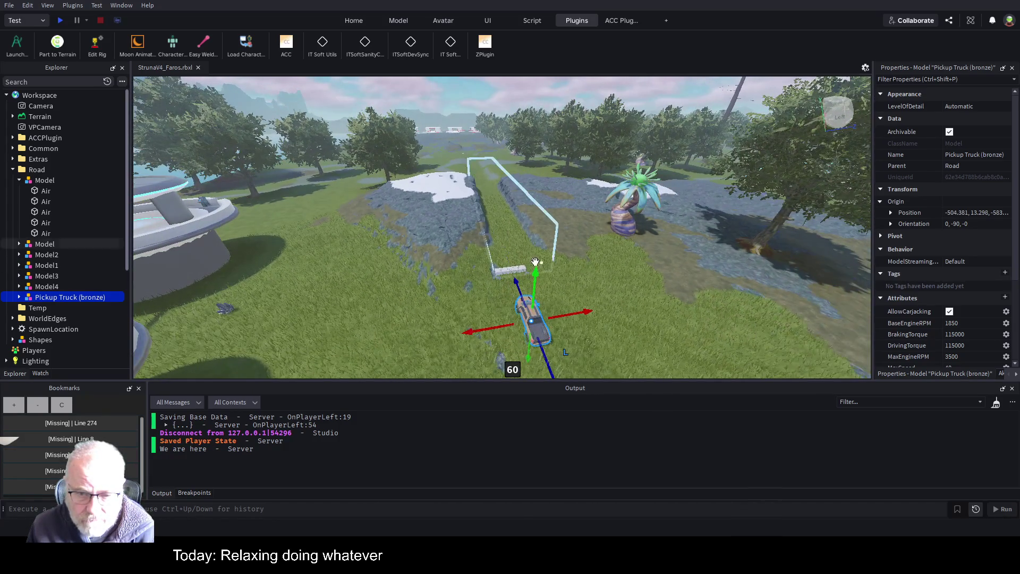
Step: Check Model and Model1 through Model4 in Explorer, ending with Model1 selected
left_click(52, 255)
left_click(51, 266)
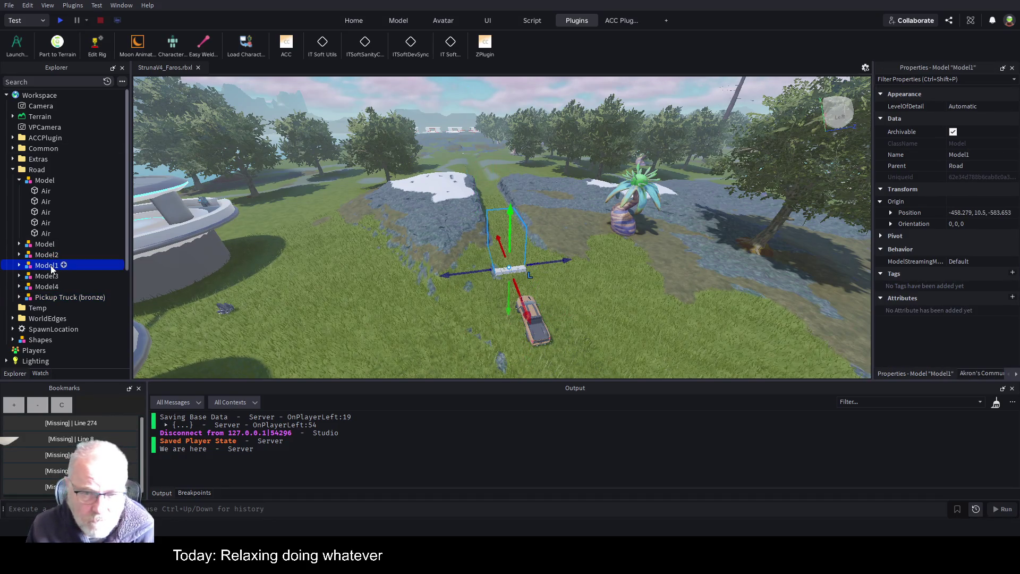
left_click(48, 278)
left_click(48, 287)
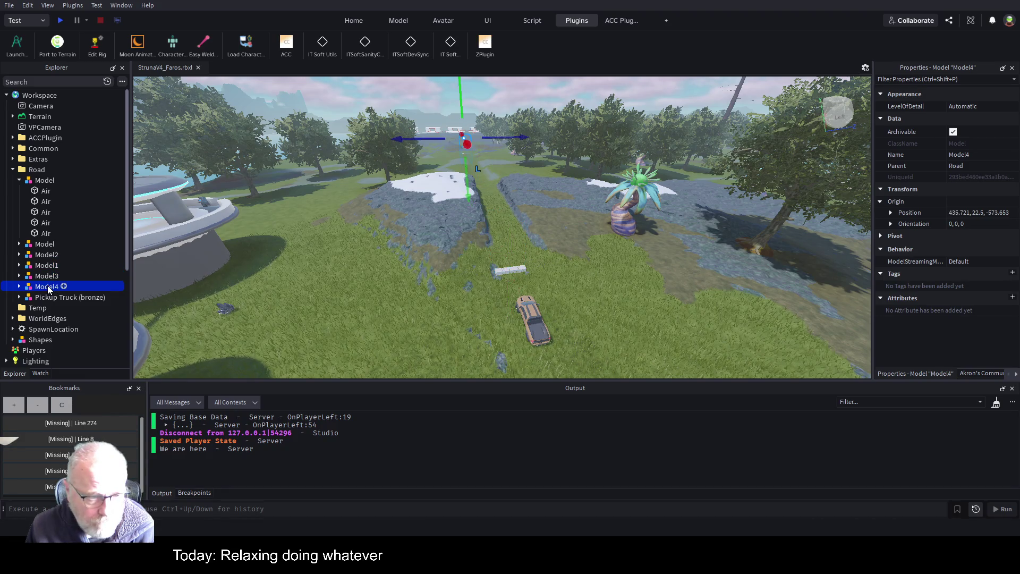
left_click(51, 265)
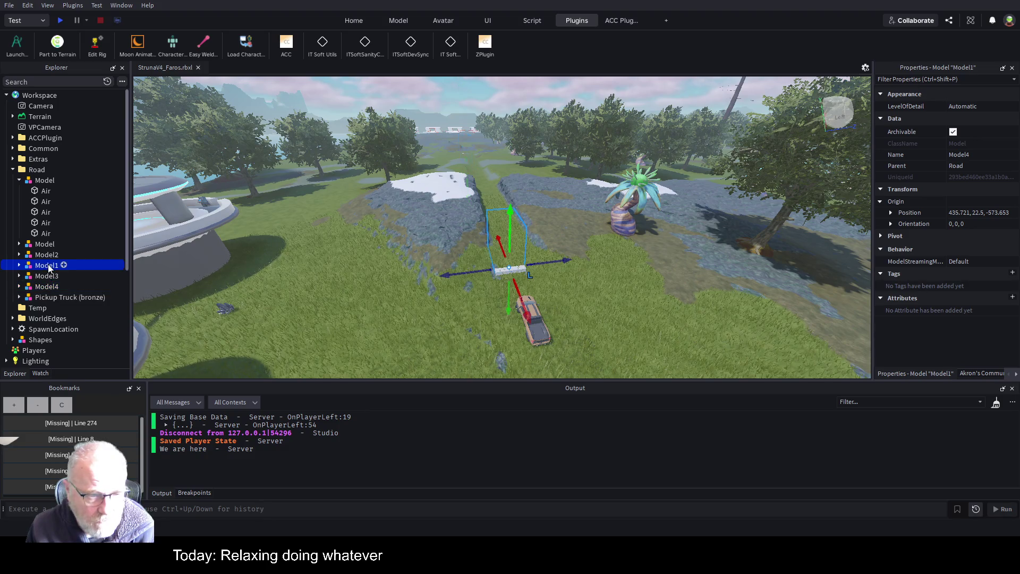
left_click(52, 244)
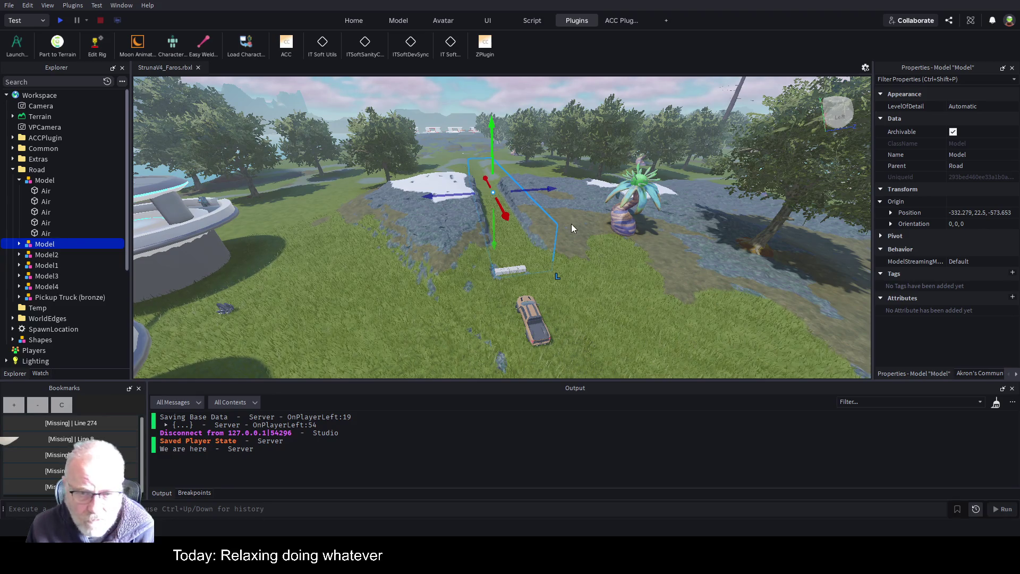
left_click(42, 255)
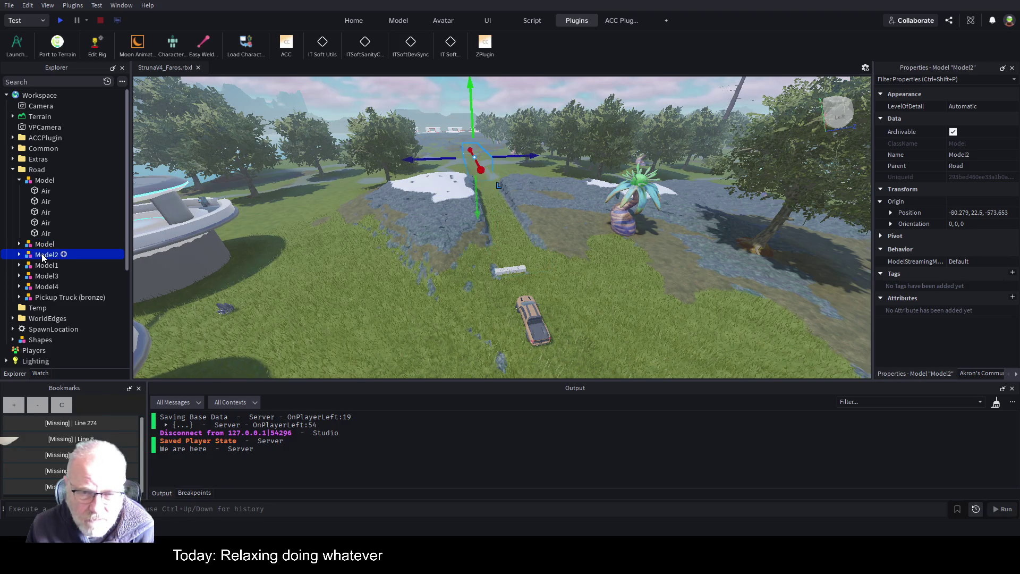
left_click(50, 266)
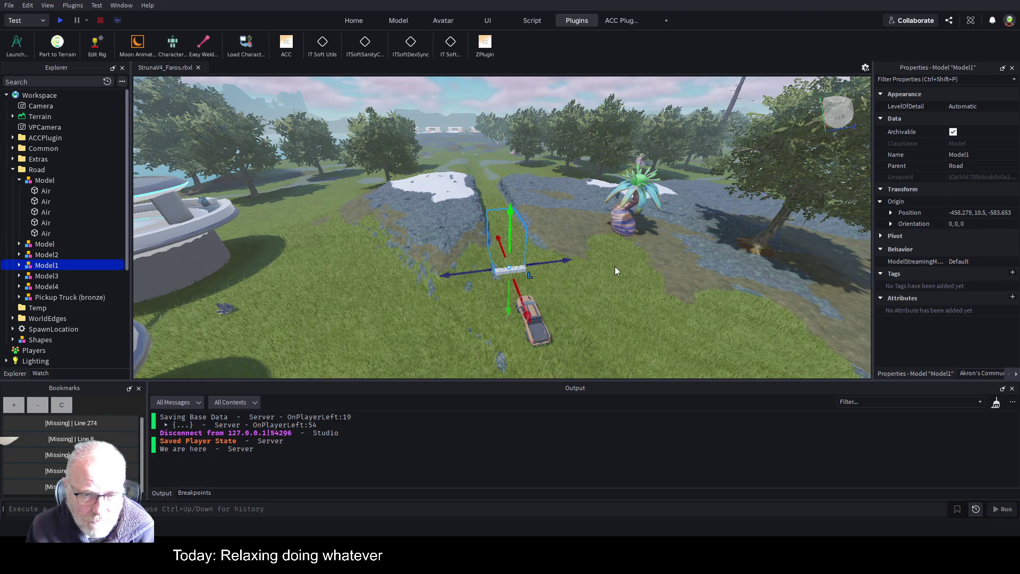
Step: Duplicate Model1 and name the copy TubeRoad
key("f")
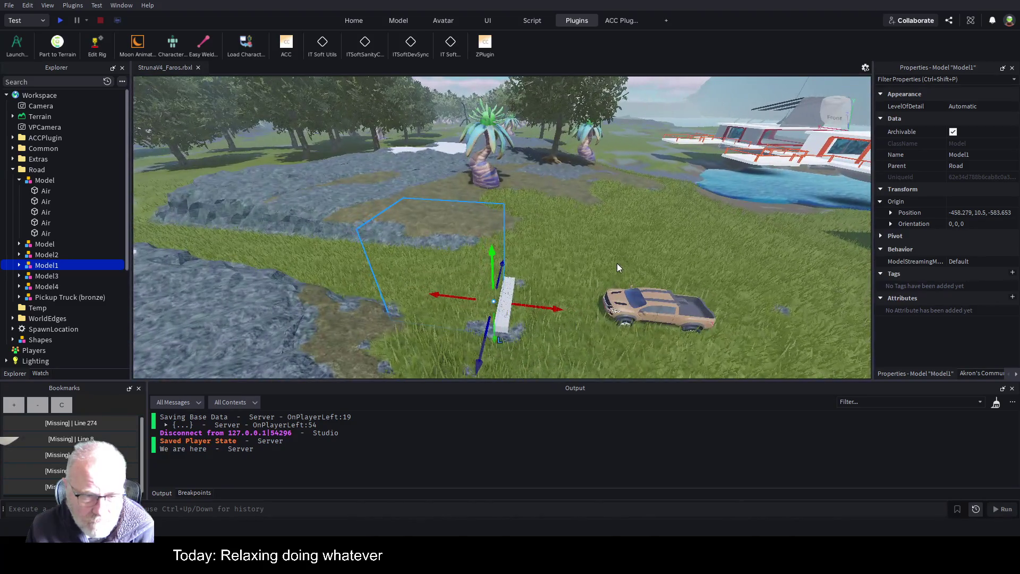
key("ctrl+d")
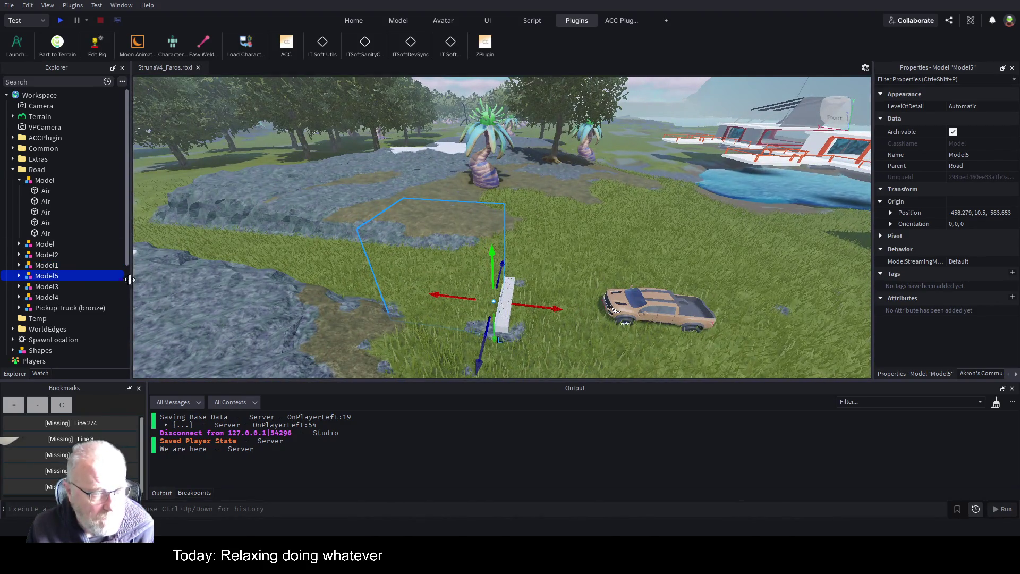
left_click(46, 276)
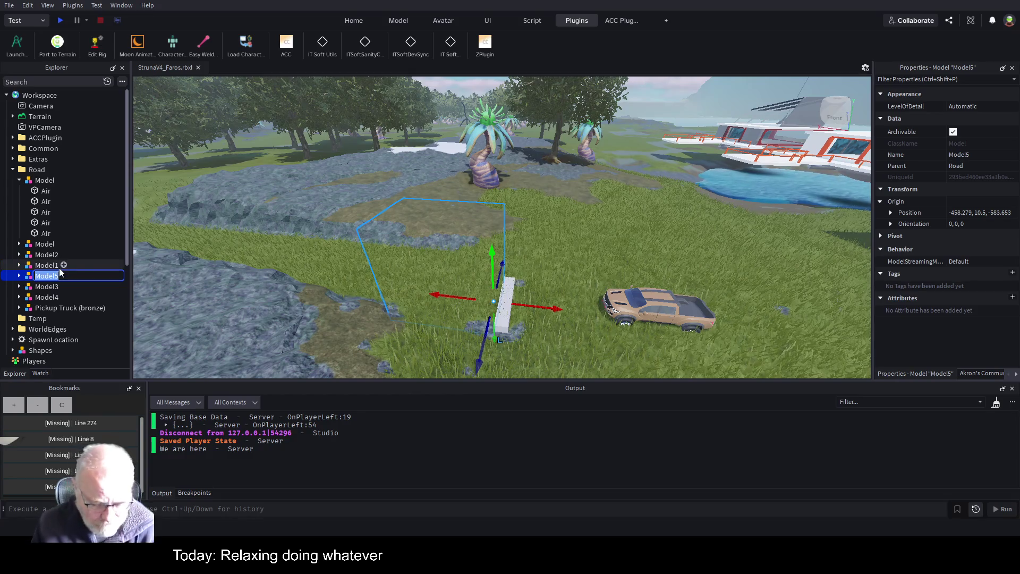
type("C")
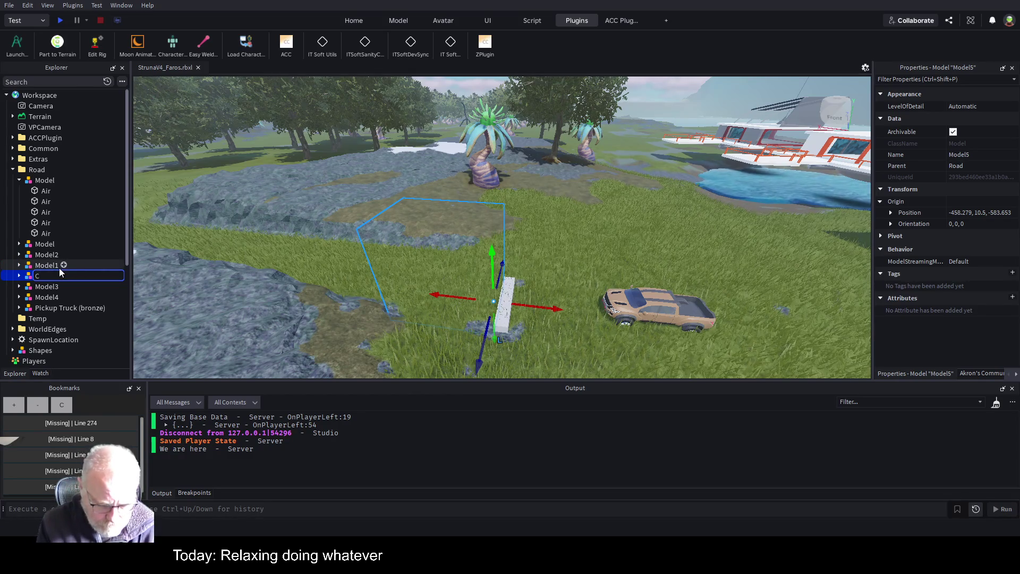
type("T")
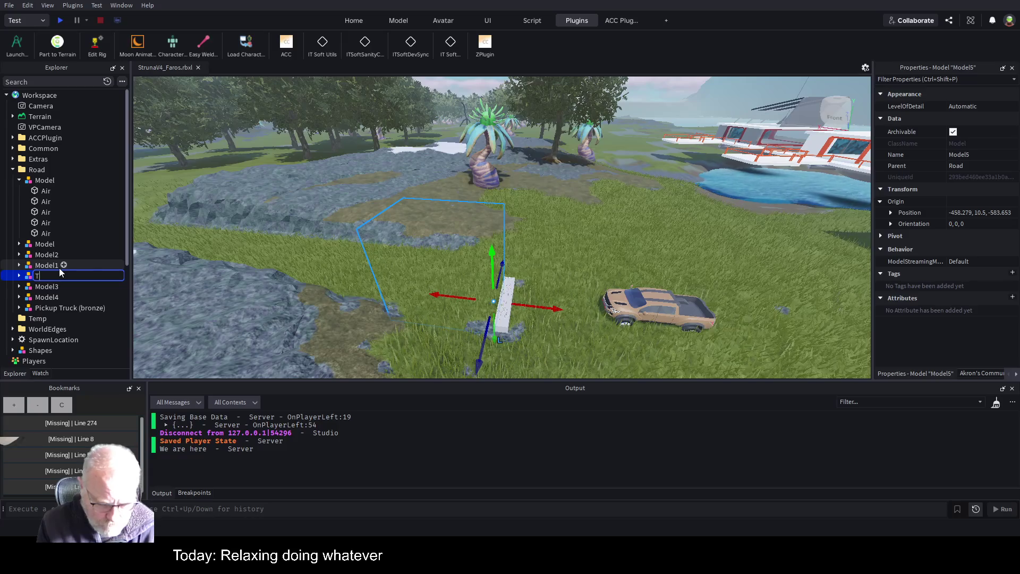
type("ubead")
key("Return")
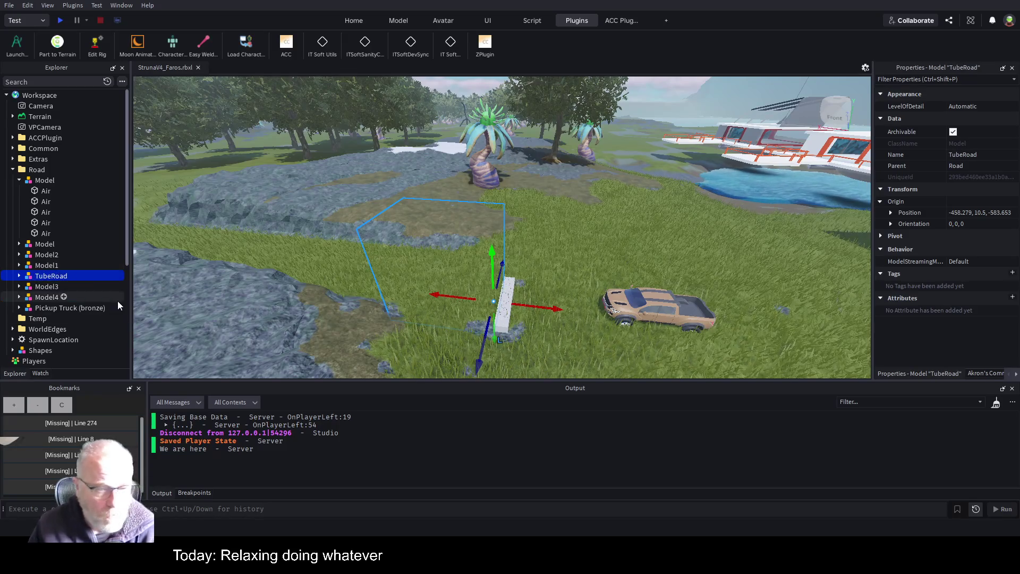
Step: Move TubeRoad 116 studs along X and 52 studs along Z, then bring up Akron's Community Content
mouse_move(546, 317)
left_mouse_down()
mouse_move(552, 305)
mouse_move(723, 335)
mouse_move(739, 351)
mouse_move(693, 264)
left_mouse_up()
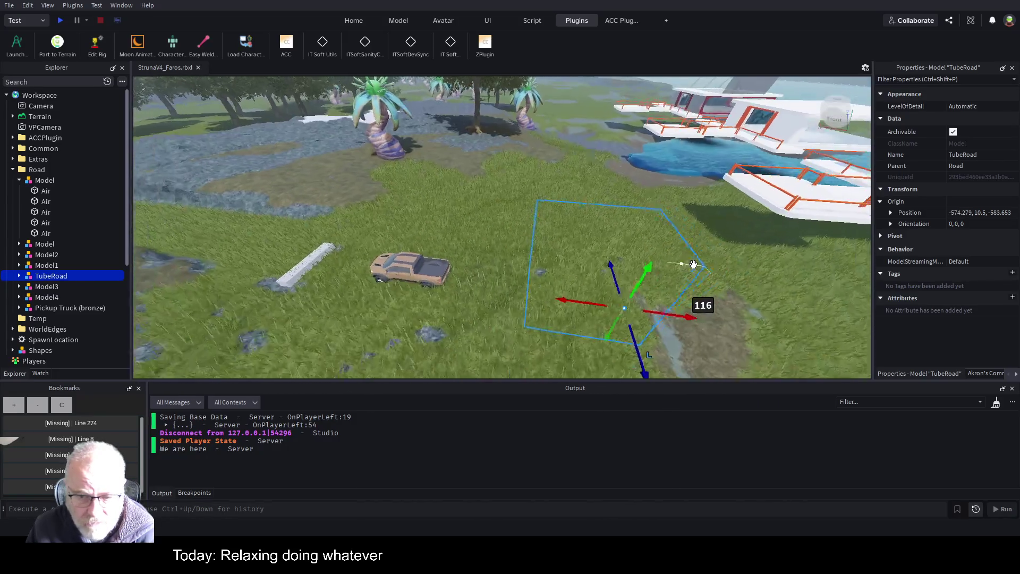
left_click_drag(617, 344, 594, 259)
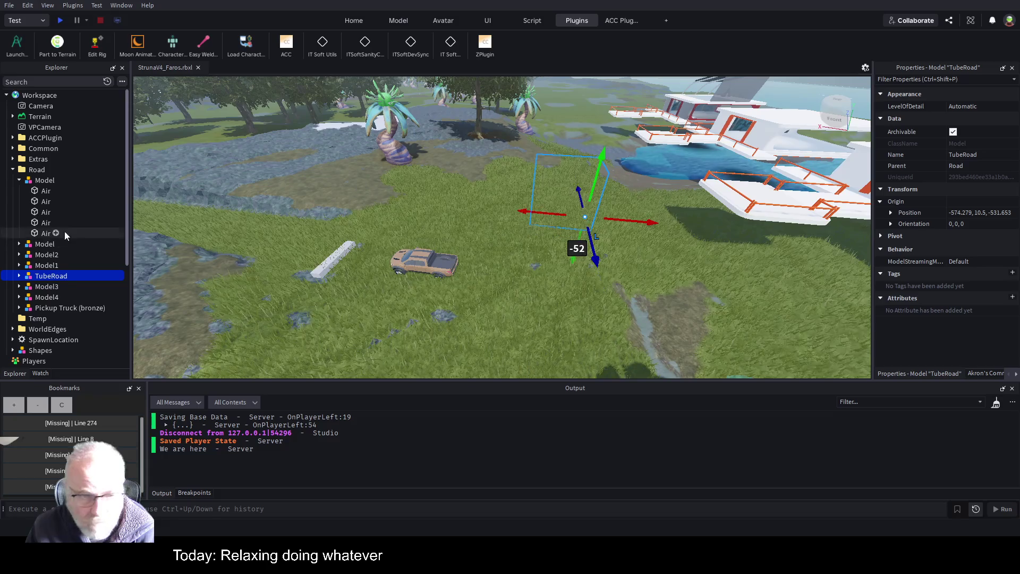
left_click(18, 277)
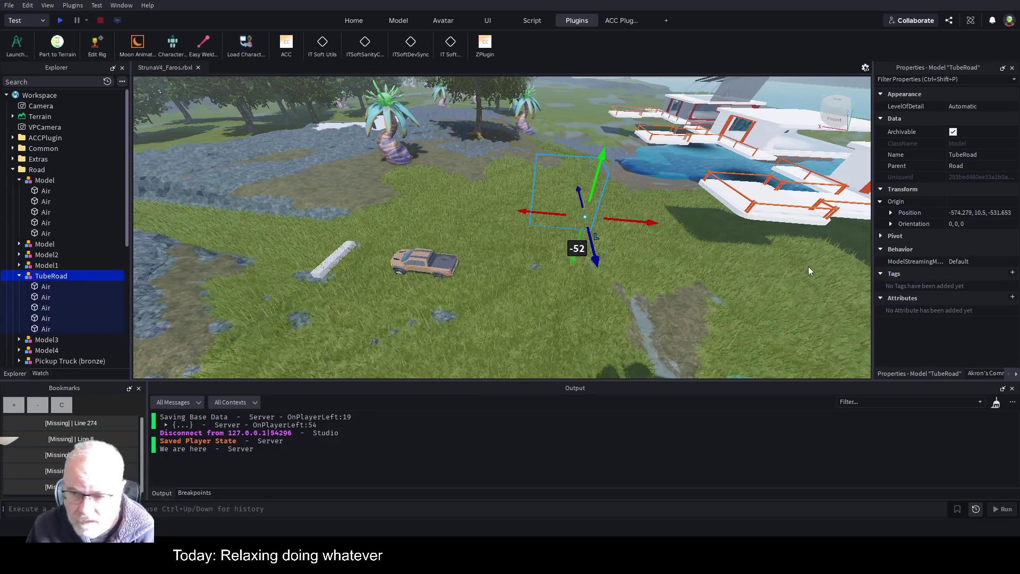
left_click(981, 373)
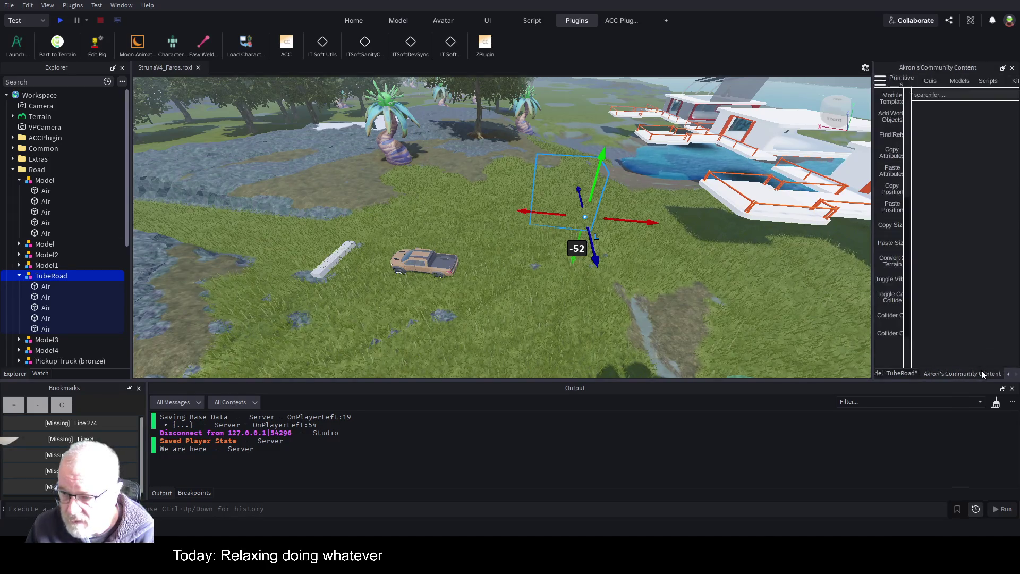
Step: Widen the Akron's Community Content panel and toggle TubeRoad's parts visible as a solid white block
left_click_drag(873, 308, 725, 309)
left_click(763, 280)
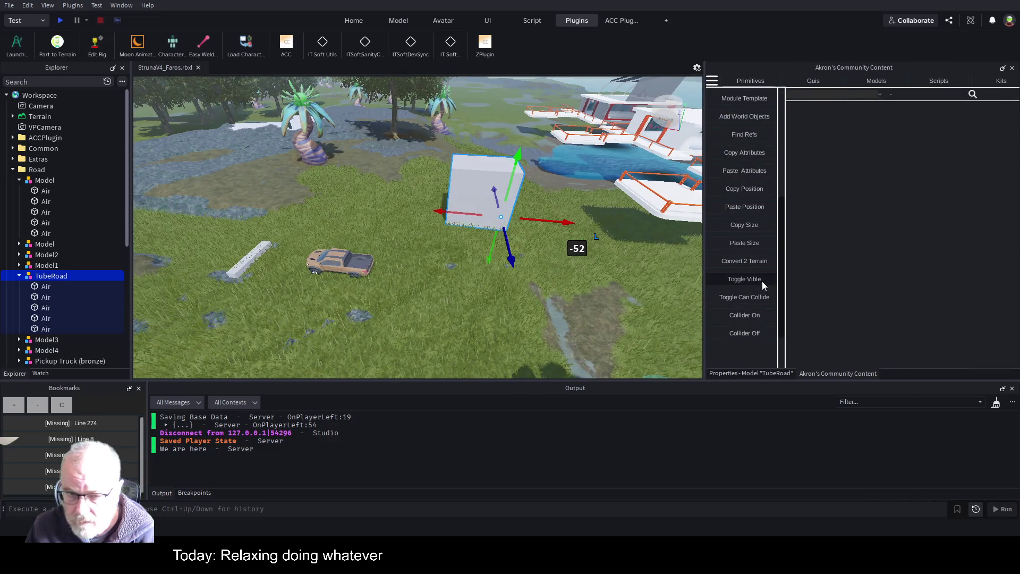
scroll(564, 232, "up", 2)
scroll(567, 227, "up", 3)
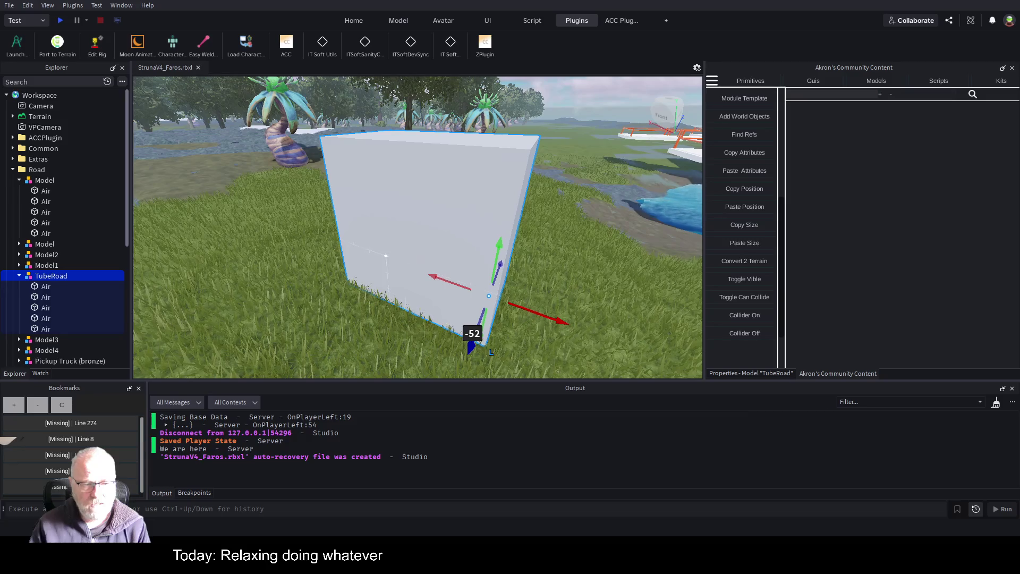
Step: Raise the TubeRoad block 20 studs along Y so it floats above the grass
scroll(505, 230, "down", 3)
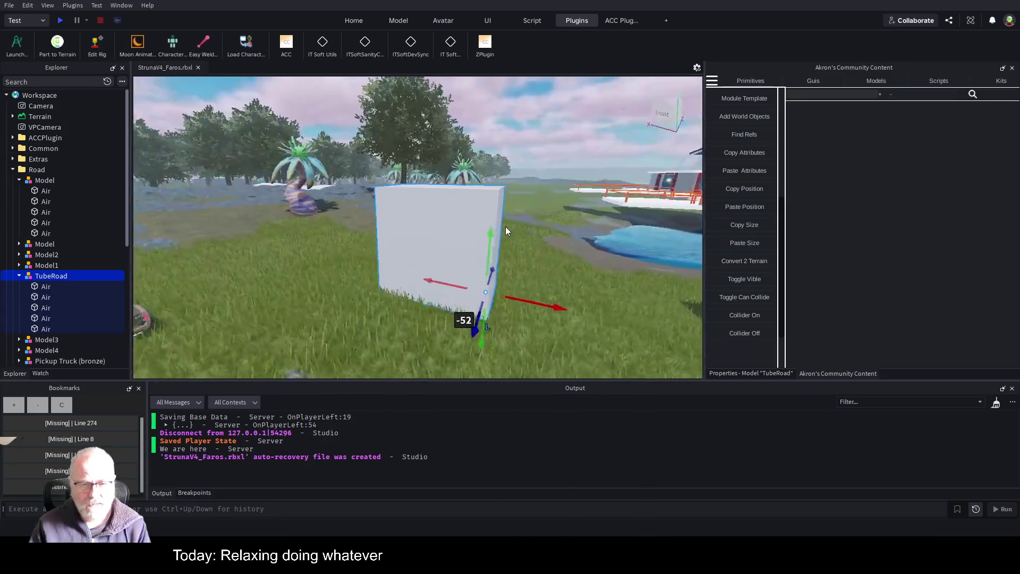
scroll(505, 228, "up", 5)
scroll(505, 226, "up", 2)
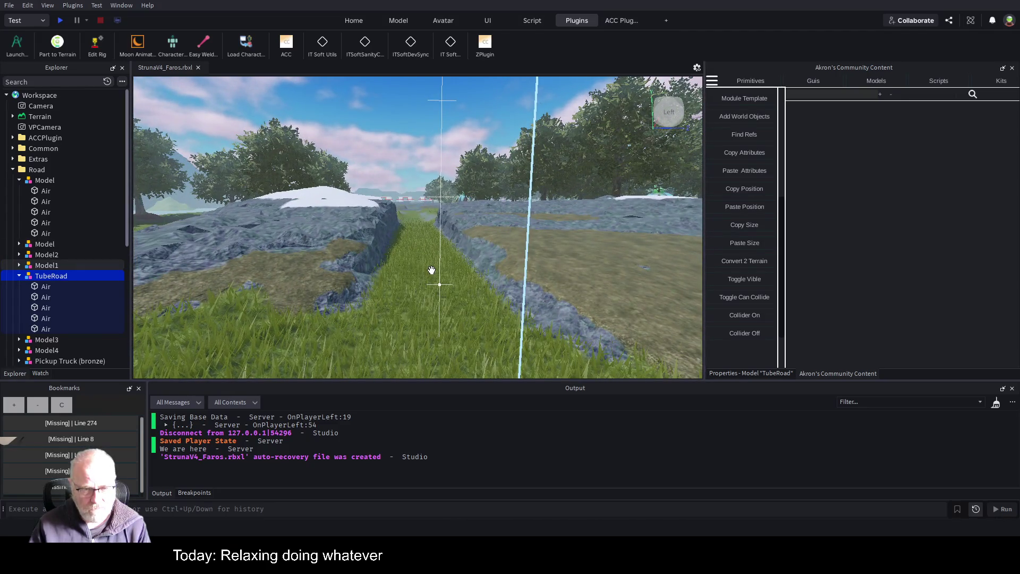
key("f")
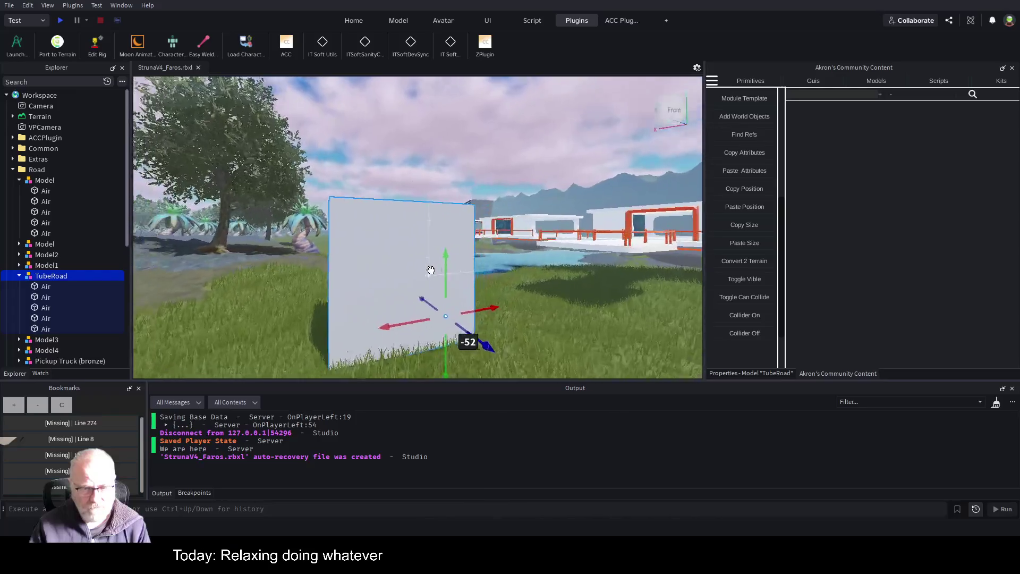
key("a")
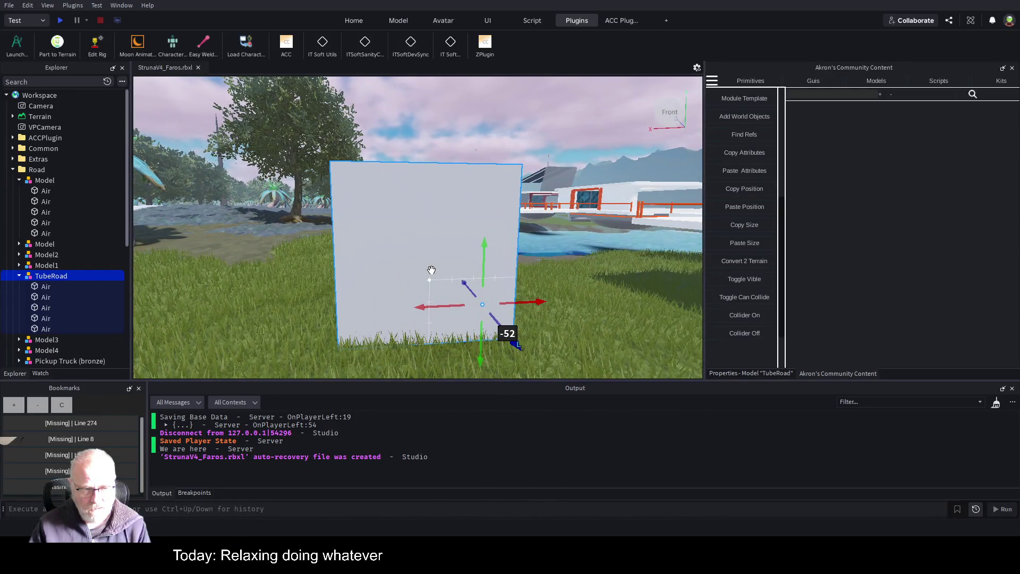
key("a")
key("a")
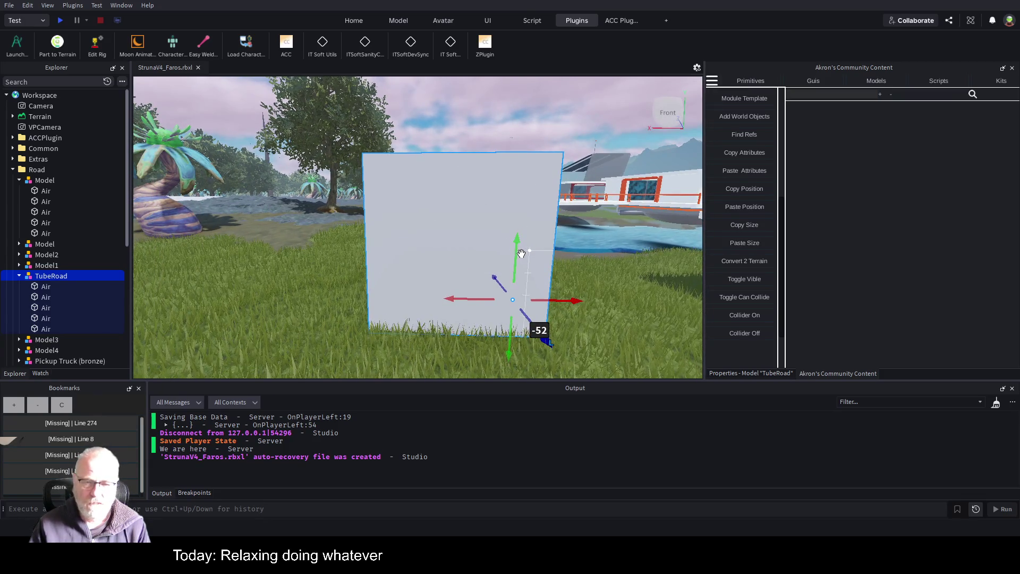
left_click_drag(521, 253, 522, 152)
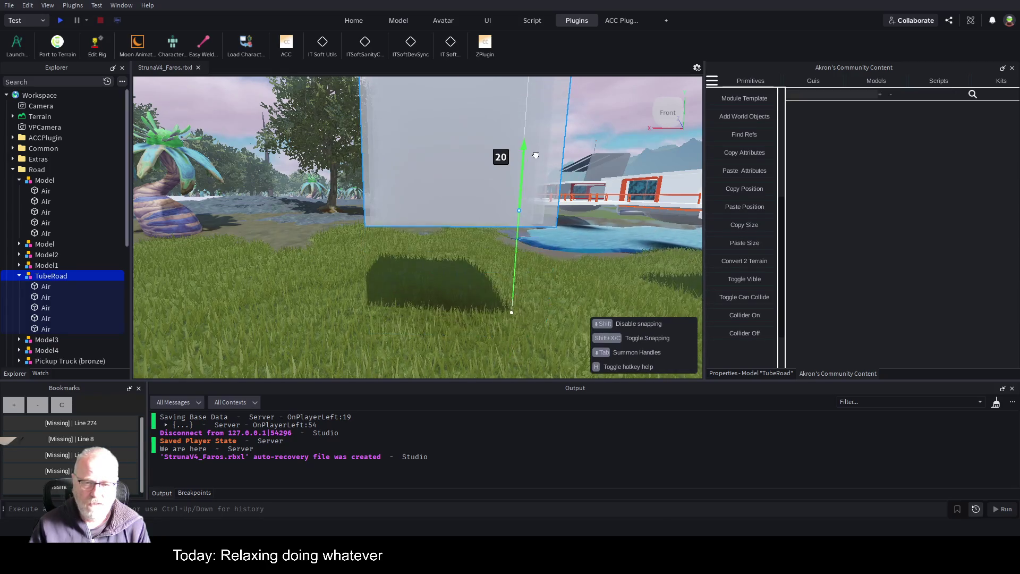
key("a")
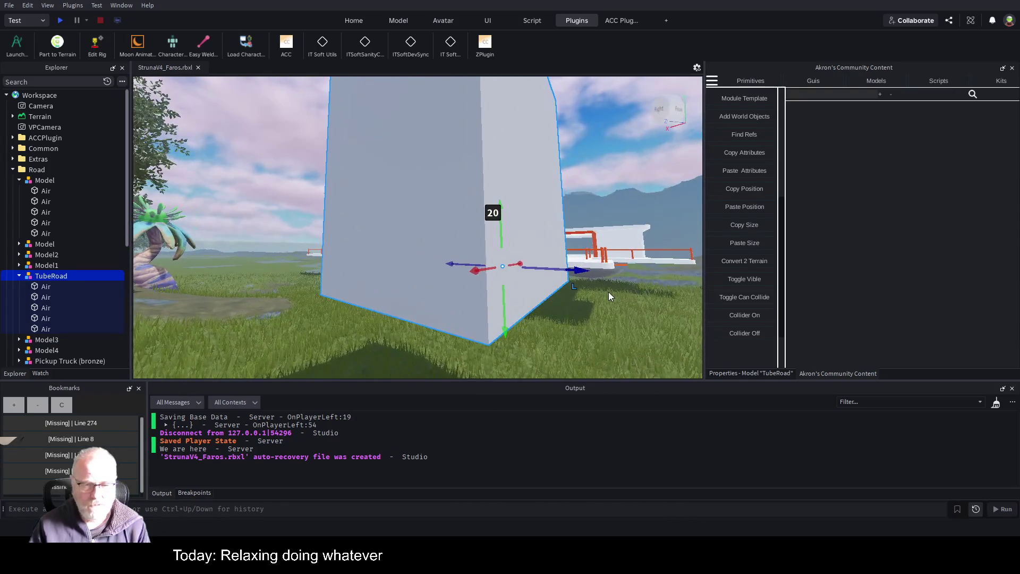
left_click(61, 287)
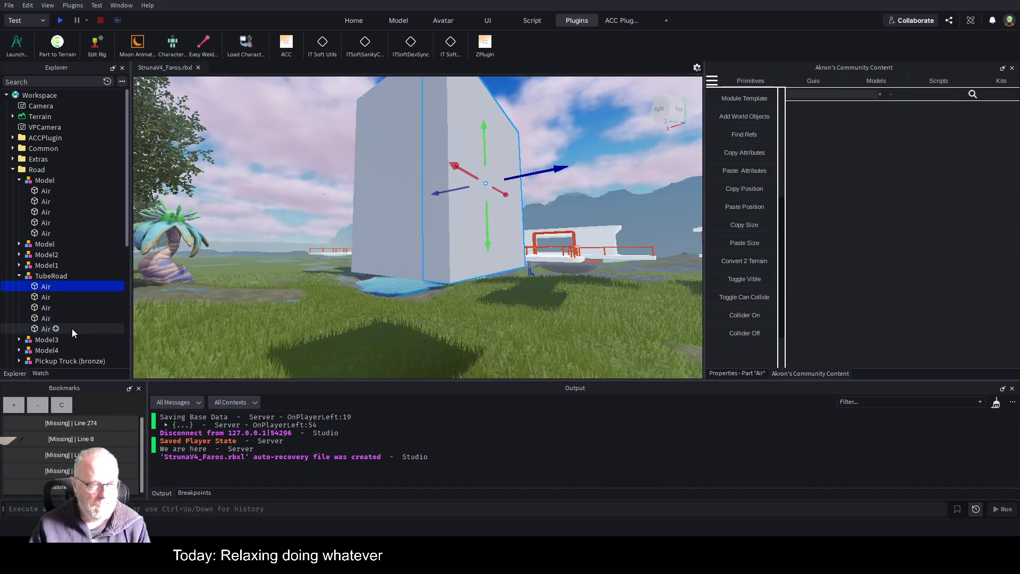
Step: Group TubeRoad's five Air parts into a model named AirLayer
left_click(42, 330, "shift")
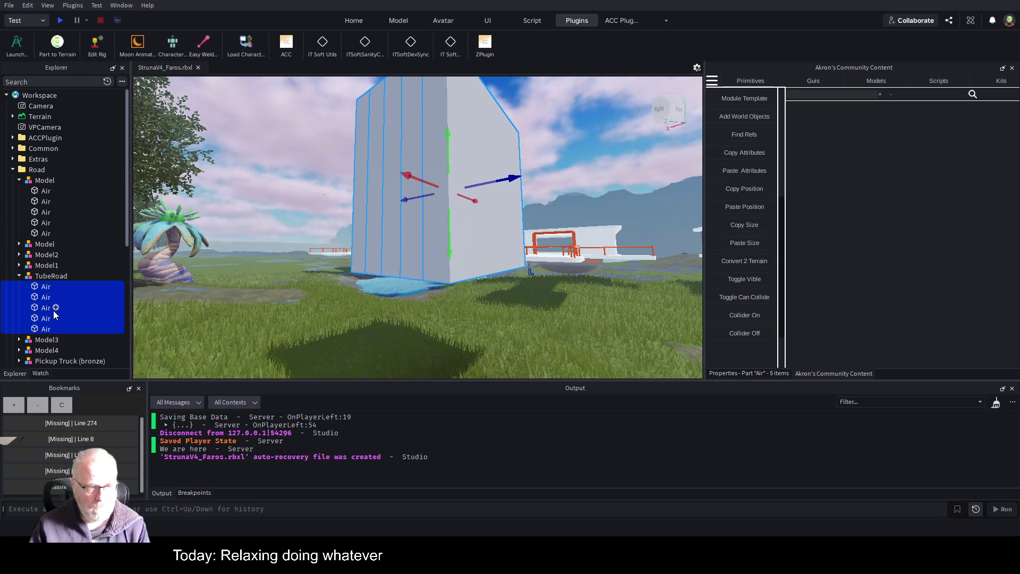
key("ctrl+g")
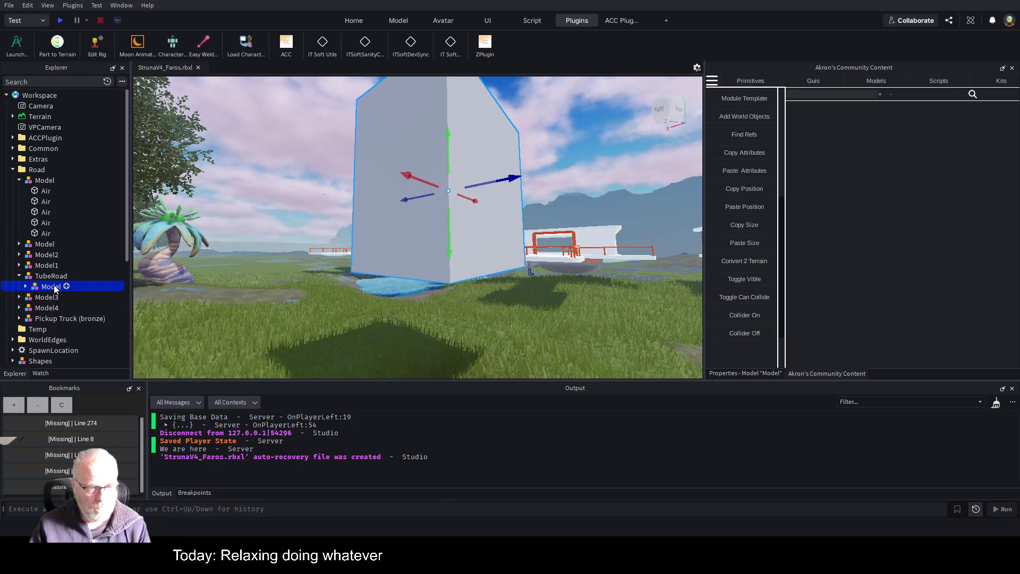
key("F2")
type("Air")
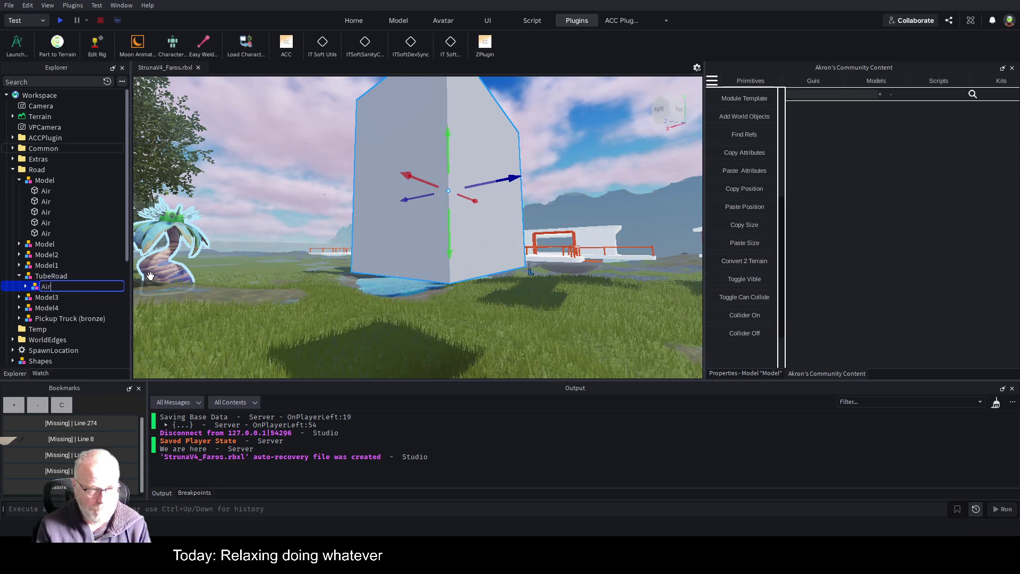
type("Layer")
key("Return")
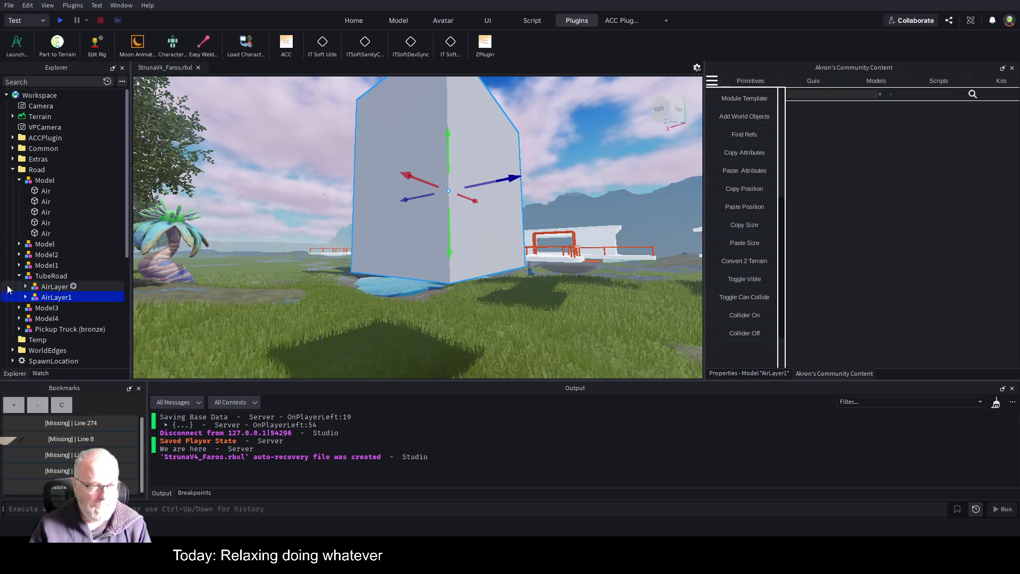
Step: Duplicate AirLayer twice, naming the copies BaseLayer and SubLayer
key("ctrl+d")
key("F2")
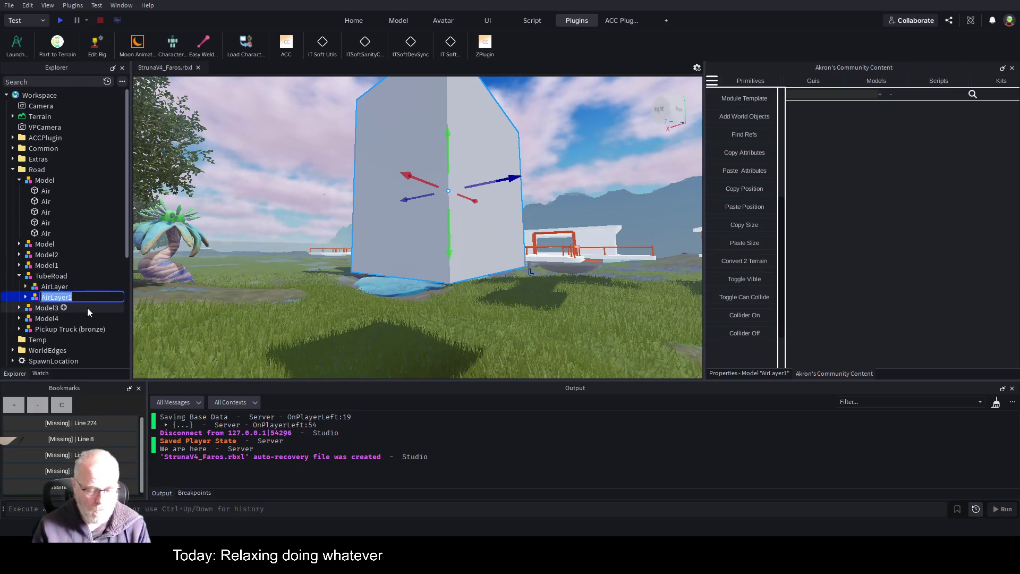
type("Base")
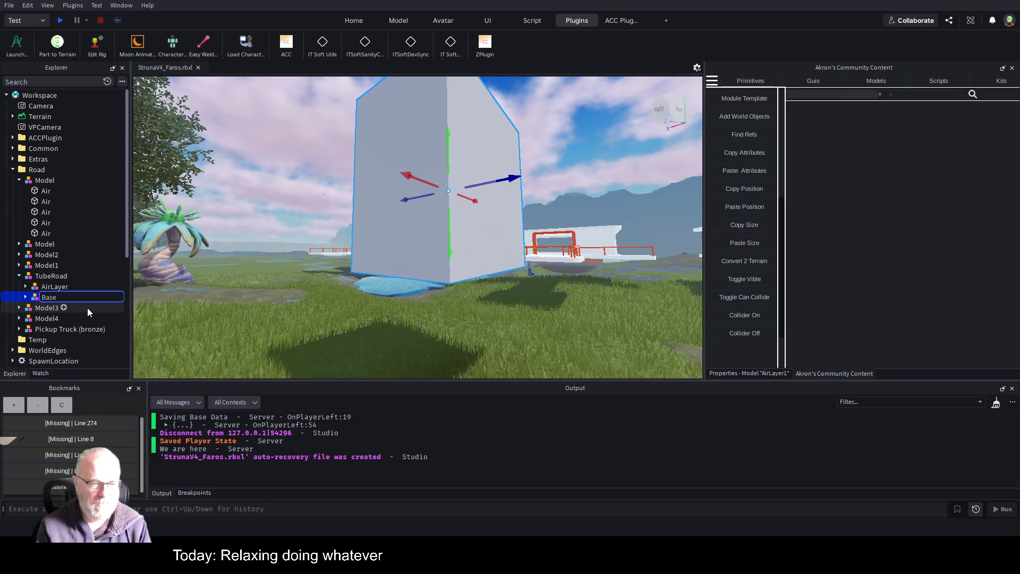
type("Layer")
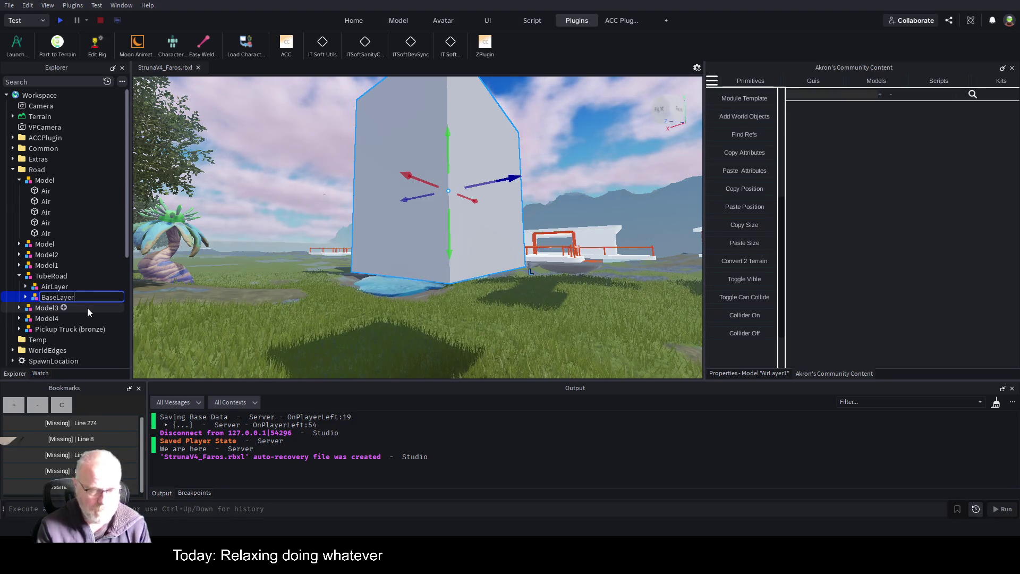
key("Return")
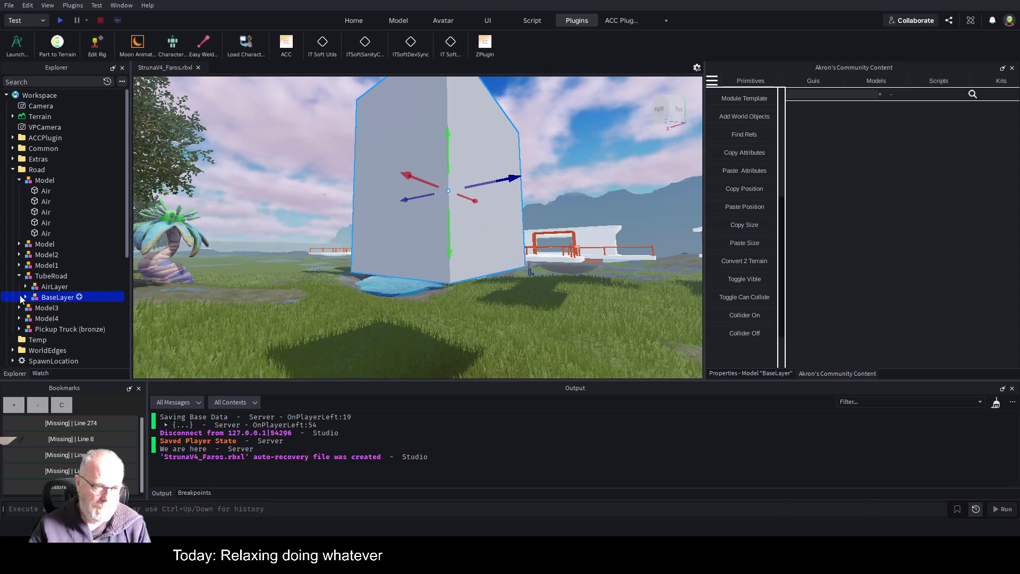
key("ctrl+d")
key("F2")
type("Sub")
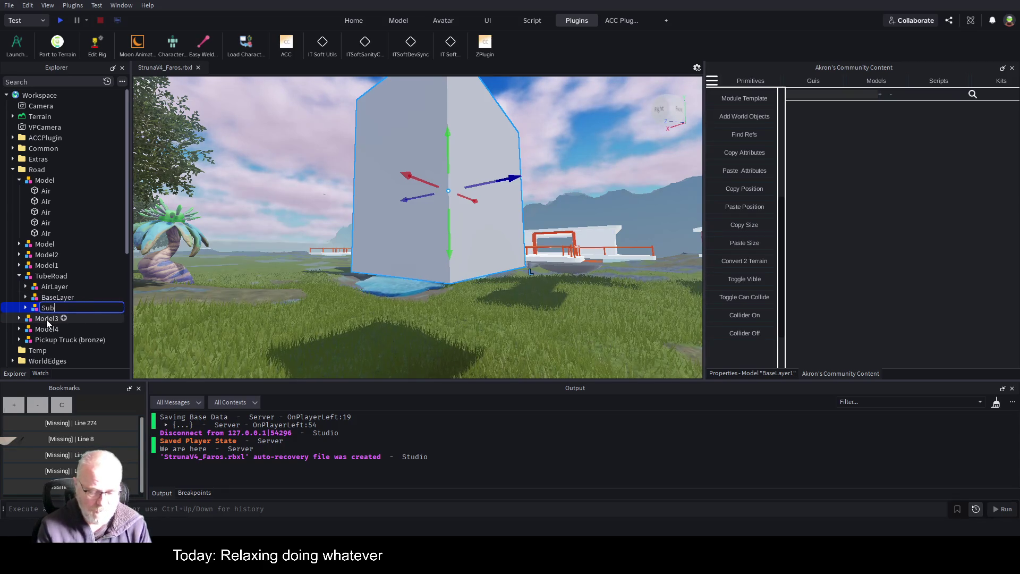
type("Layer")
key("Return")
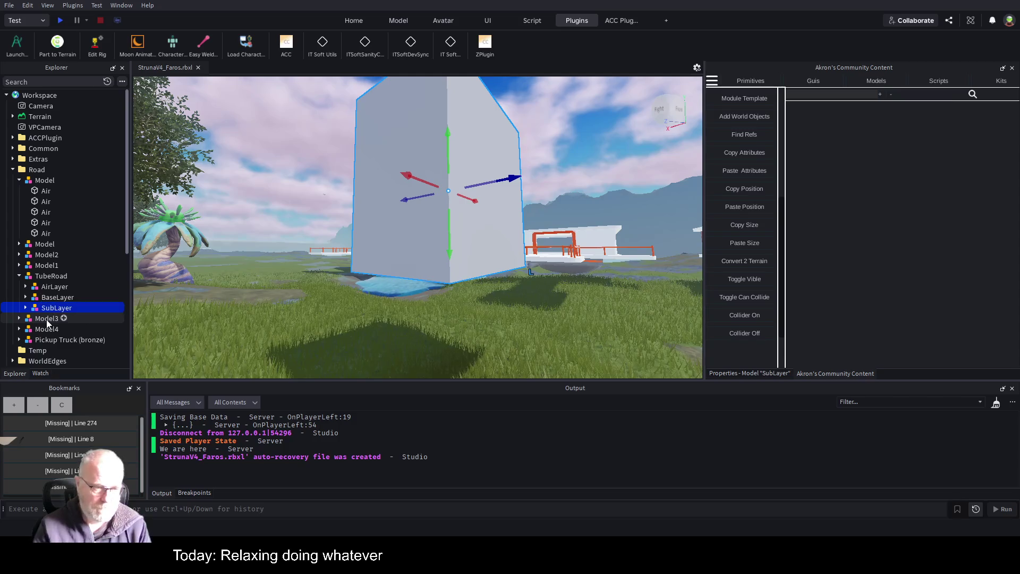
Step: Select all five Air parts inside BaseLayer and show their Properties
left_click(40, 299)
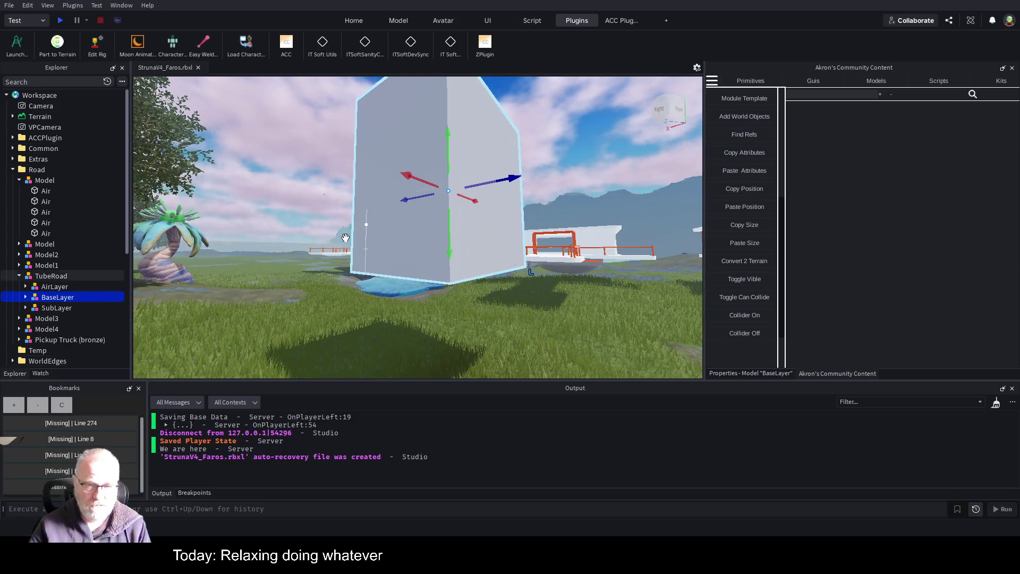
left_click(26, 297)
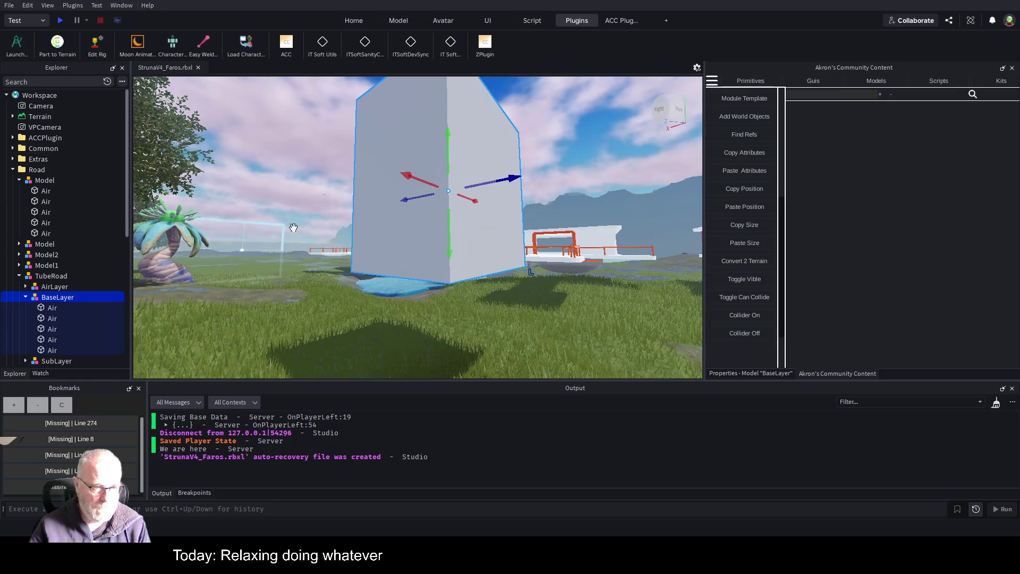
left_click(53, 308)
scroll(81, 298, "down", 3)
left_click(69, 303, "shift")
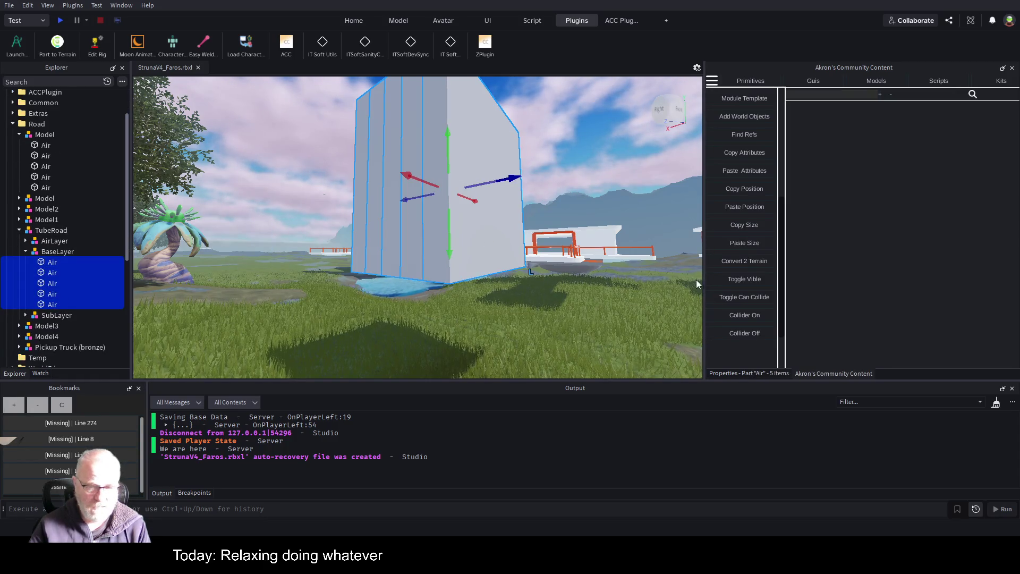
left_click(744, 316)
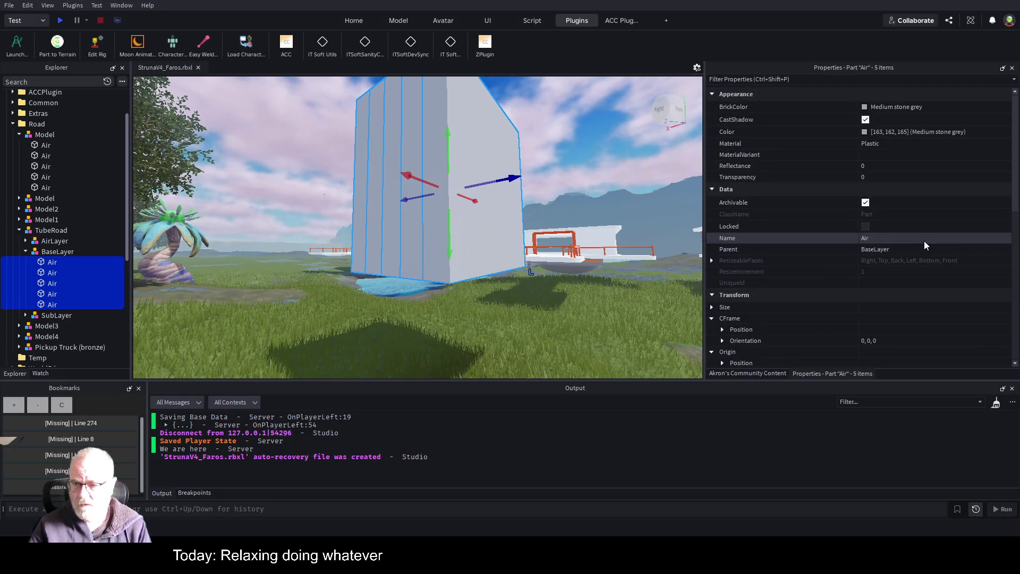
scroll(925, 242, "down", 5)
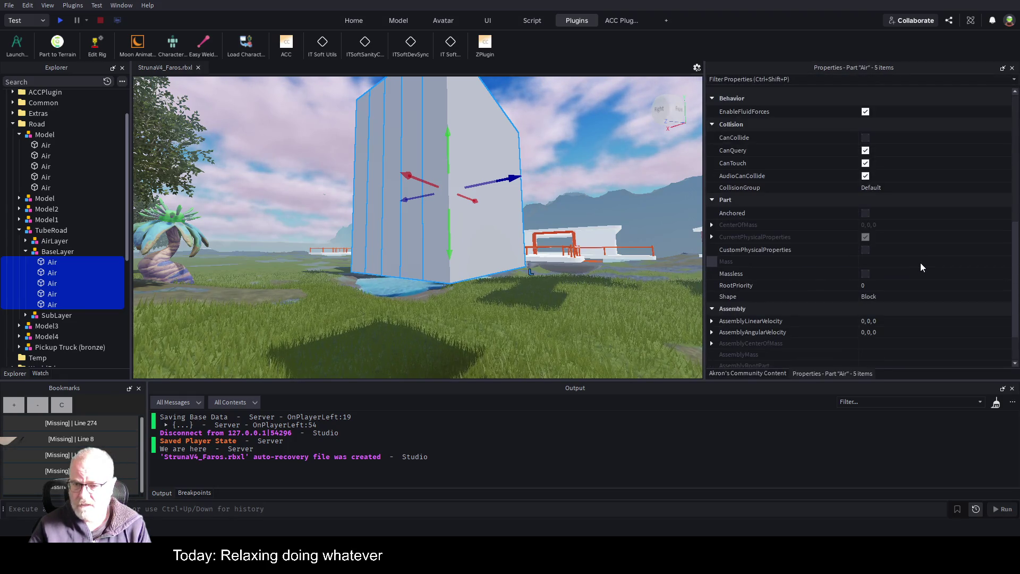
Step: Rename BaseLayer's five parts to Mud
scroll(921, 264, "down", 6)
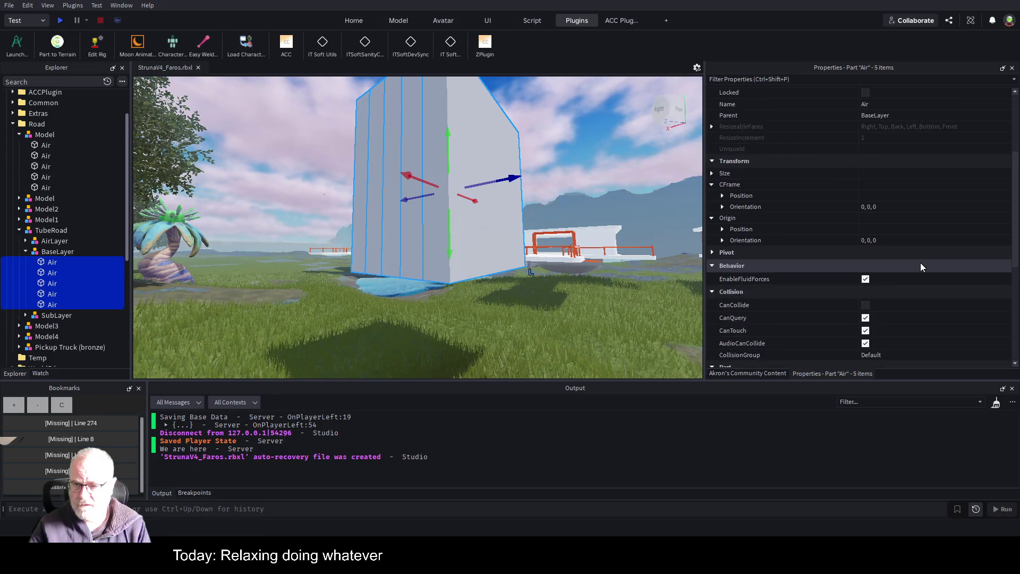
scroll(920, 266, "up", 10)
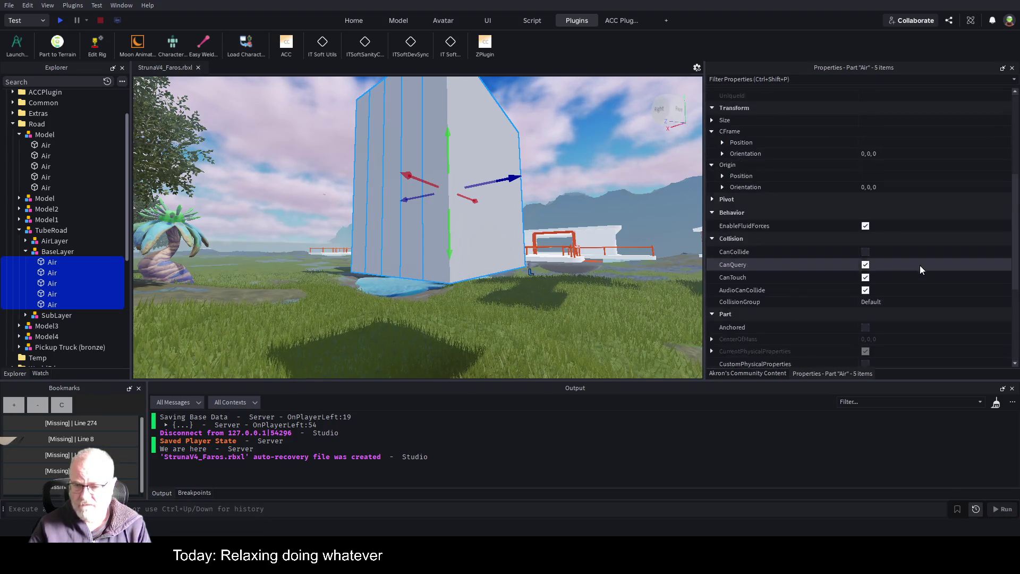
scroll(920, 266, "up", 1)
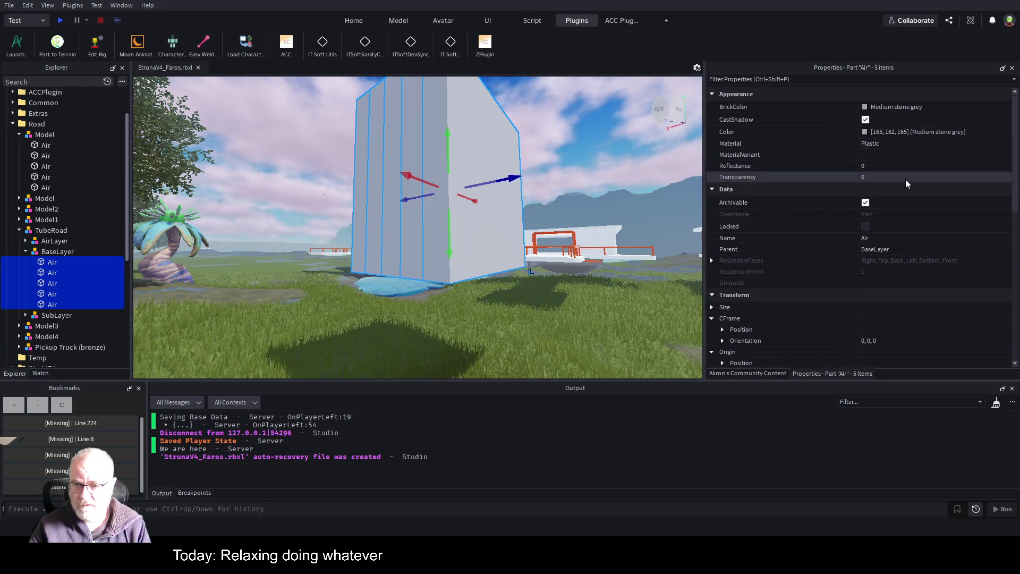
left_click(898, 237)
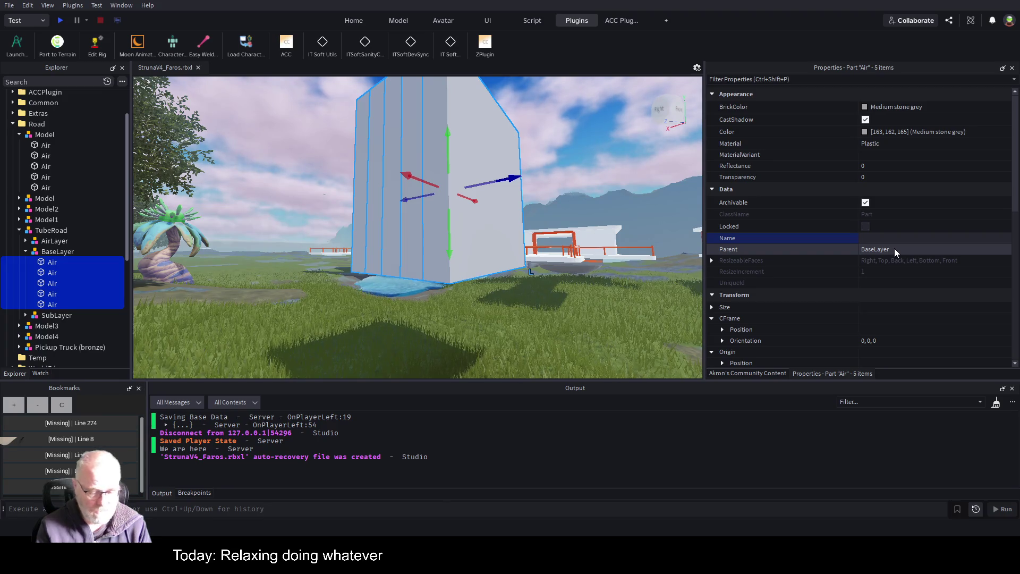
type("Mud")
key("Return")
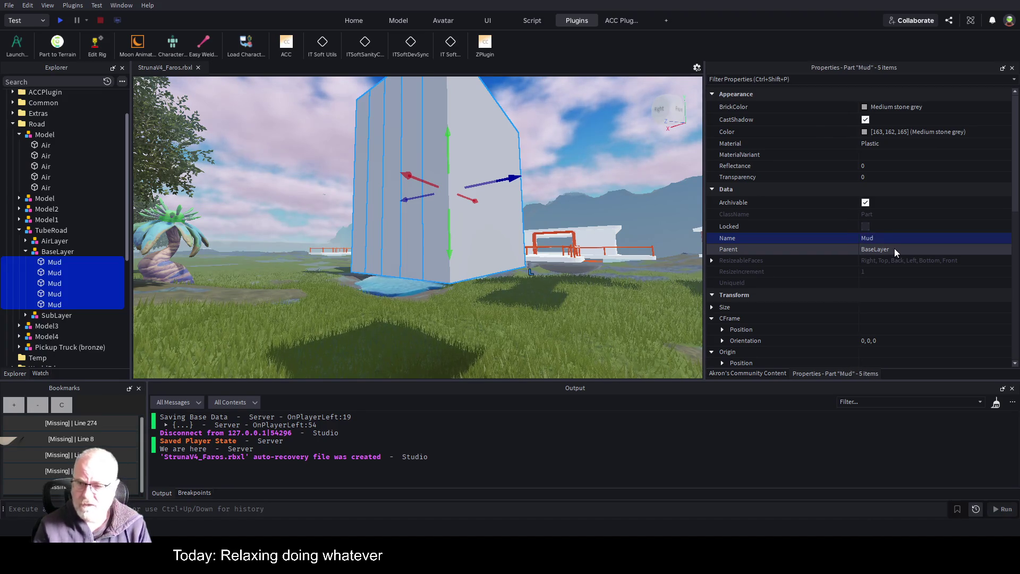
Step: Rename the last four parts of SubLayer to Sand
left_click(25, 316)
left_click(48, 291)
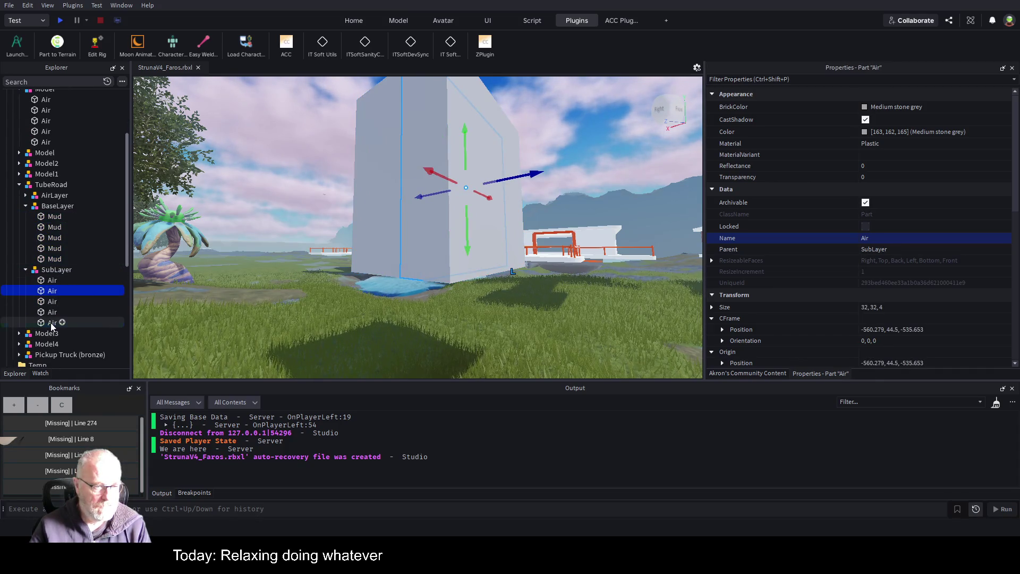
left_click(53, 322, "shift")
left_click(883, 239)
type("nd")
key("Return")
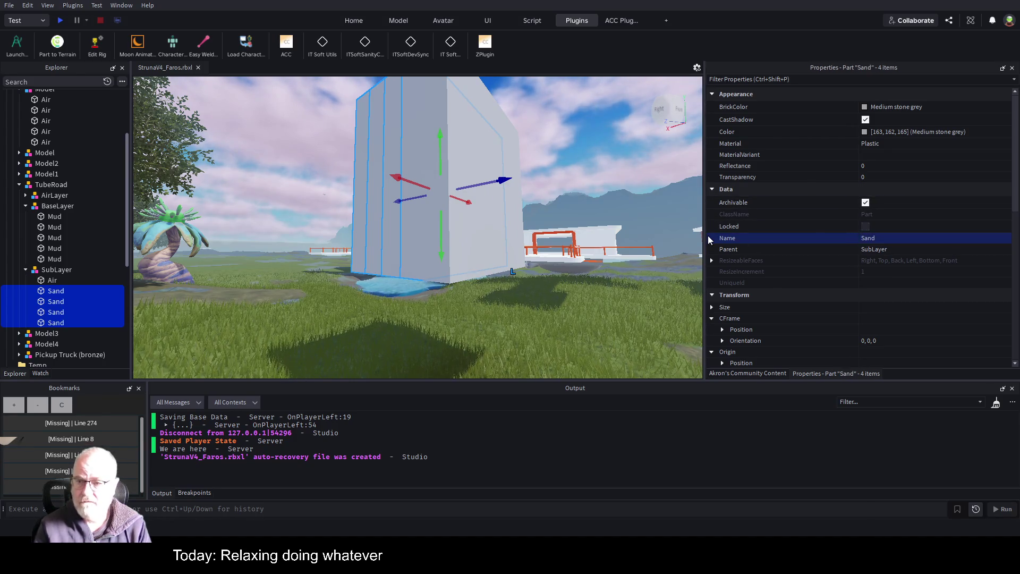
left_click(47, 219)
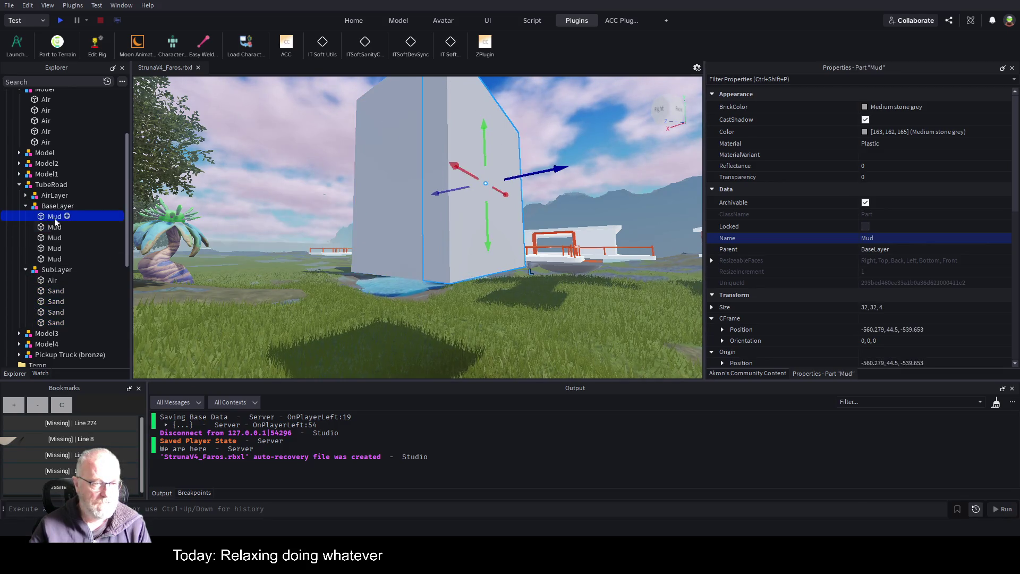
Step: Lower the BaseLayer model by 28 studs (20 plus 8)
left_click(63, 208)
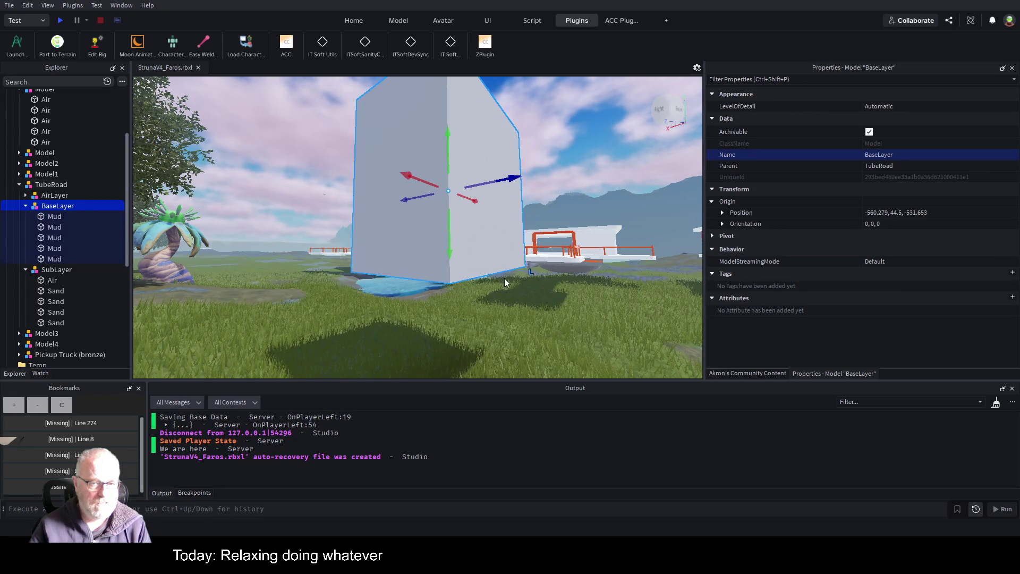
mouse_move(449, 251)
left_mouse_down()
mouse_move(438, 286)
mouse_move(443, 367)
left_mouse_up()
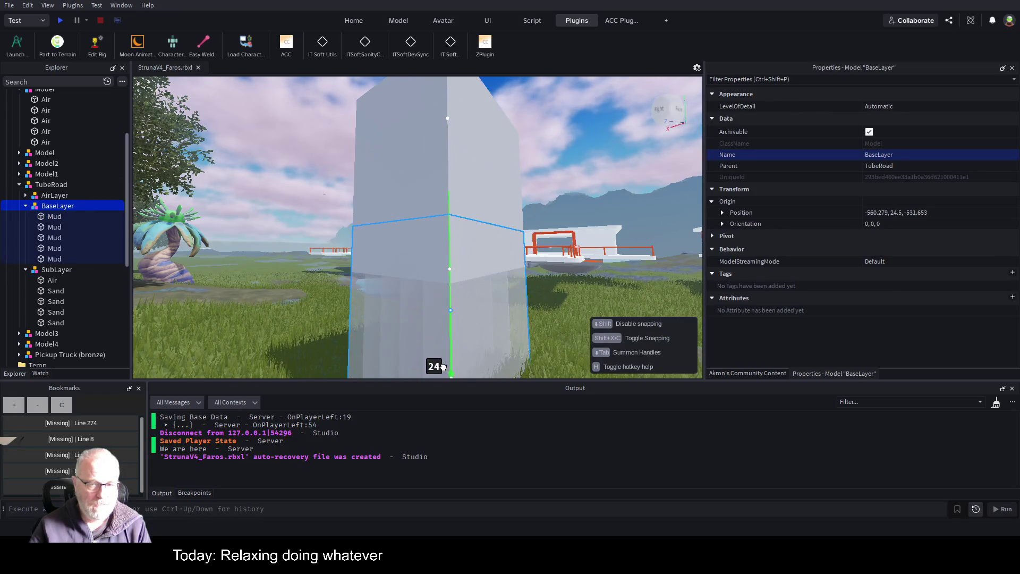
key("f")
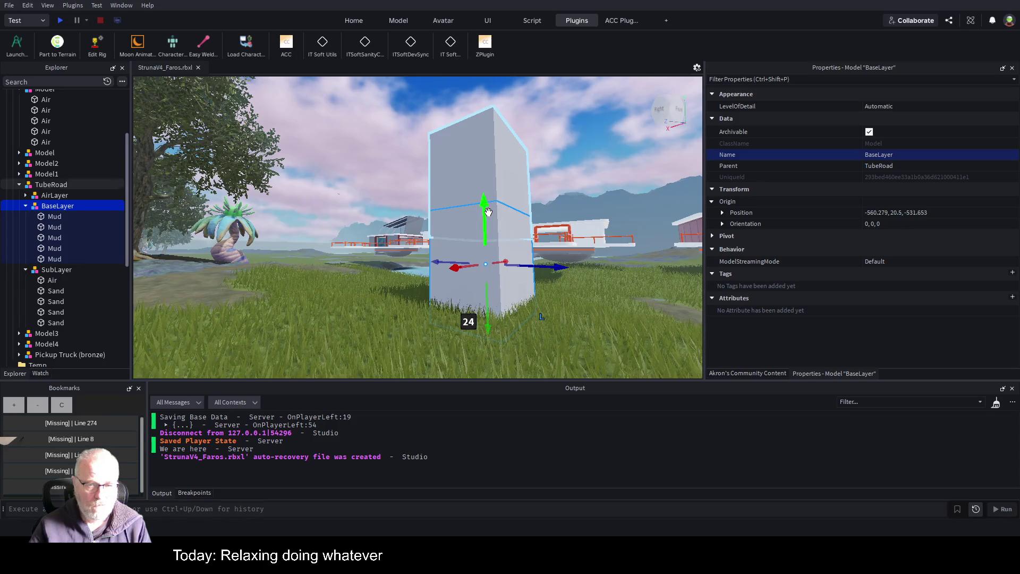
left_click_drag(482, 208, 480, 235)
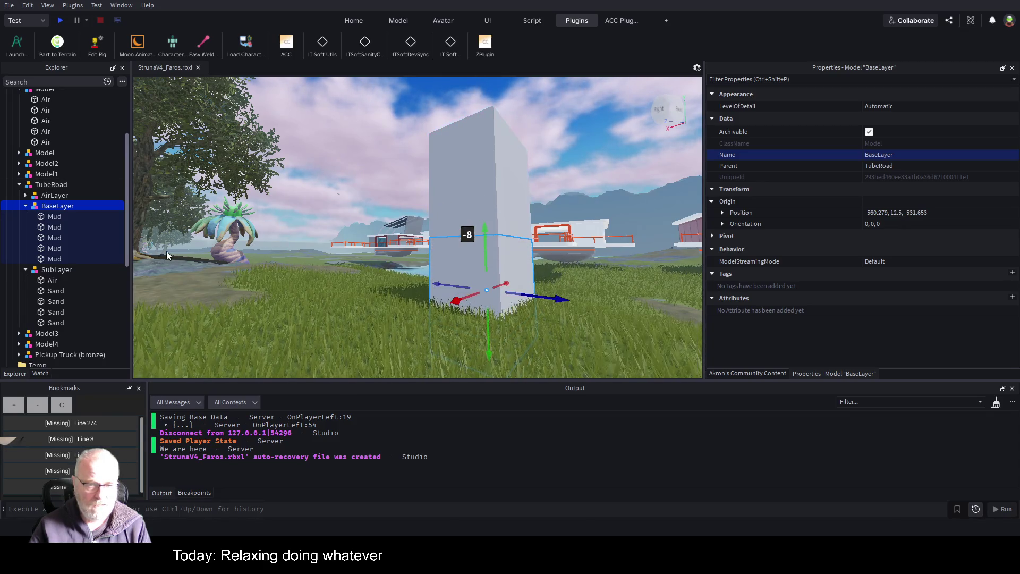
Step: Flatten each of the five Mud parts to 4 studs tall
left_click(54, 216)
key("ctrl+3")
left_click_drag(513, 367, 521, 253)
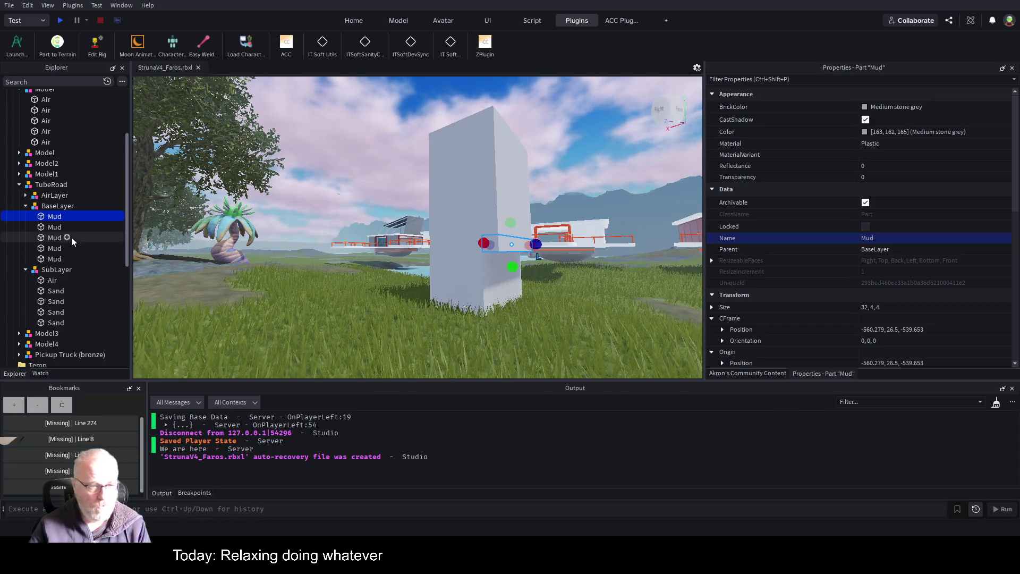
left_click(54, 228)
mouse_move(503, 365)
left_mouse_down()
mouse_move(498, 292)
mouse_move(507, 264)
left_mouse_up()
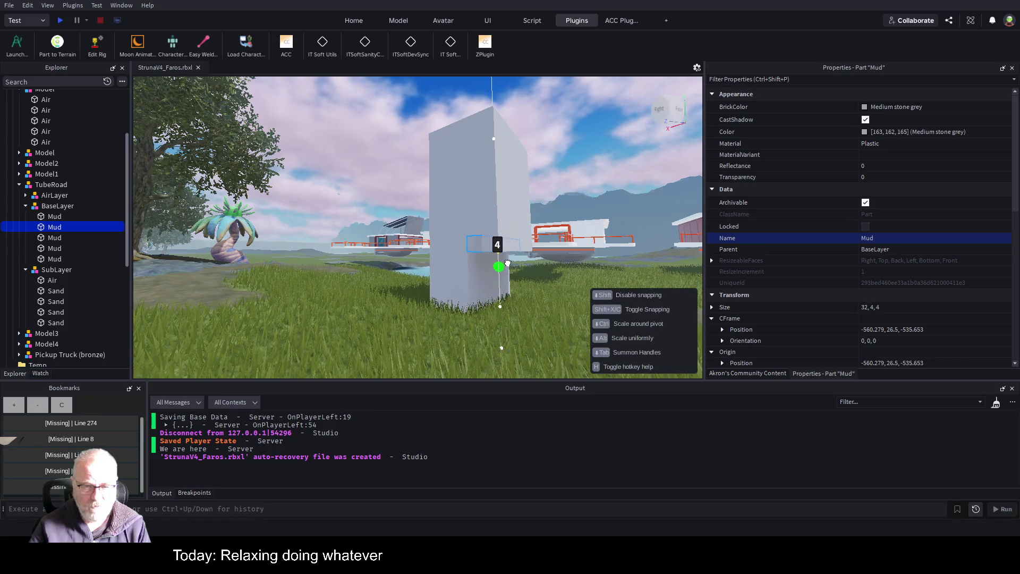
left_click(55, 238)
left_click_drag(490, 359, 477, 259)
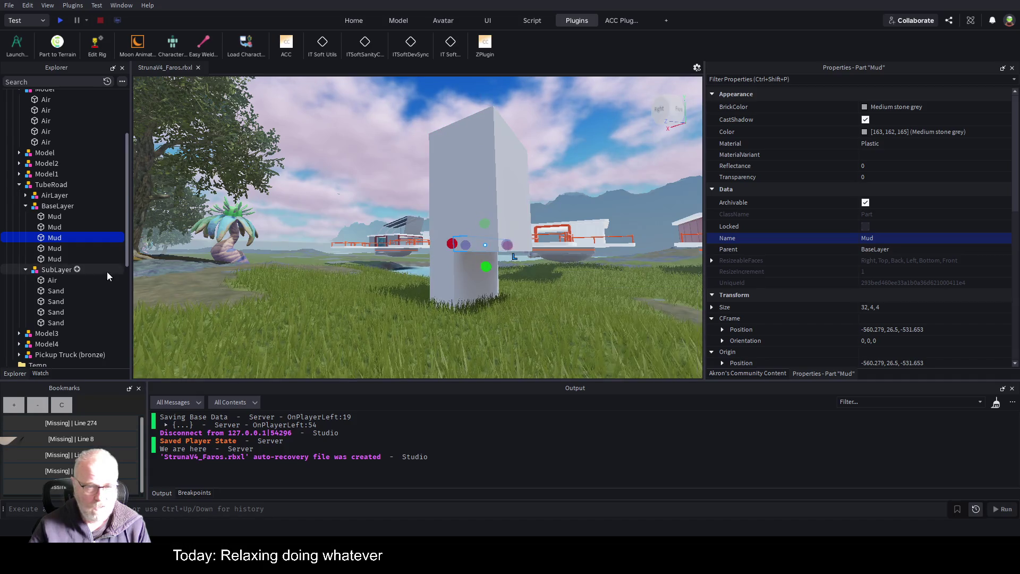
left_click(55, 248)
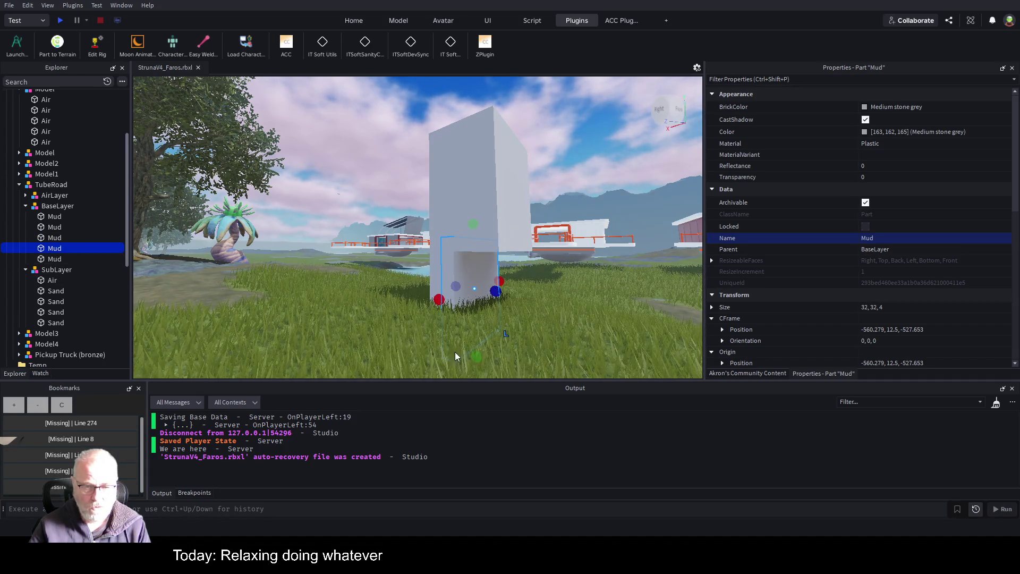
left_click_drag(480, 354, 474, 266)
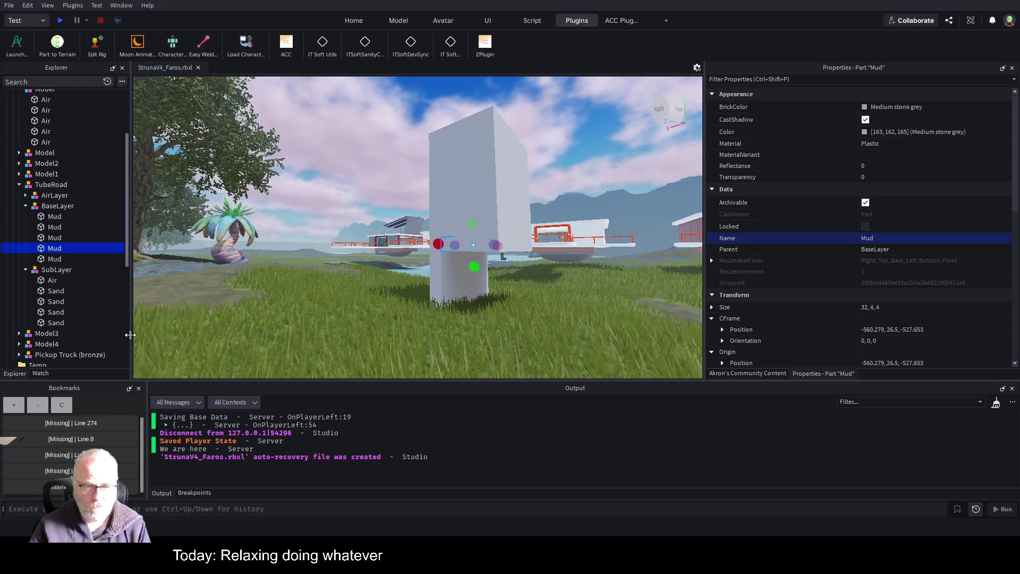
left_click(51, 260)
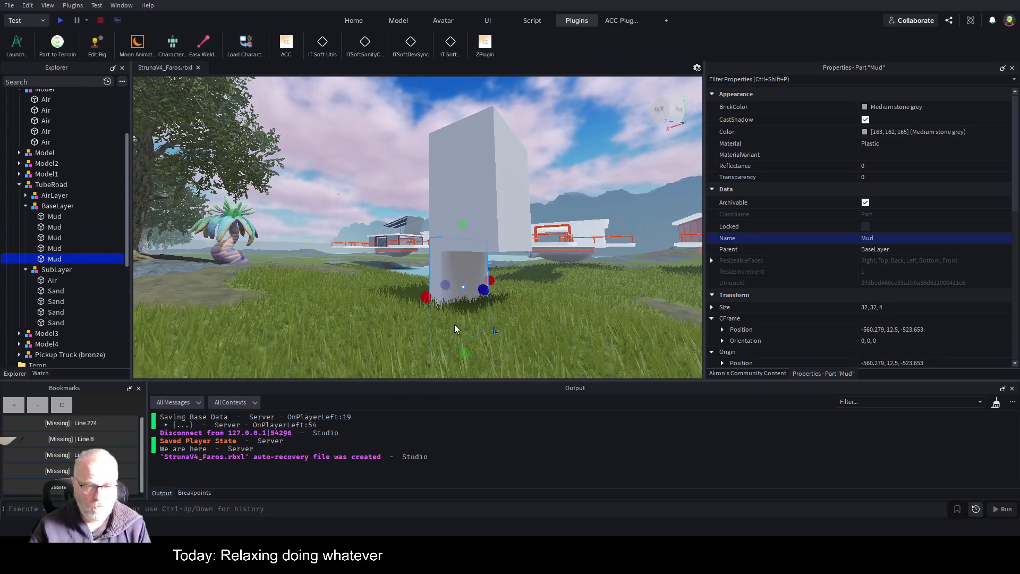
left_click_drag(464, 354, 464, 266)
Step: Lower the SubLayer group beneath the Mud layer and frame the whole TubeRoad model
left_click(56, 270)
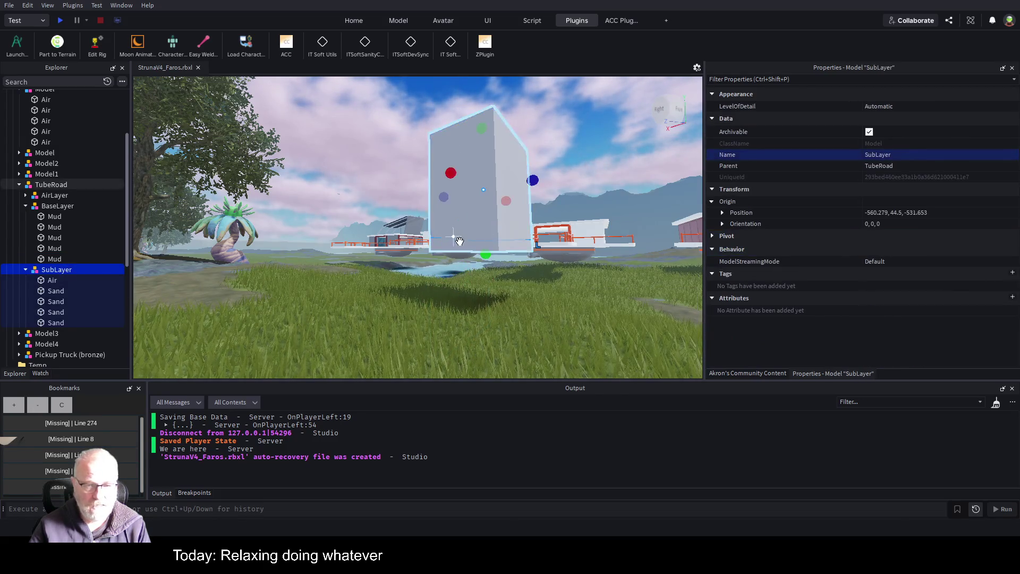
key("ctrl+2")
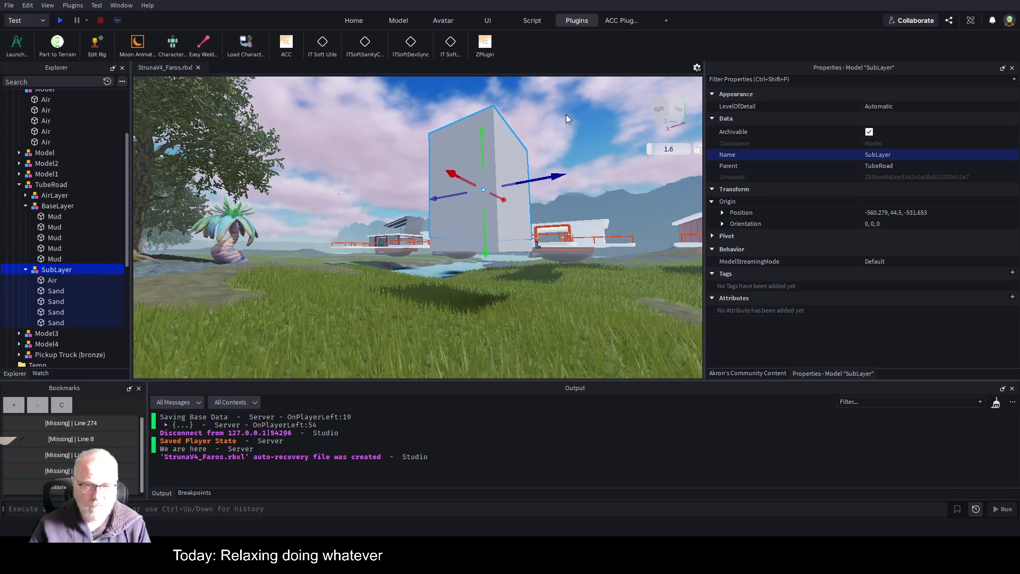
mouse_move(484, 147)
left_mouse_down()
mouse_move(486, 288)
mouse_move(508, 242)
mouse_move(506, 253)
left_mouse_up()
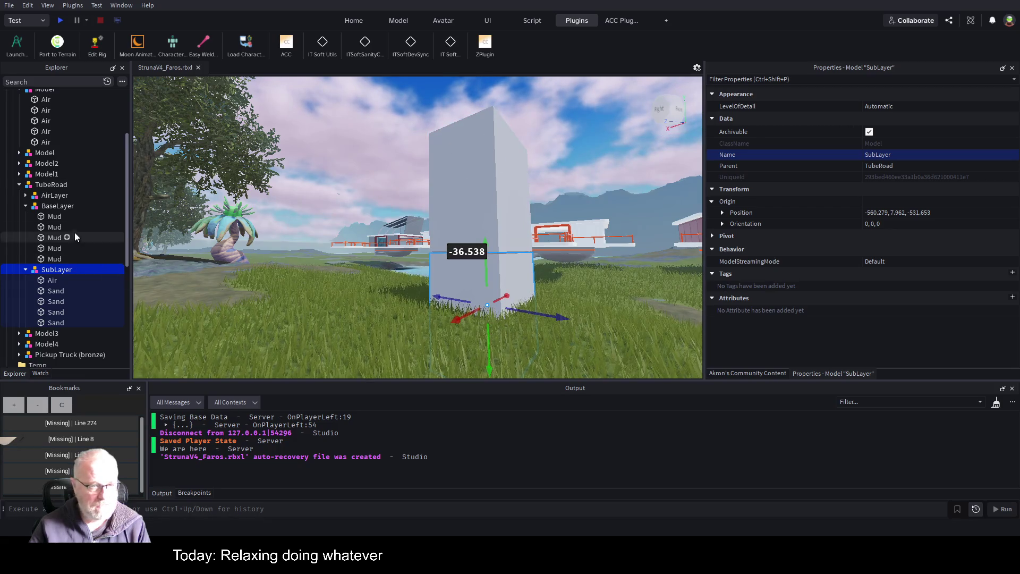
left_click(46, 184)
key("a")
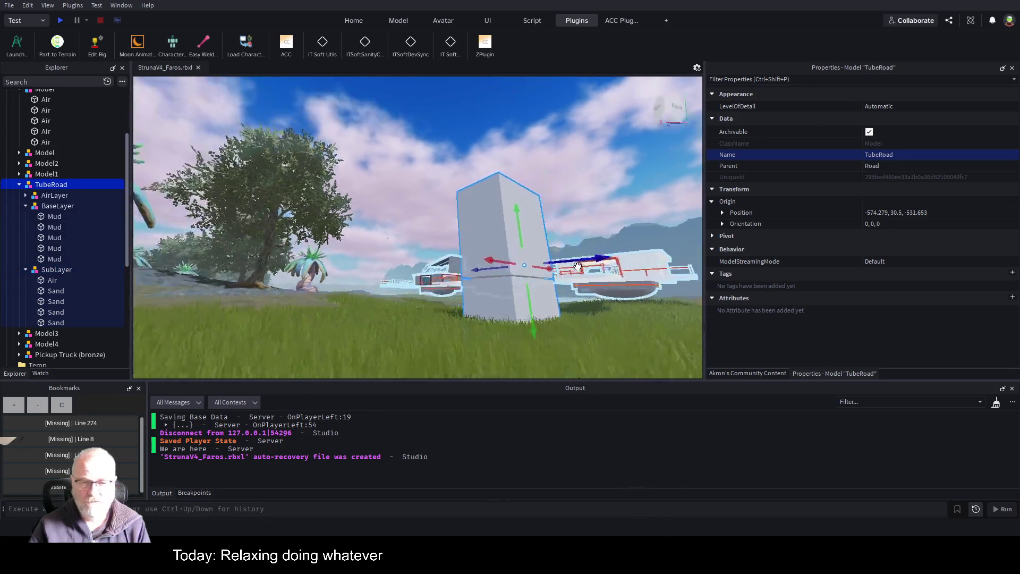
key("a")
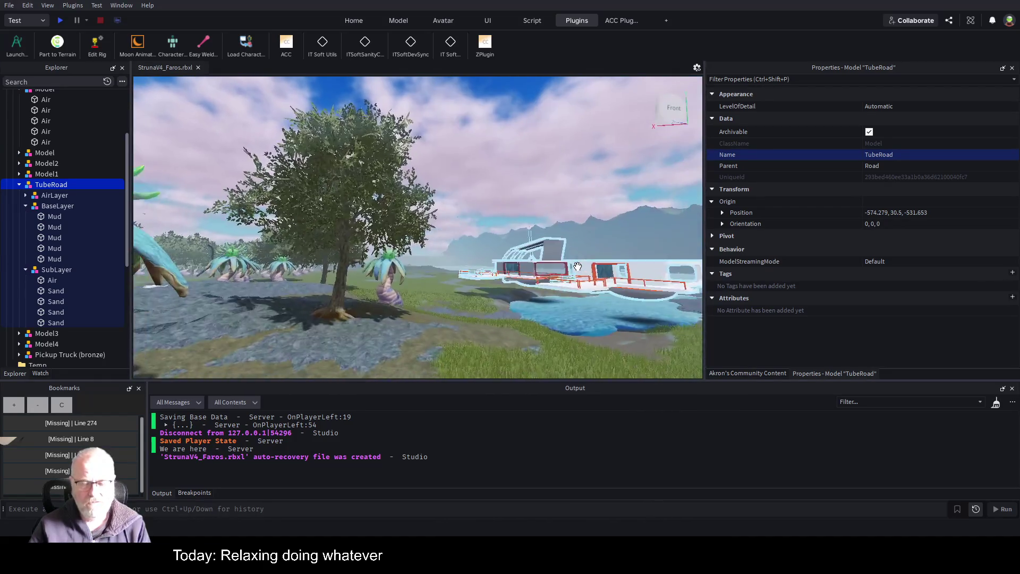
key("f")
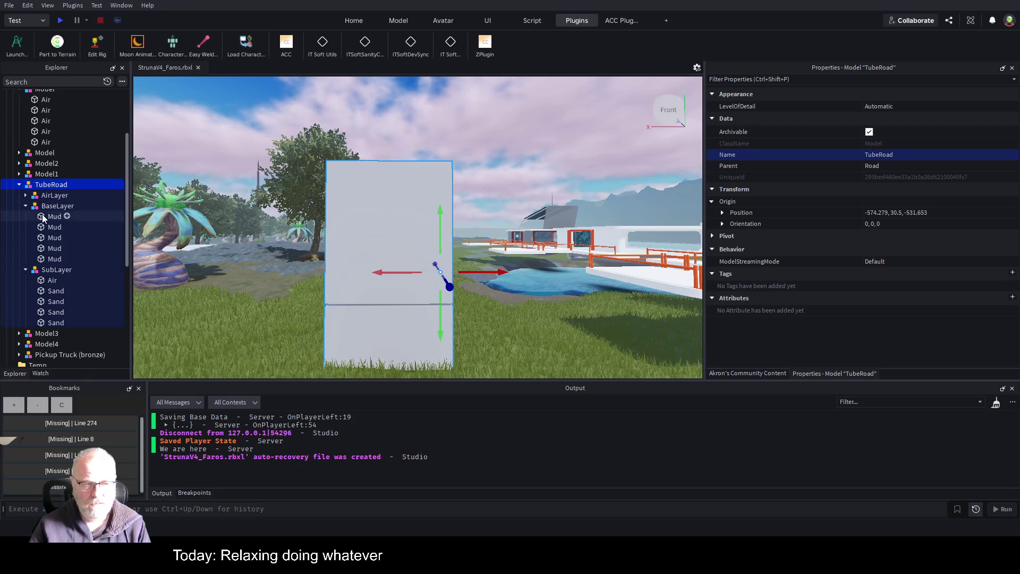
left_click(26, 206)
Step: Rename the TubeRoad model to Road_Small
left_click(26, 216)
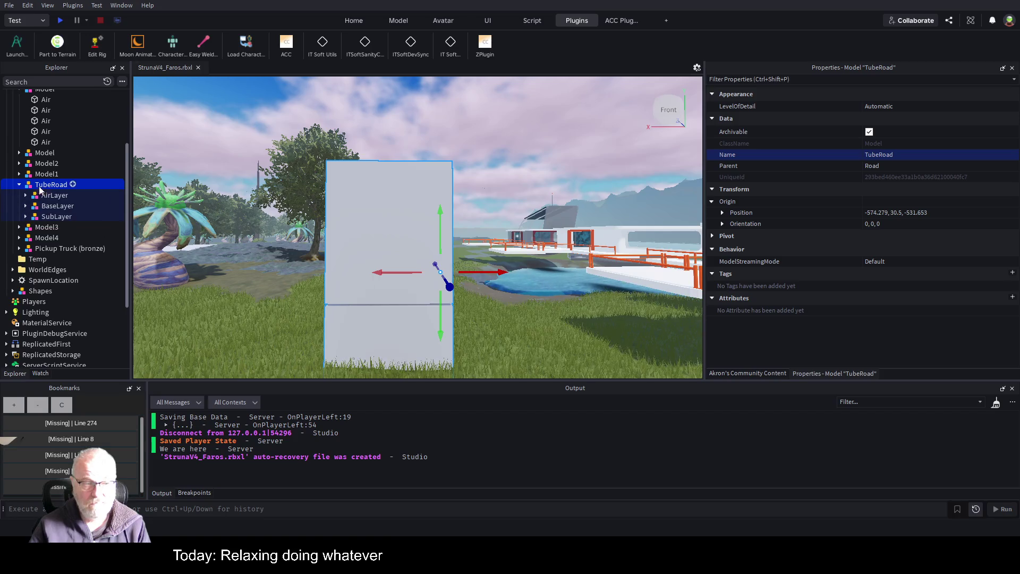
left_click(43, 174)
left_click(44, 186)
left_click(44, 186)
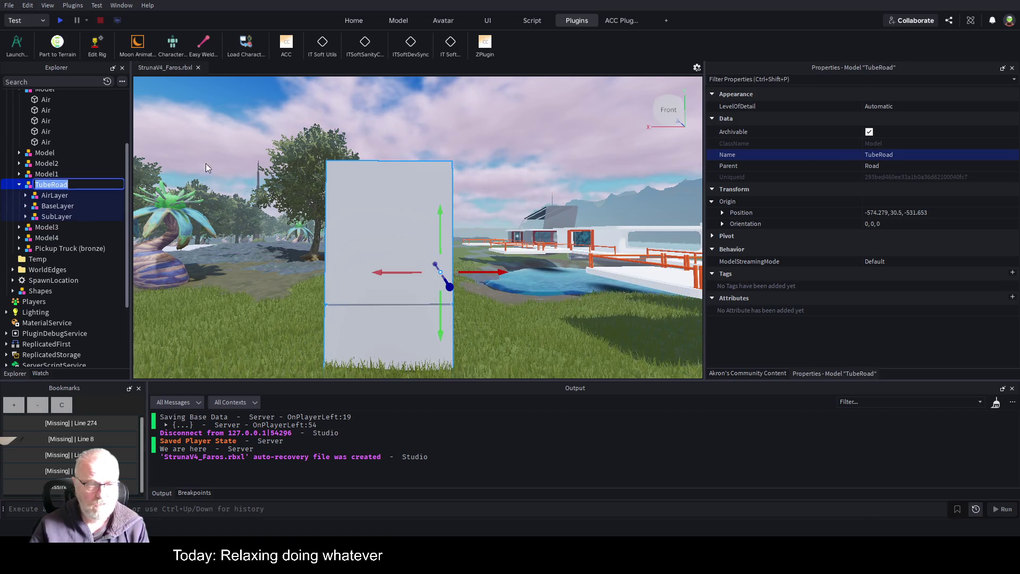
type("Road")
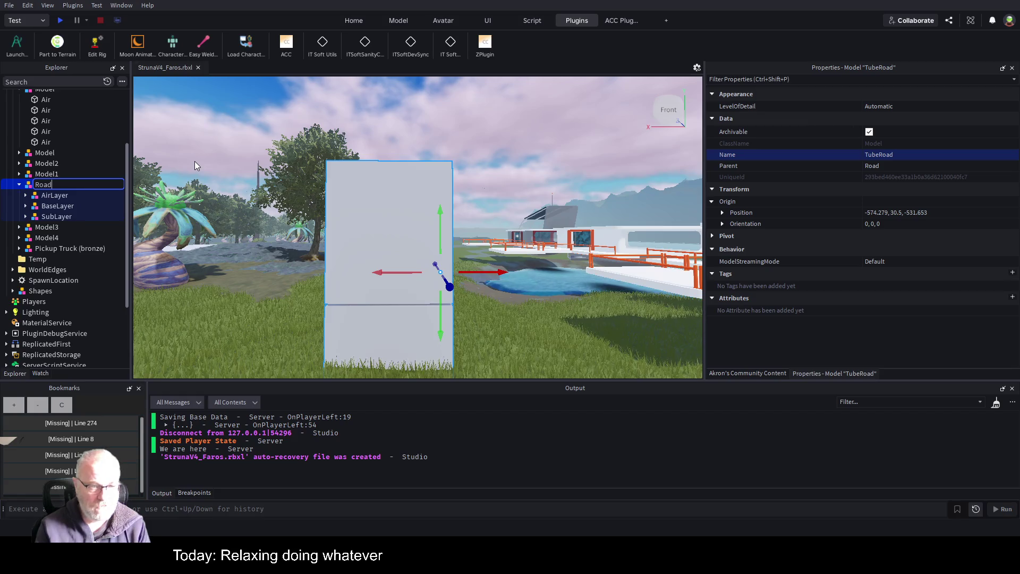
type("_Small")
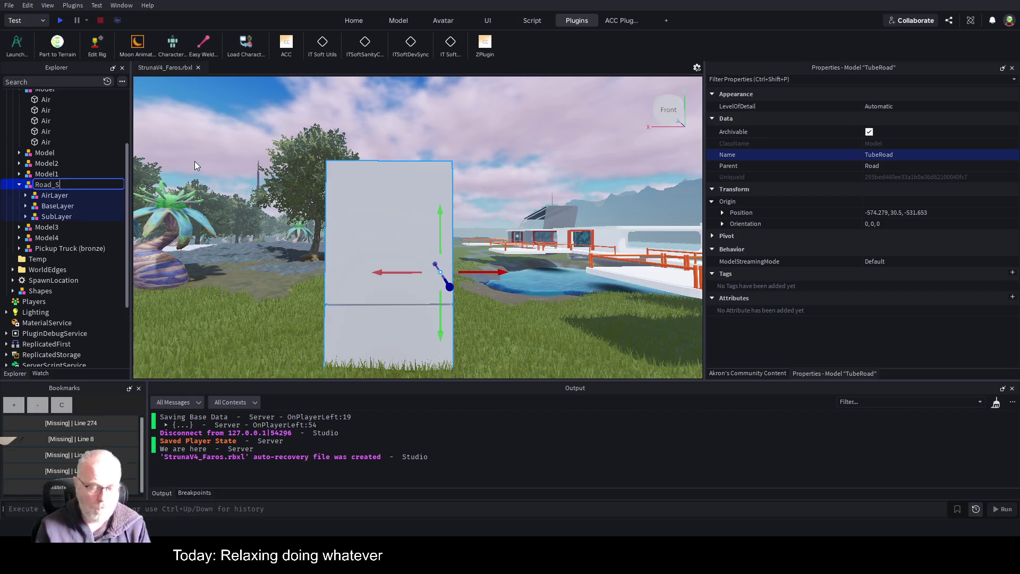
key("Return")
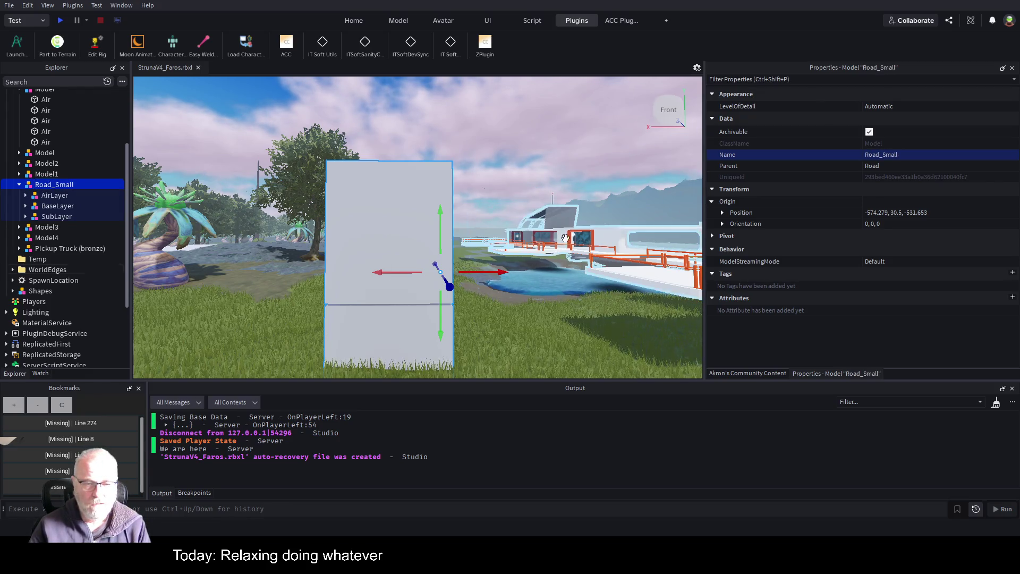
Step: Slide Road_Small along X toward position -462.279, 30.5, -531.653
mouse_move(466, 250)
left_mouse_down()
mouse_move(551, 249)
mouse_move(433, 198)
left_mouse_up()
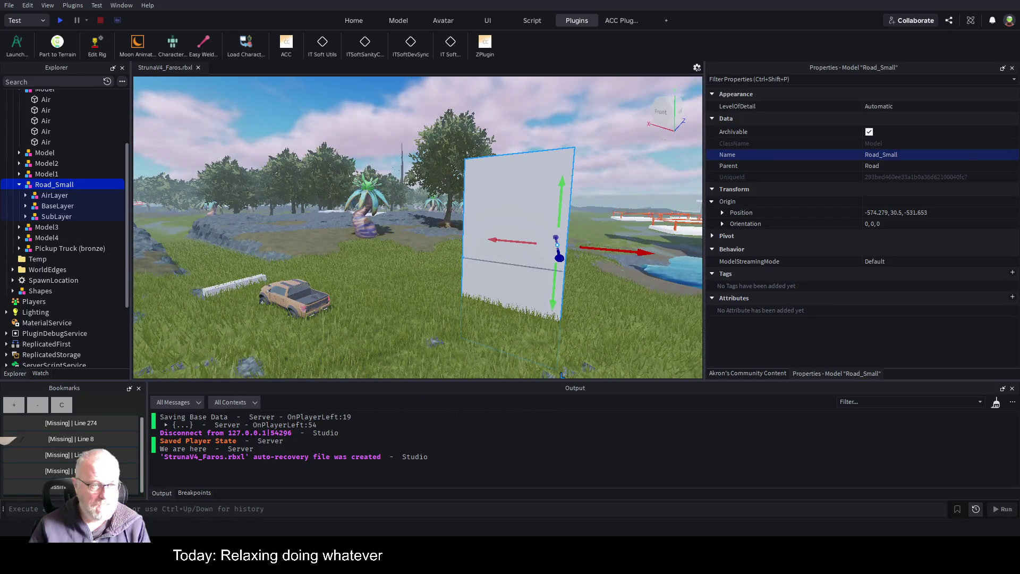
left_click(63, 208)
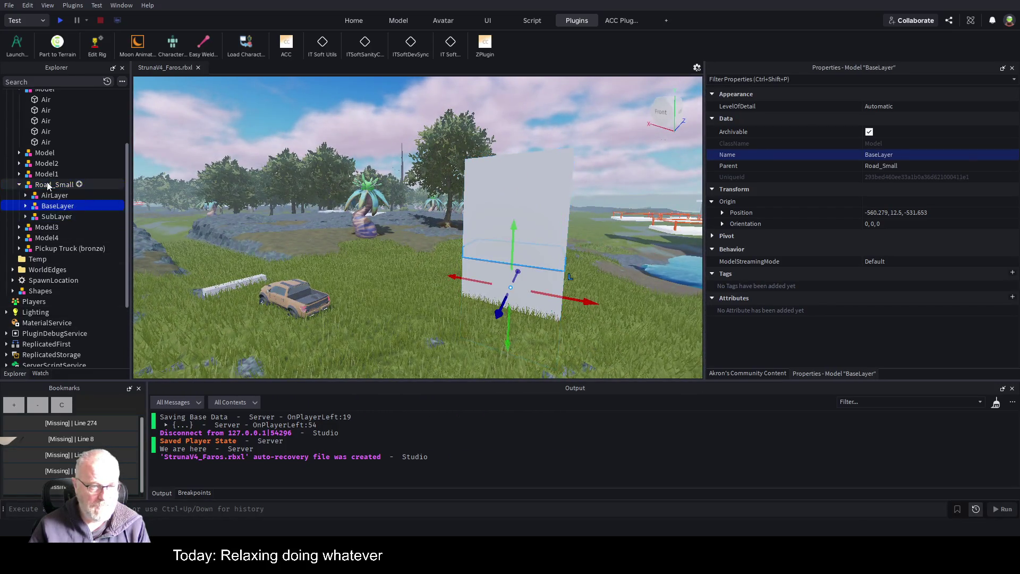
key("f")
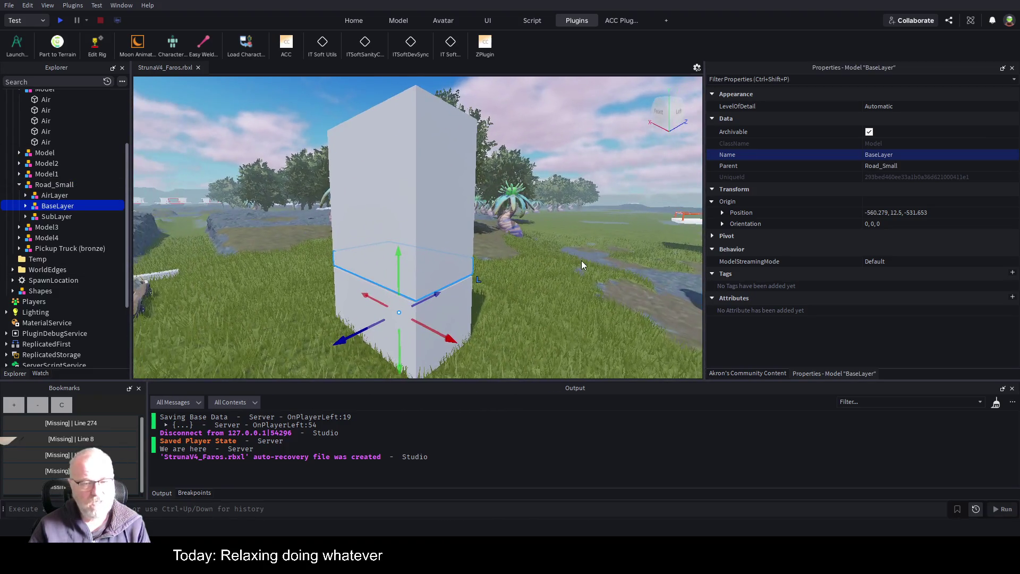
left_click(41, 186)
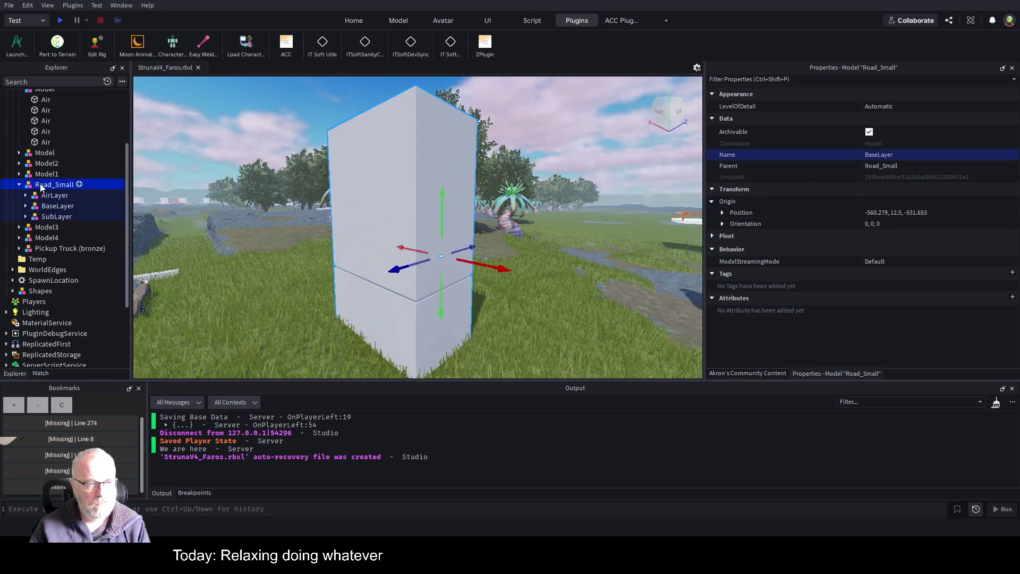
scroll(462, 237, "up", 5)
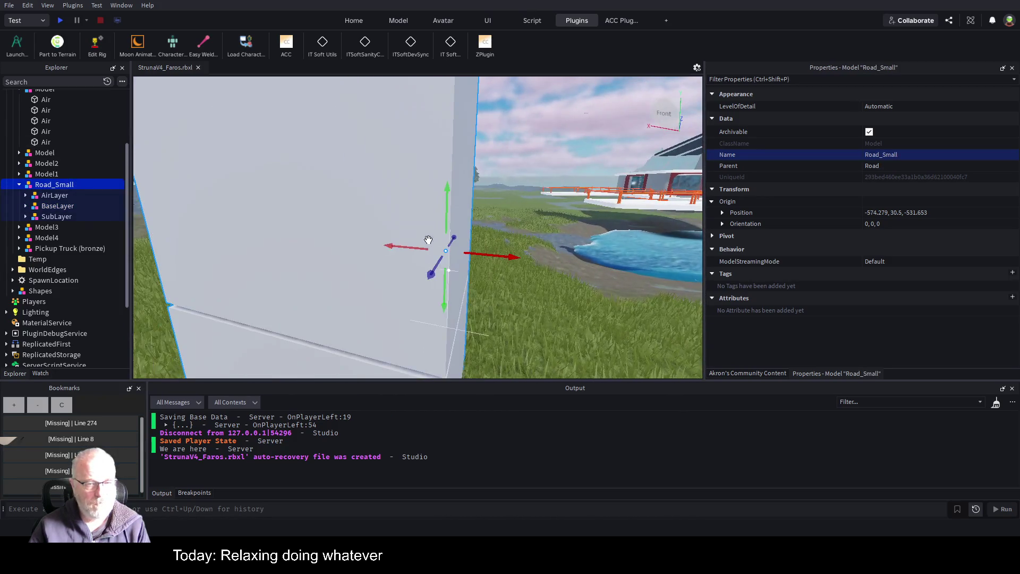
mouse_move(496, 255)
left_mouse_down()
mouse_move(526, 223)
mouse_move(279, 220)
mouse_move(407, 240)
left_mouse_up()
Step: Frame the moved Road_Small and inspect BaseLayer with its five 32×4×4 Mud parts
key("f")
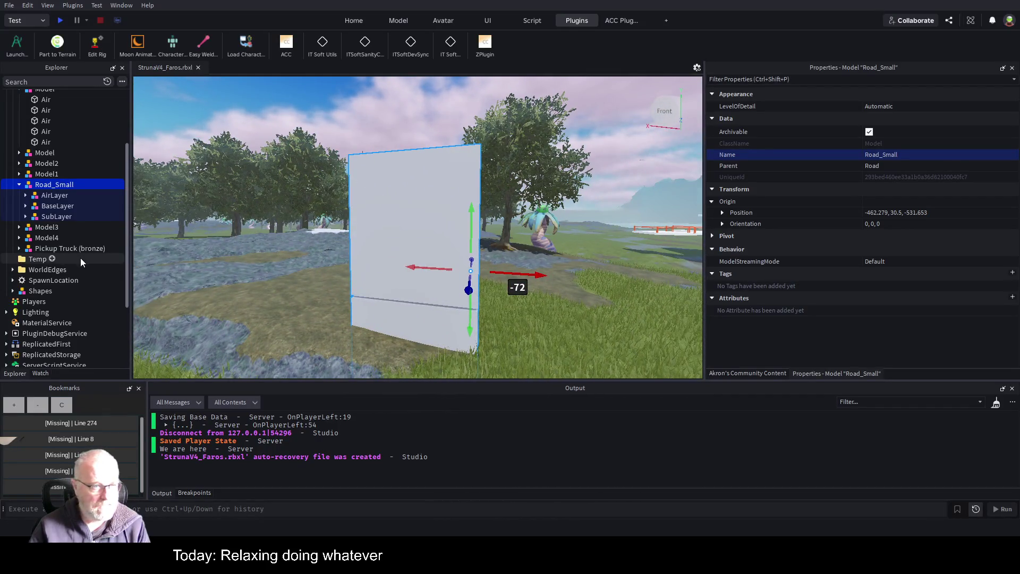
left_click(55, 208)
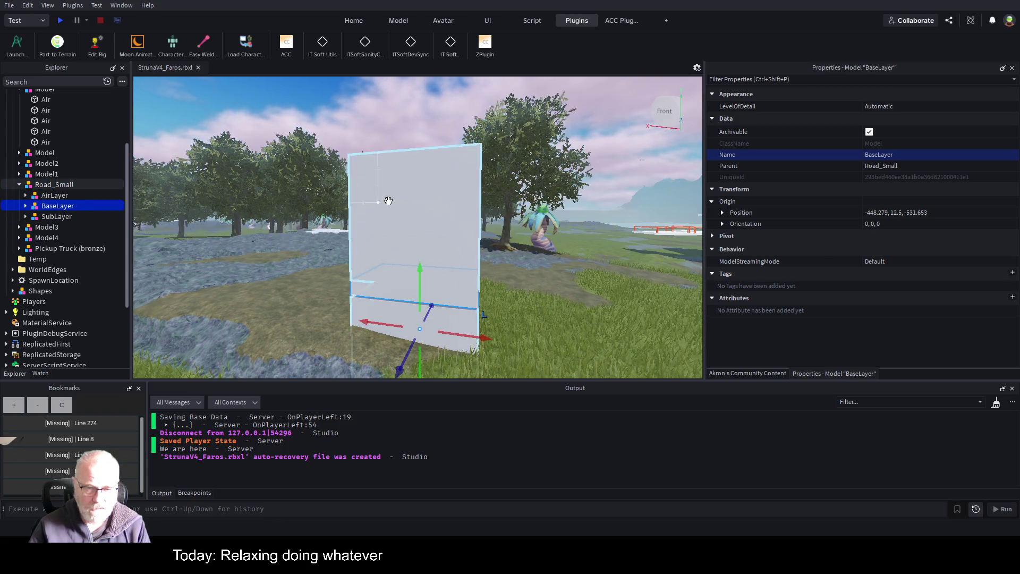
key("d")
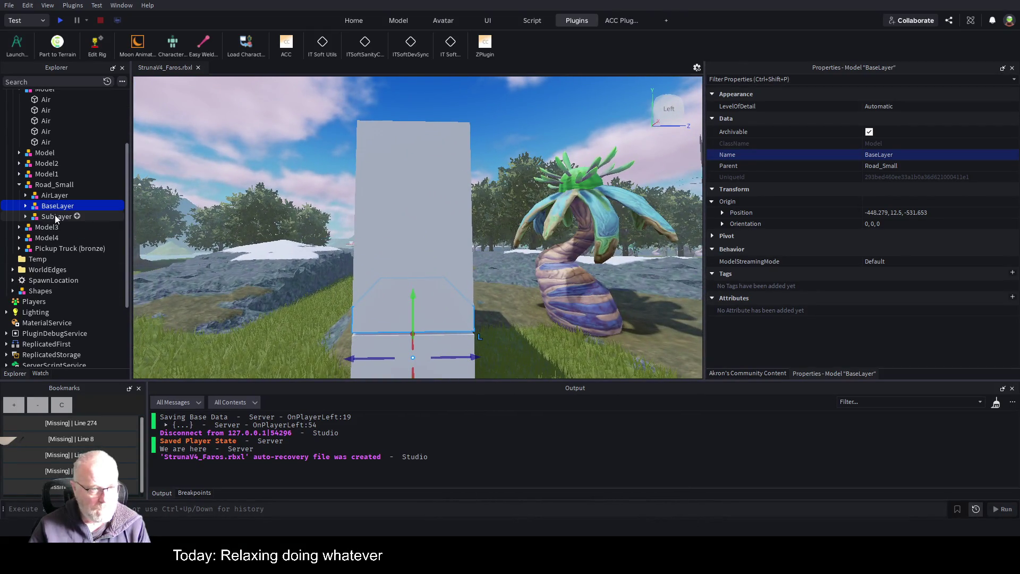
left_click(25, 206)
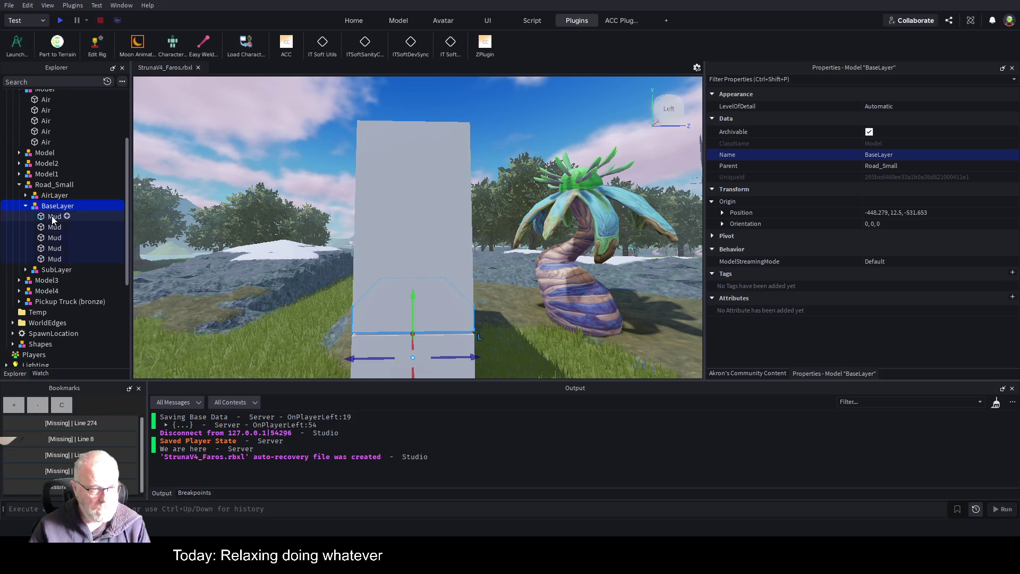
left_click(43, 216)
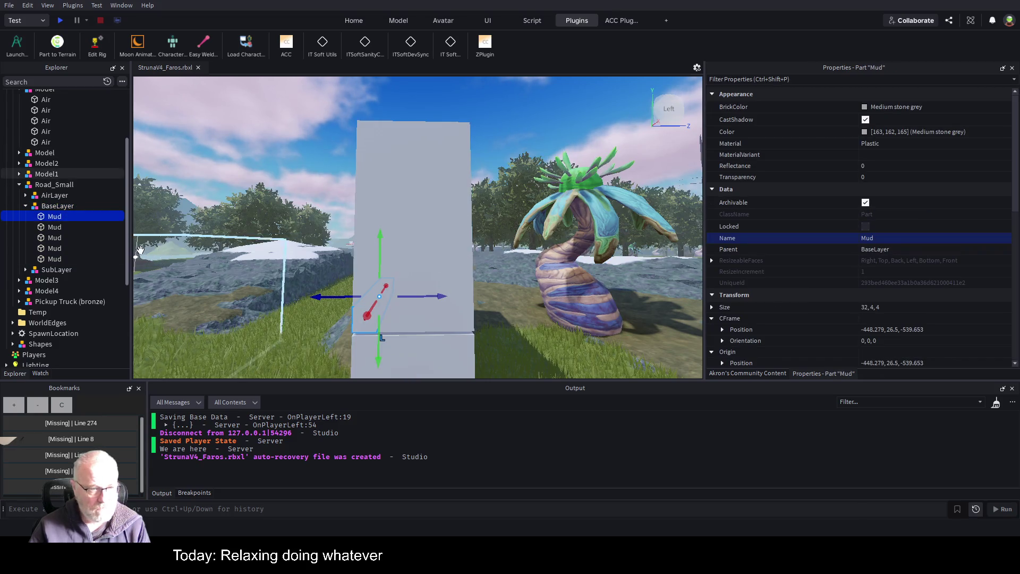
left_click(55, 207)
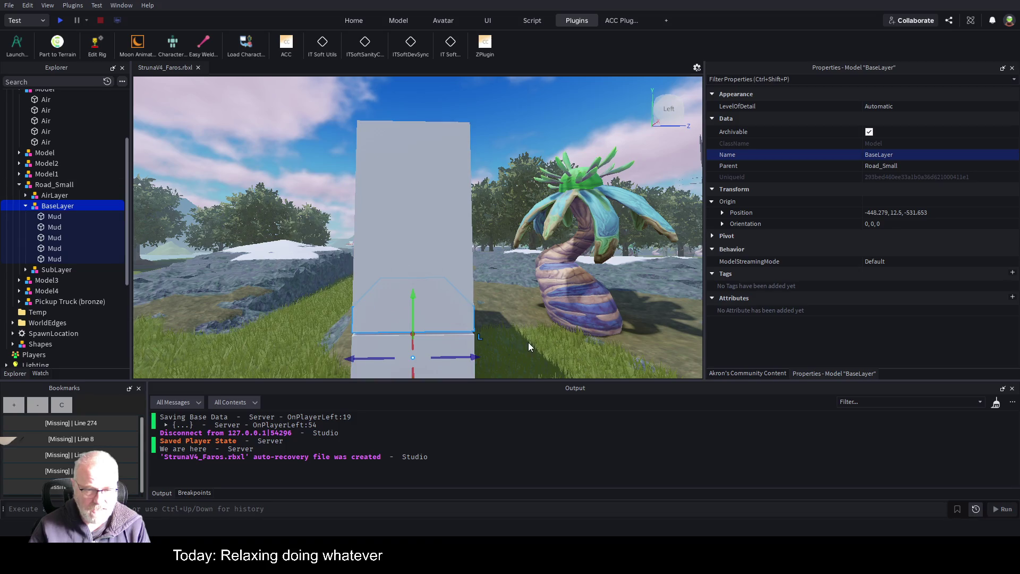
Step: Reset BaseLayer's pivot to the model centre, putting its origin at height 26.5
key("f")
key("q")
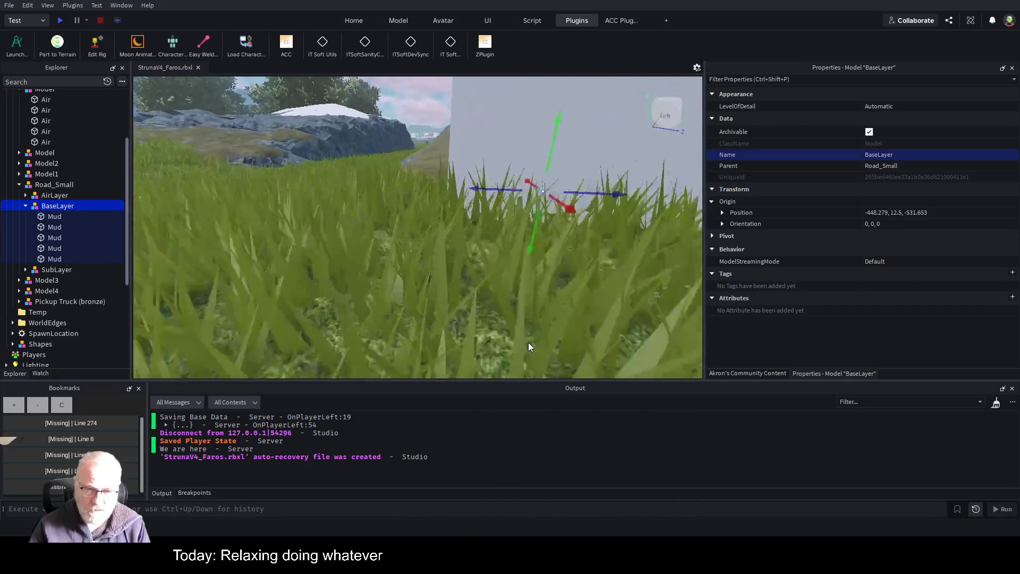
key("q")
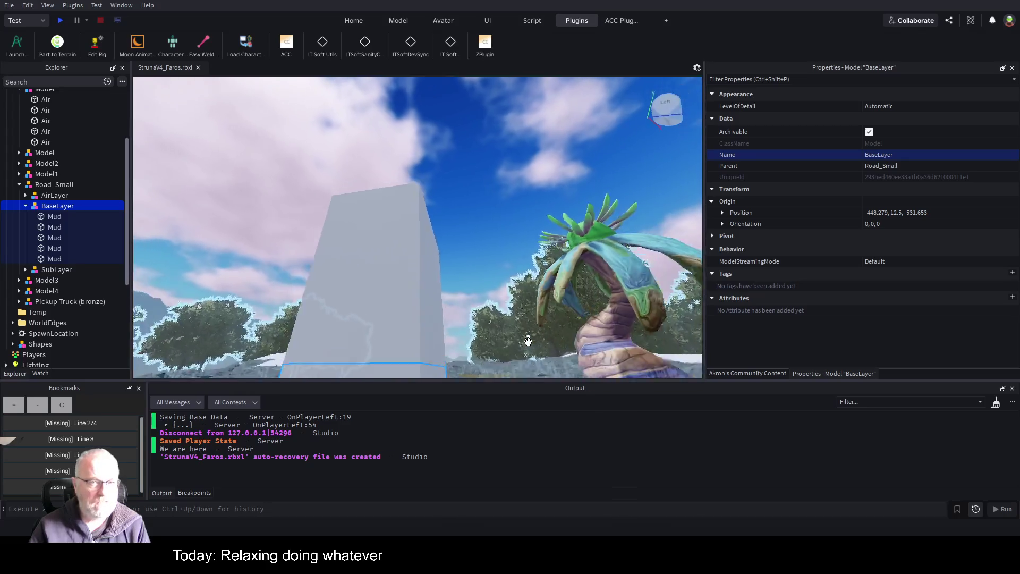
left_click(399, 20)
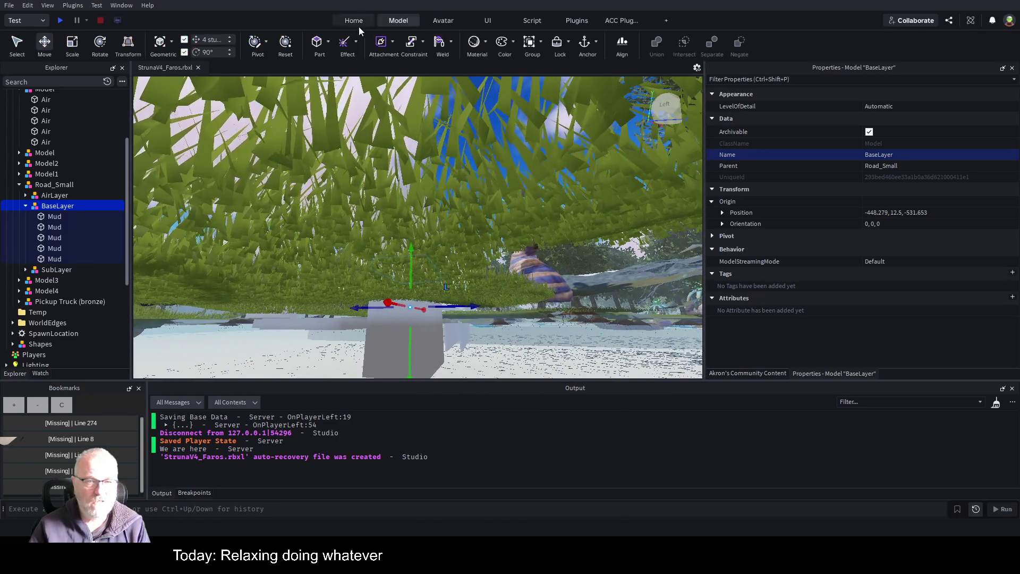
left_click(259, 51)
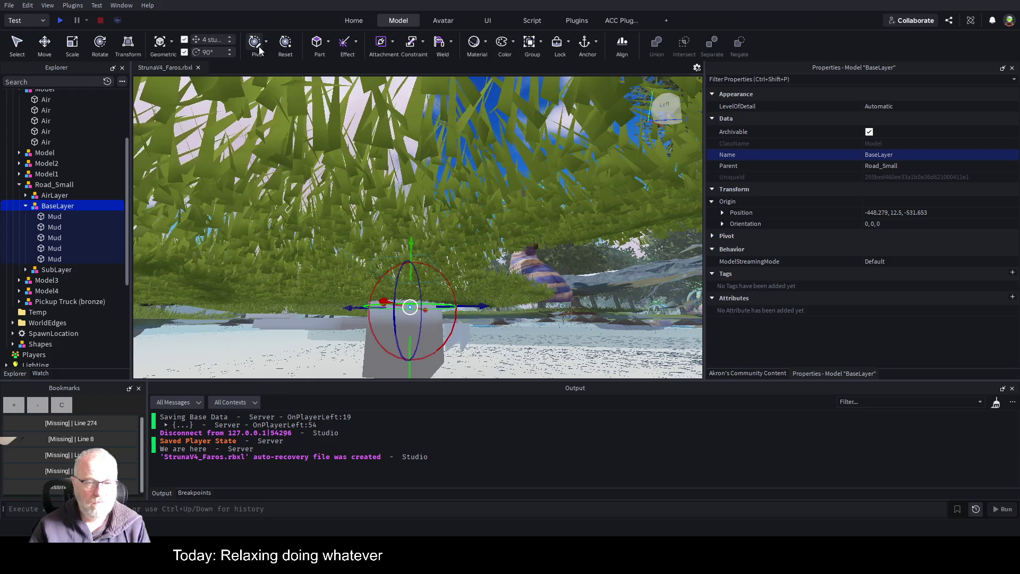
key("e")
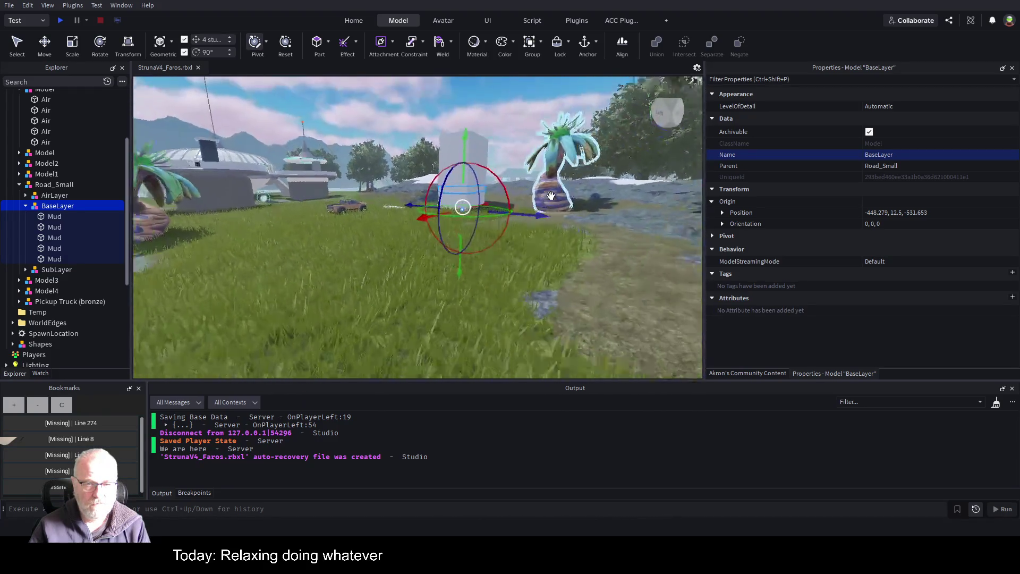
key("w")
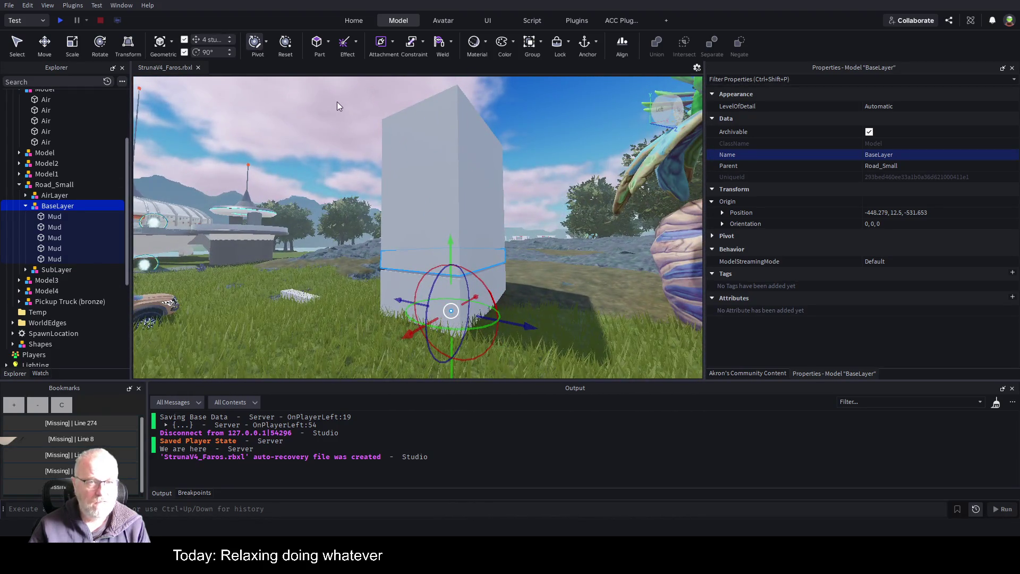
left_click(287, 45)
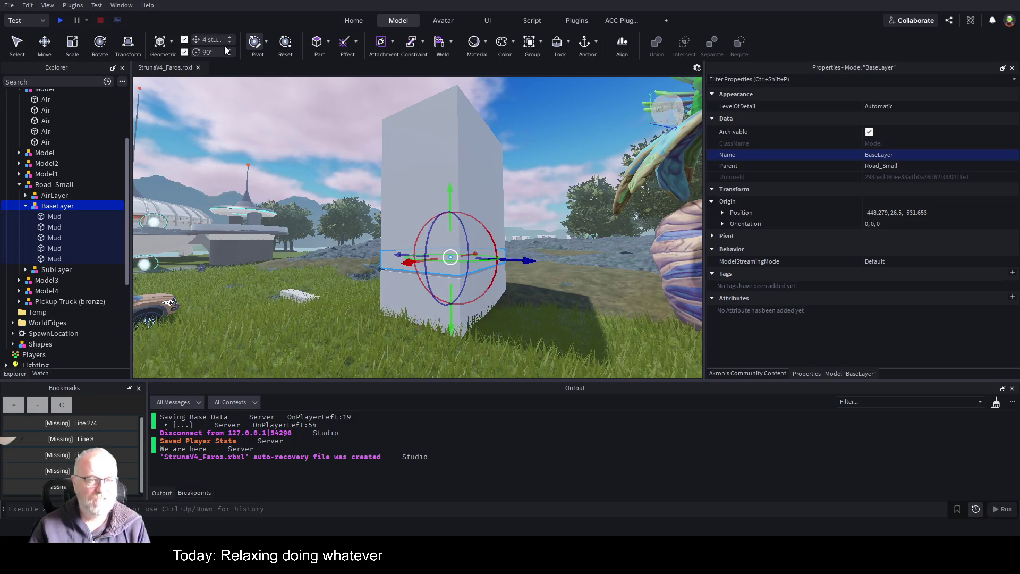
Step: Select SubLayer, then AirLayer, and start editing AirLayer's pivot
left_click(56, 271)
left_click(255, 45)
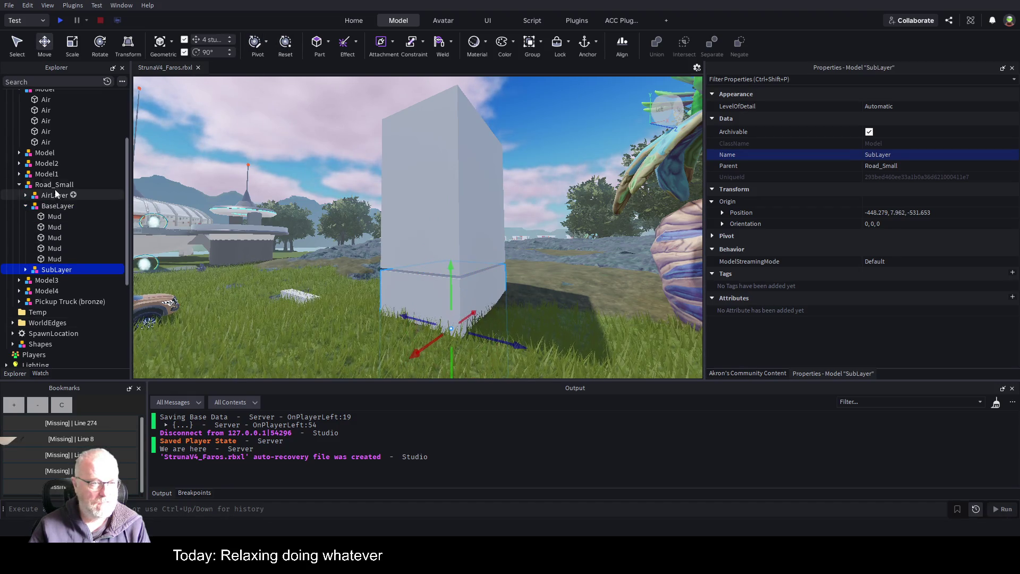
left_click(54, 194)
left_click(254, 48)
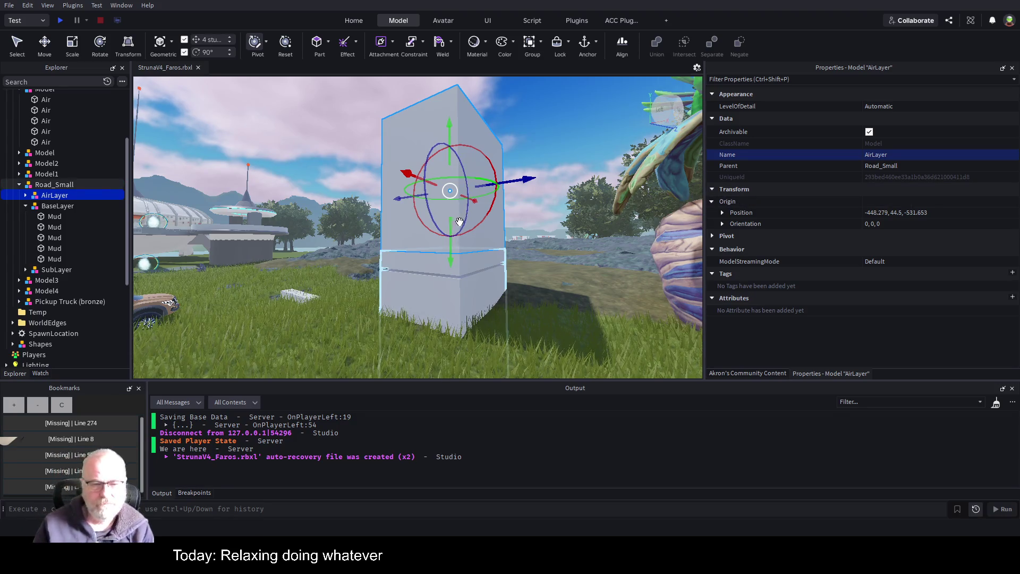
Step: Expand BaseLayer in Explorer and range-select its five Mud parts, first to last
left_click(433, 261, "ctrl")
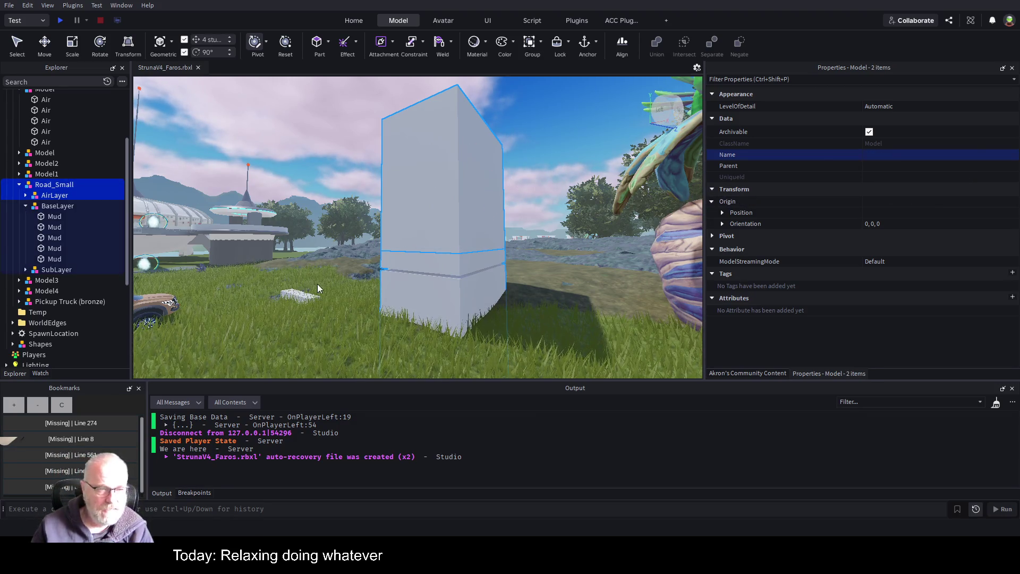
left_click(49, 207)
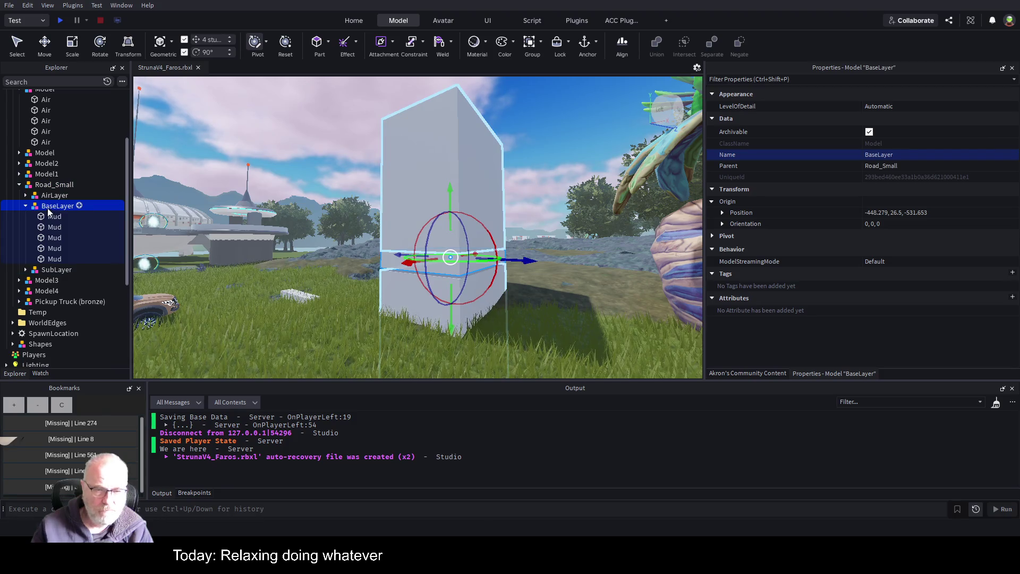
key("Left")
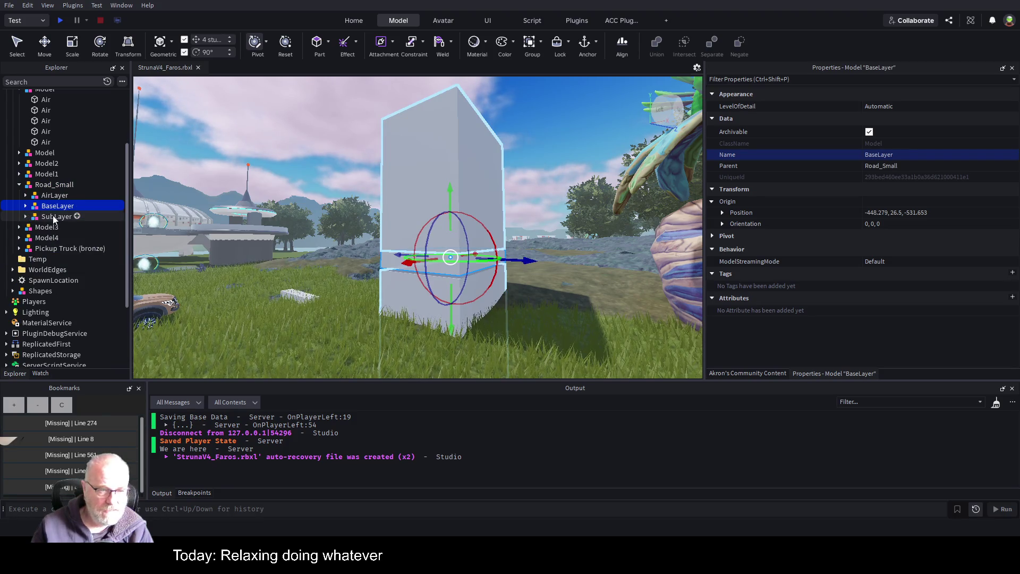
left_click(53, 217)
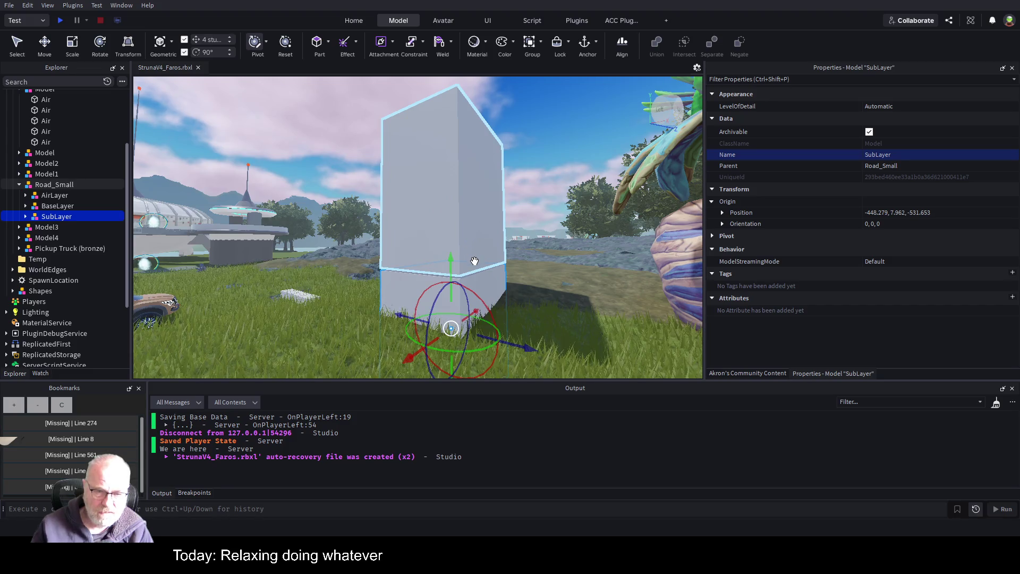
scroll(475, 261, "up", 10)
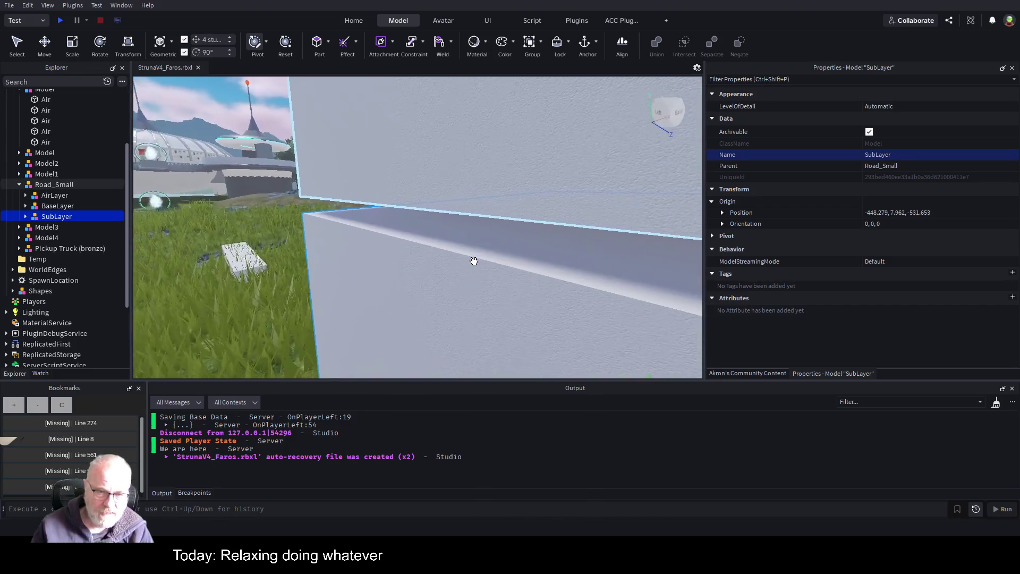
scroll(474, 261, "down", 5)
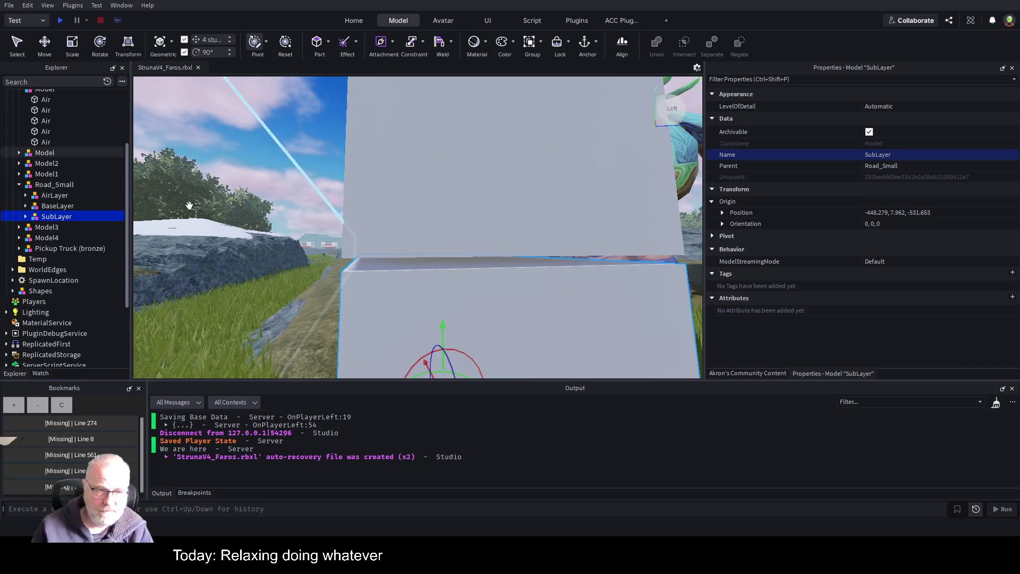
left_click(58, 206)
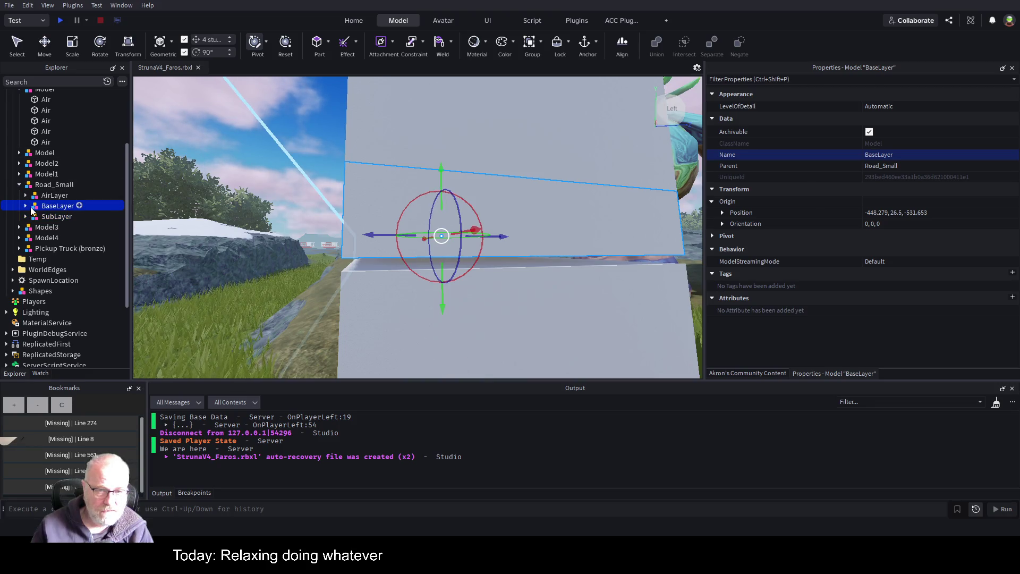
left_click(25, 206)
left_click(54, 217)
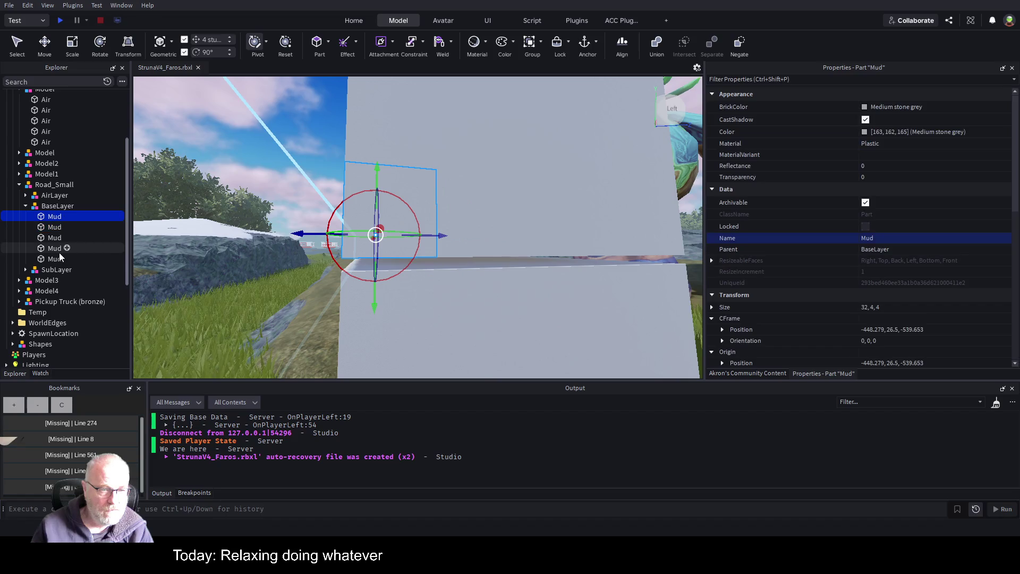
left_click(70, 260, "shift")
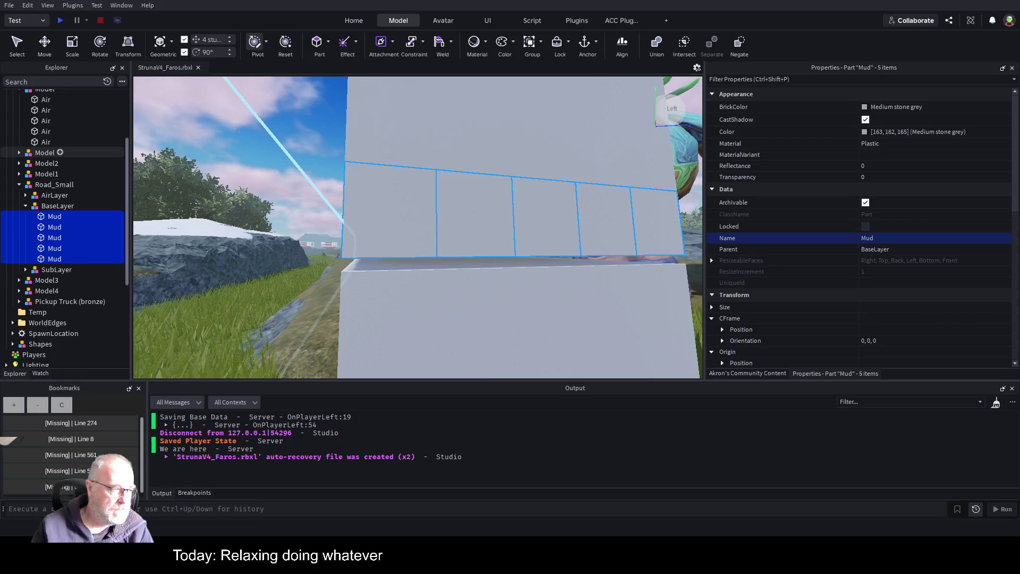
Step: Set the five selected Mud parts' Color to CGA brown (165, 75, 15)
left_click(865, 132)
type("[165, 75, 15]")
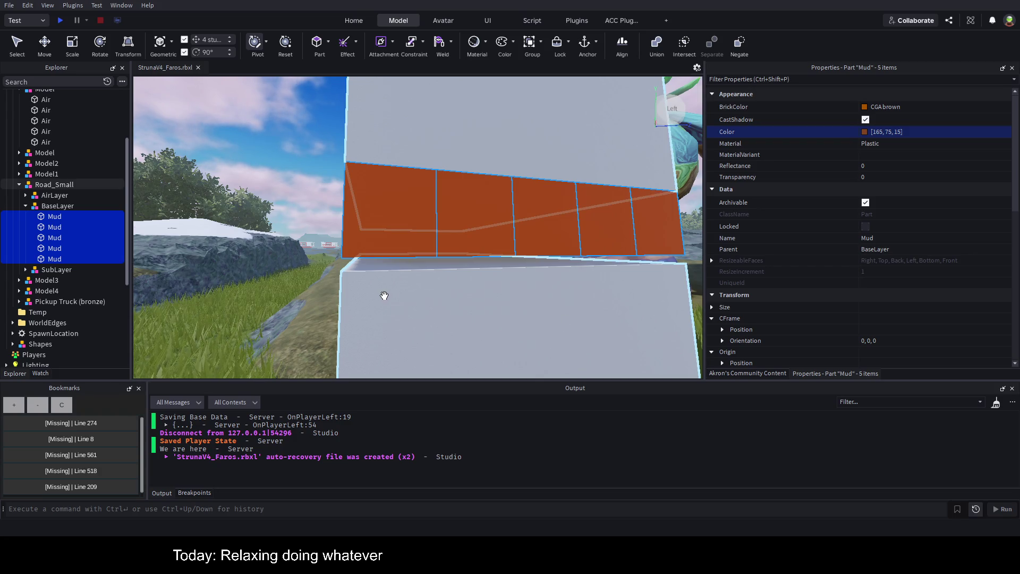
left_click(434, 312)
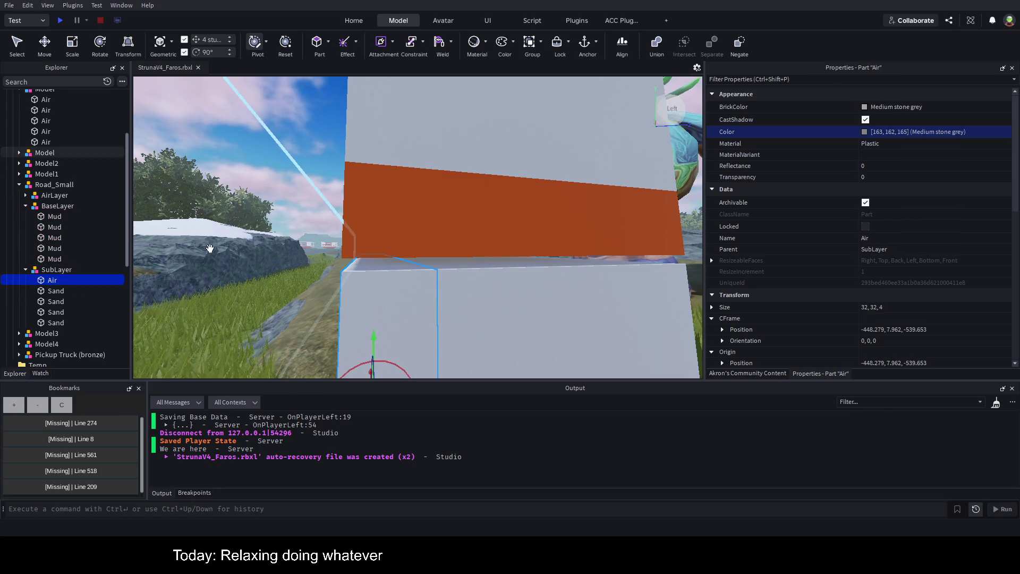
Step: Rename the Air part under SubLayer to 'Sand'
left_click(50, 281)
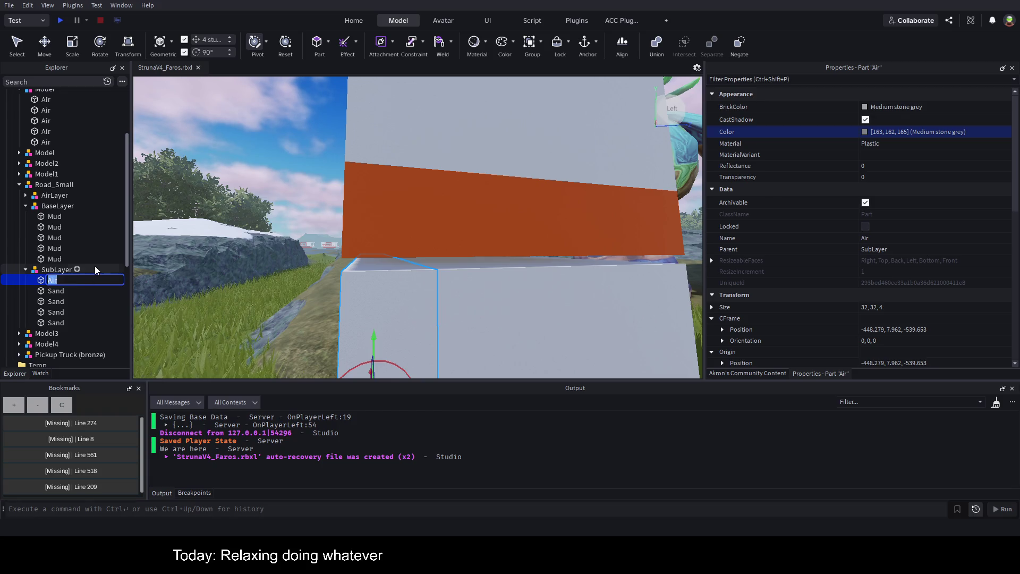
type("Sand")
key("Return")
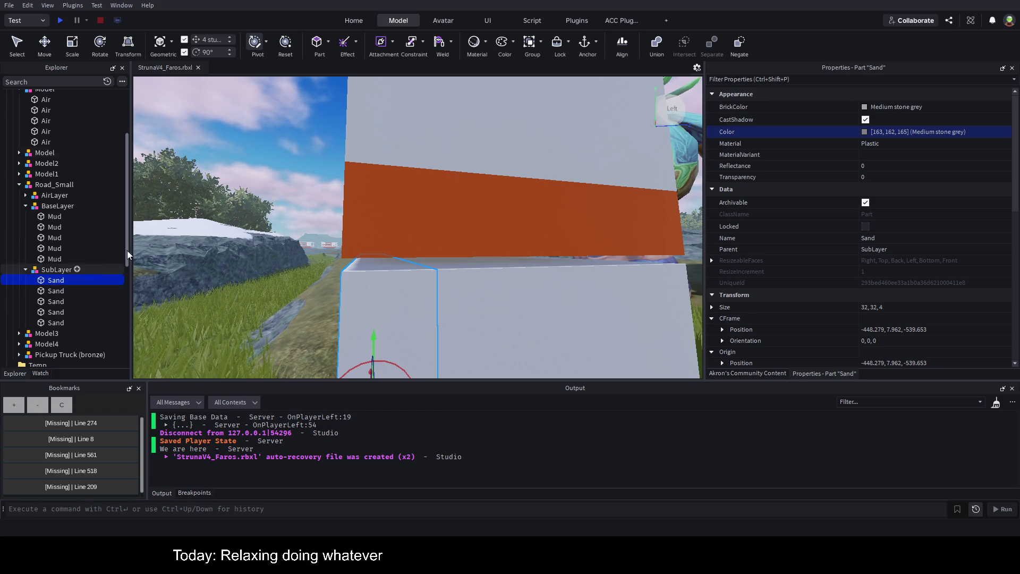
Step: Delete Sand parts two through five, leaving one Sand part in SubLayer
scroll(616, 243, "down", 3)
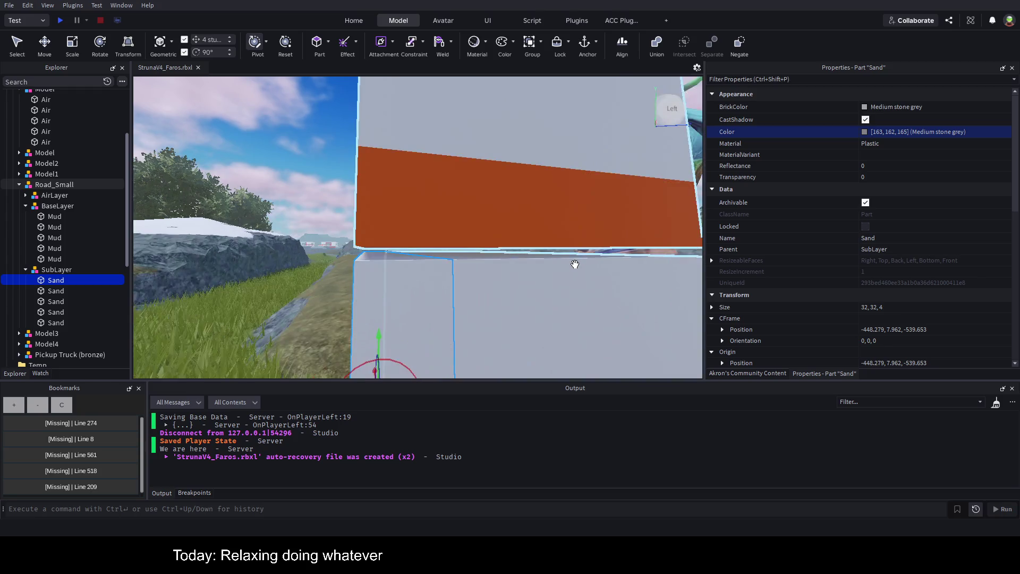
scroll(590, 258, "up", 3)
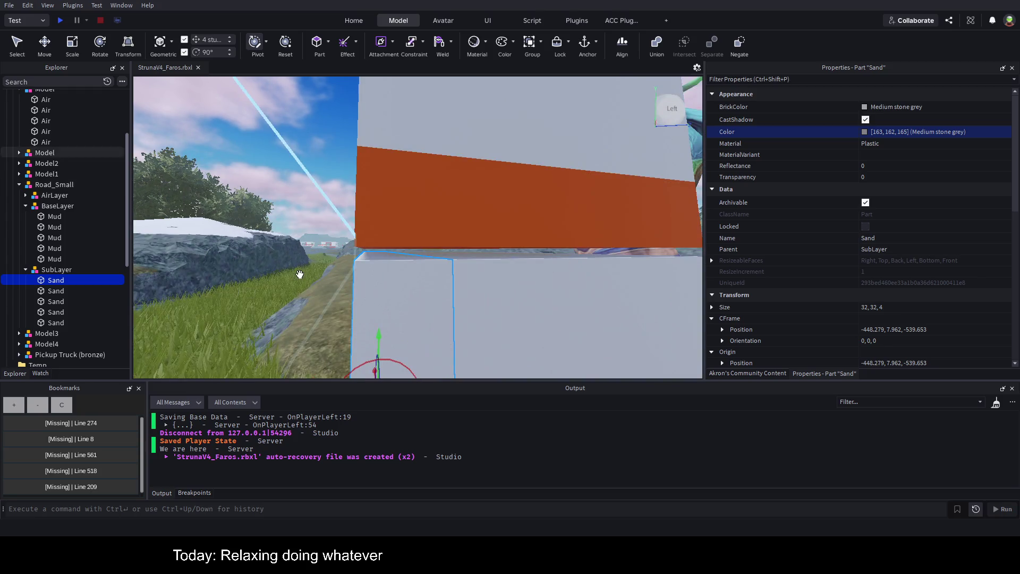
left_click(50, 311)
key("Down")
left_click(106, 291, "shift")
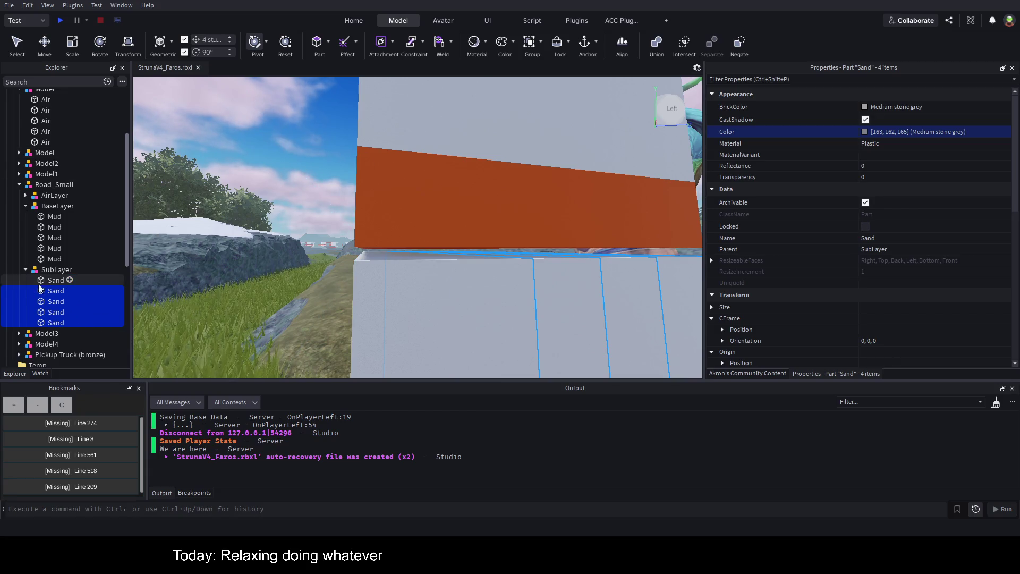
key("Delete")
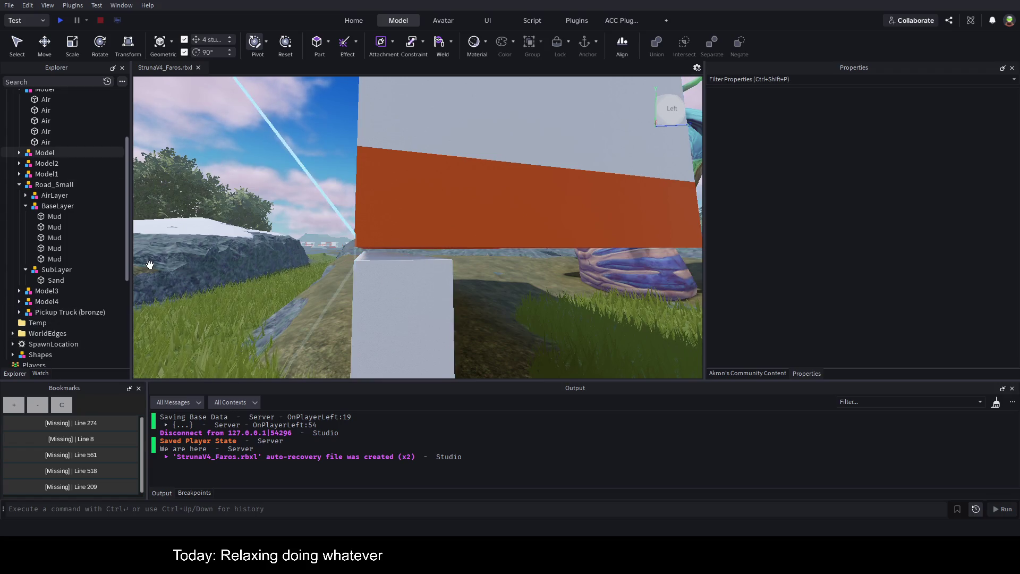
Step: Delete Mud parts 2–5 from BaseLayer, save StrunaV4_Faros.rbxl, and widen the 3D view
left_click(54, 227)
left_click(54, 259, "shift")
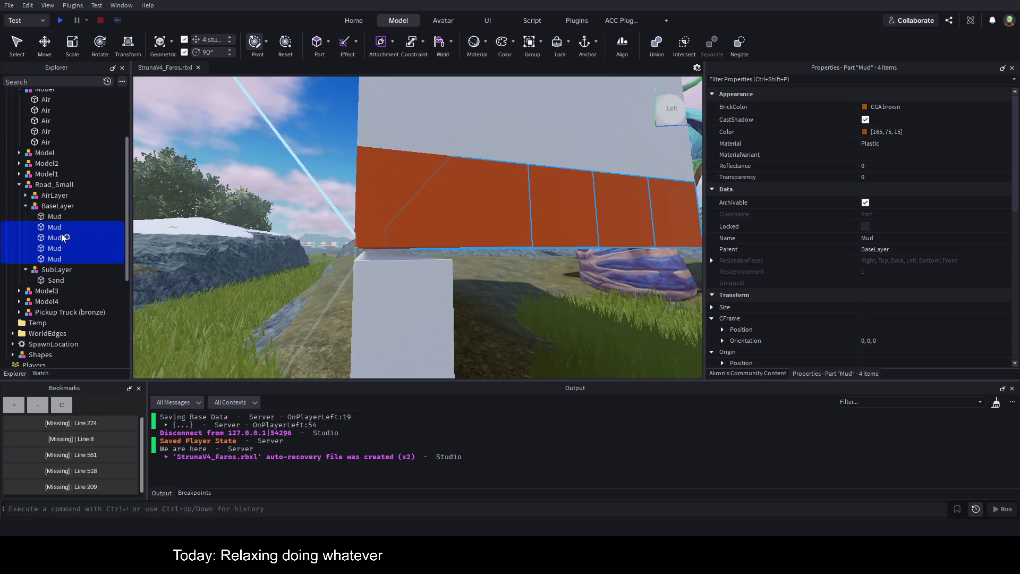
left_click(44, 228)
left_click(47, 259, "shift")
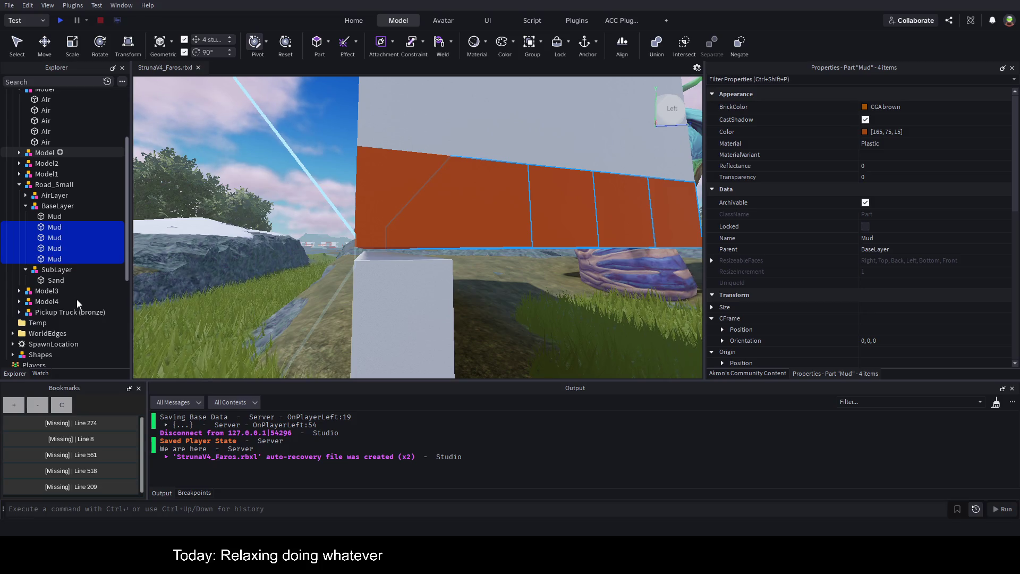
key("Delete")
key("ctrl+s")
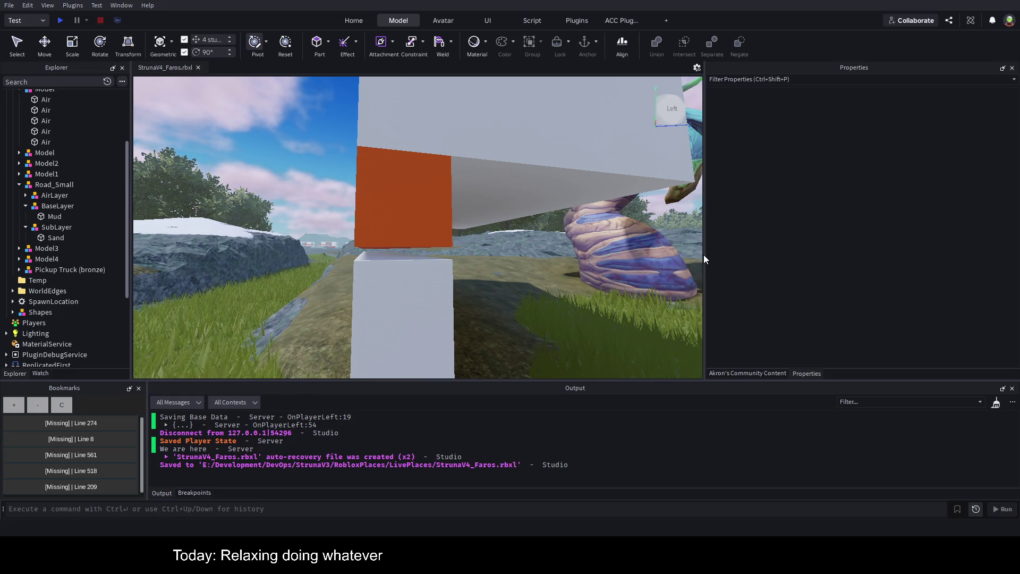
mouse_move(704, 260)
left_mouse_down()
mouse_move(879, 228)
mouse_move(909, 239)
left_mouse_up()
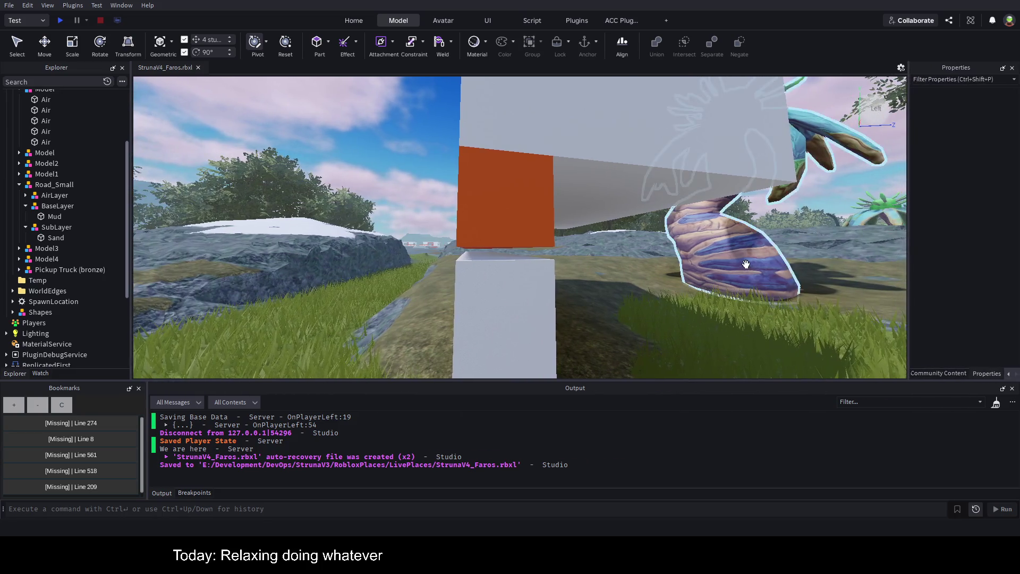
Step: Expand AirLayer, select Air parts two through four, and delete them
scroll(729, 254, "down", 5)
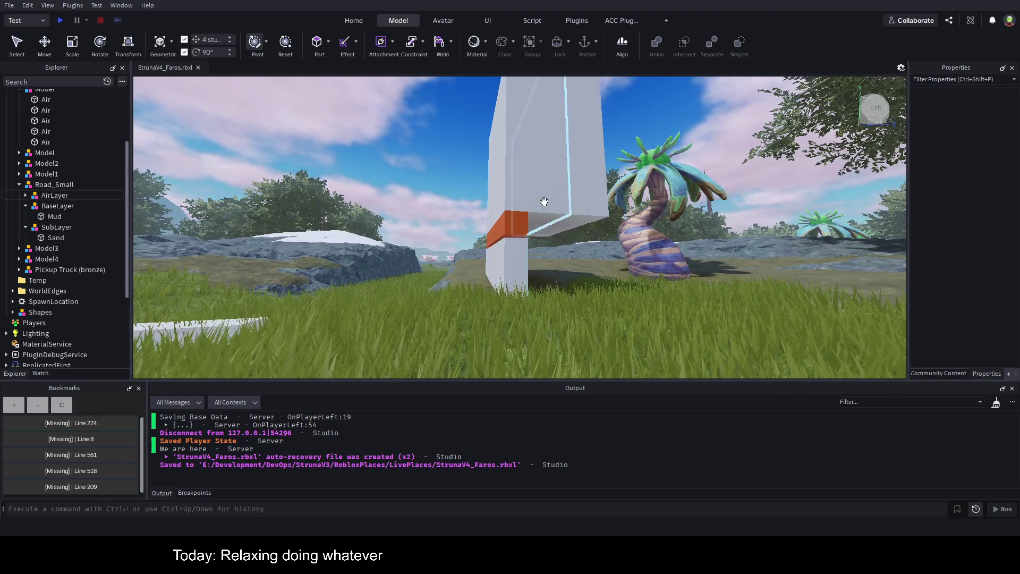
left_click(25, 195)
left_click(39, 206)
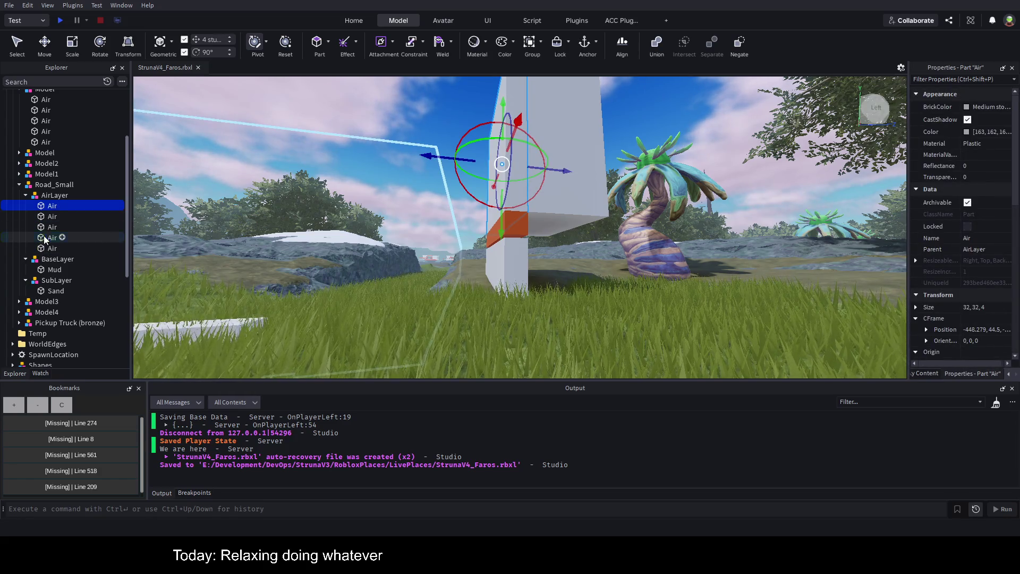
left_click(44, 238)
left_click(47, 216, "shift")
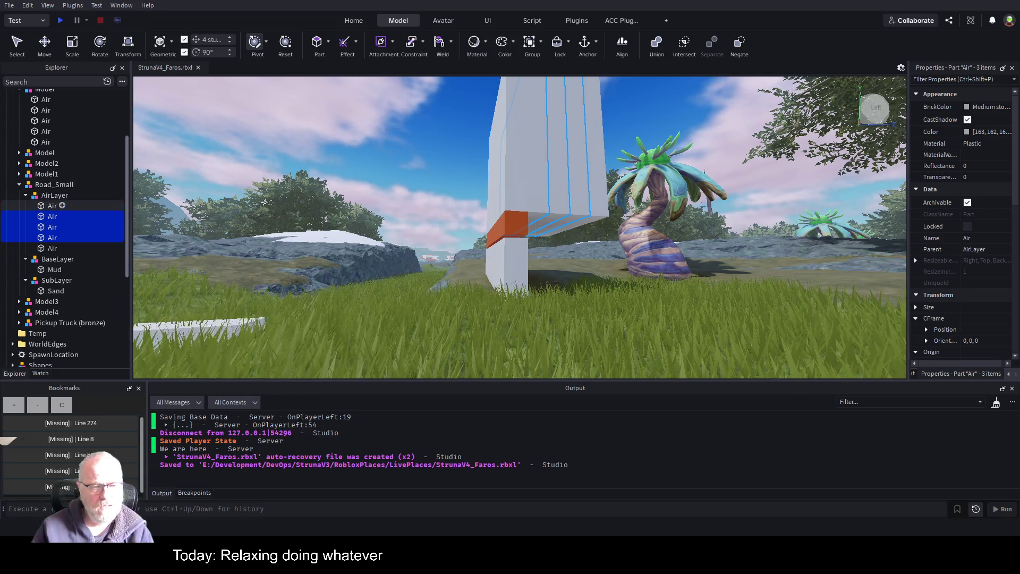
left_click(50, 206)
left_click(51, 217)
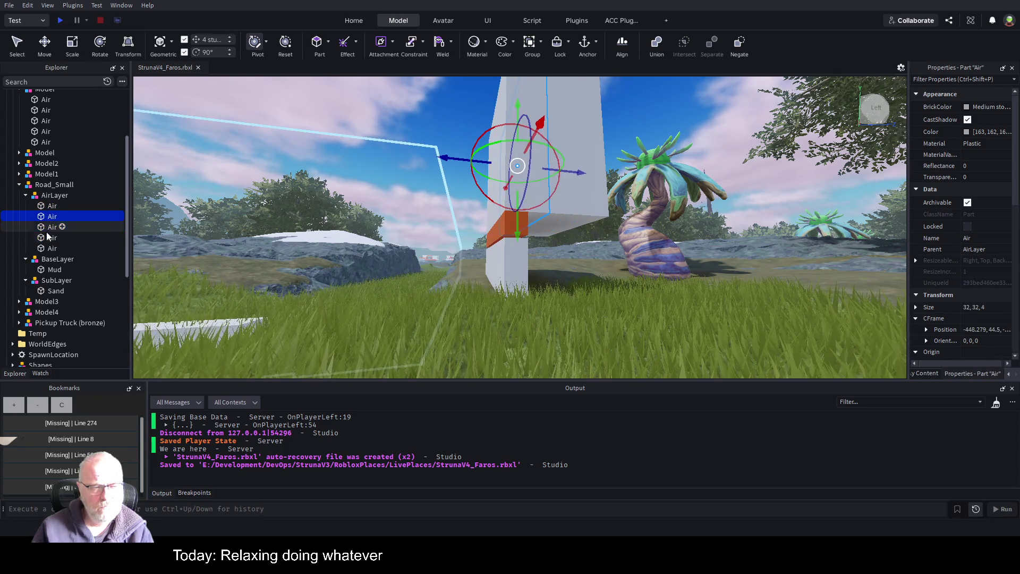
left_click(47, 238, "shift")
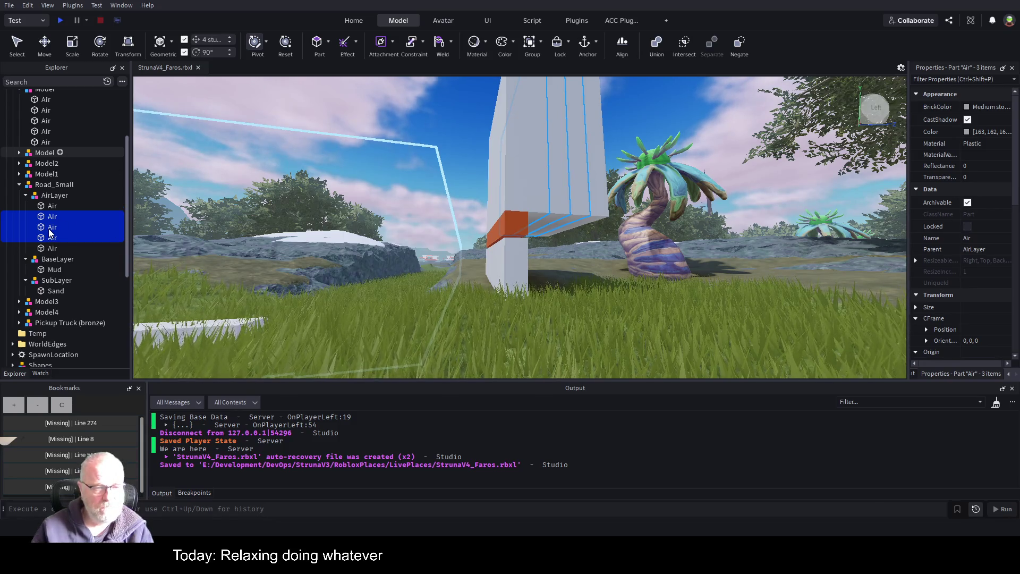
key("Delete")
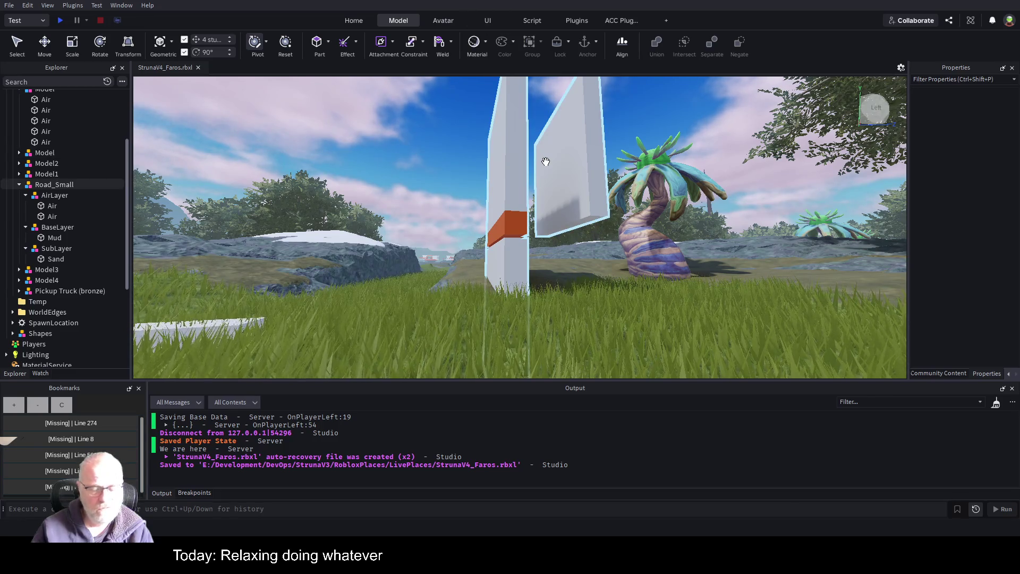
left_click(503, 159)
Step: Focus the view on Road_Small and raise the Sand part 16 studs
key("ctrl+5")
scroll(596, 205, "up", 3)
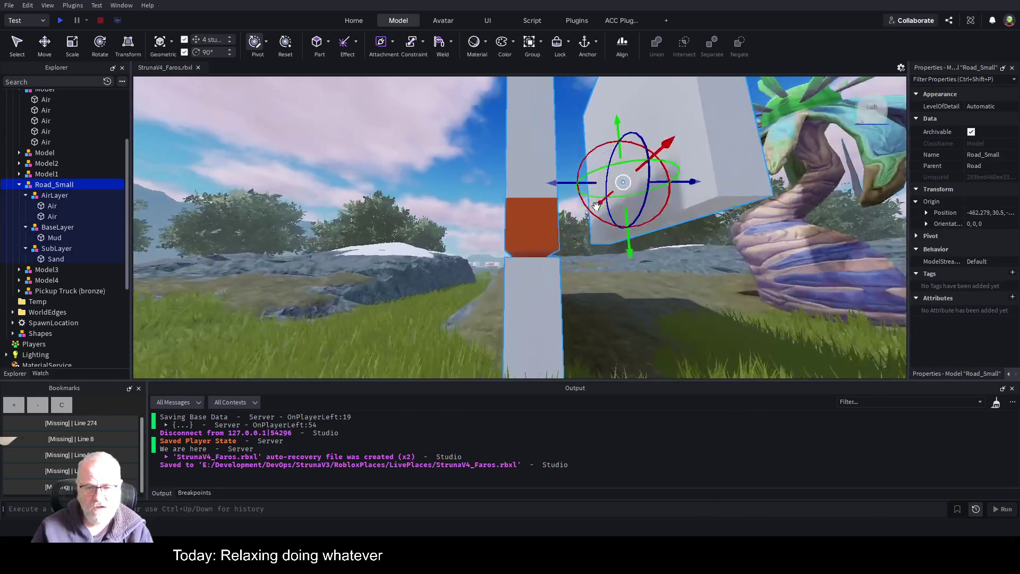
scroll(596, 206, "up", 2)
left_click(535, 202)
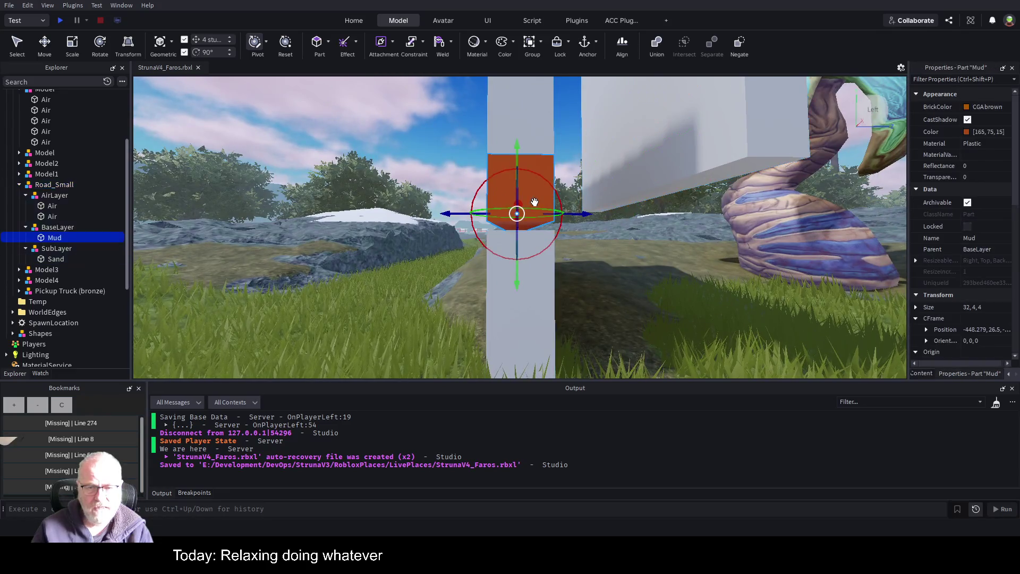
left_click(520, 298)
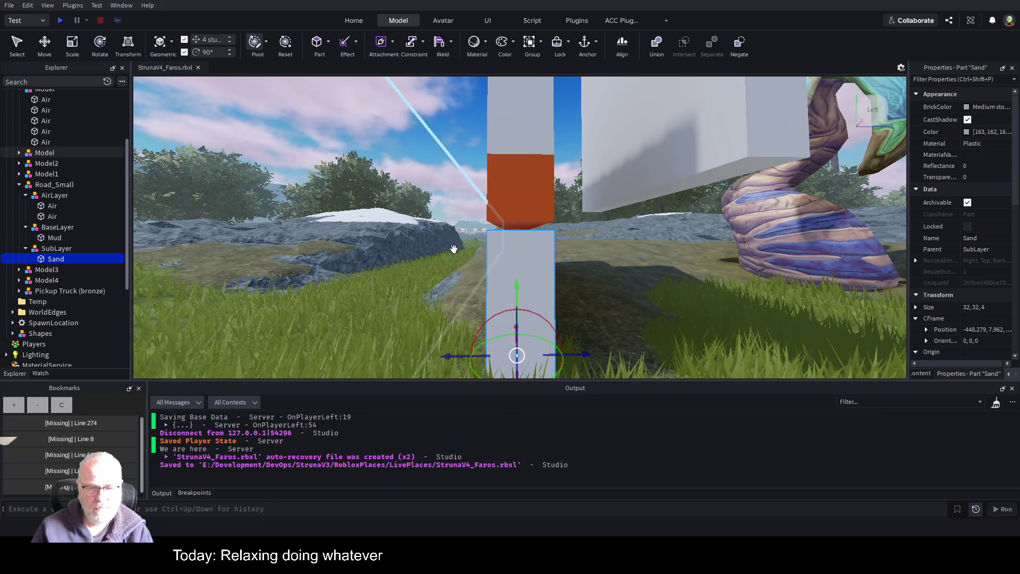
mouse_move(517, 287)
left_mouse_down()
mouse_move(520, 224)
mouse_move(519, 255)
mouse_move(534, 259)
left_mouse_up()
Step: Delete the Sand part beneath the brown Mud brick
left_click(518, 188)
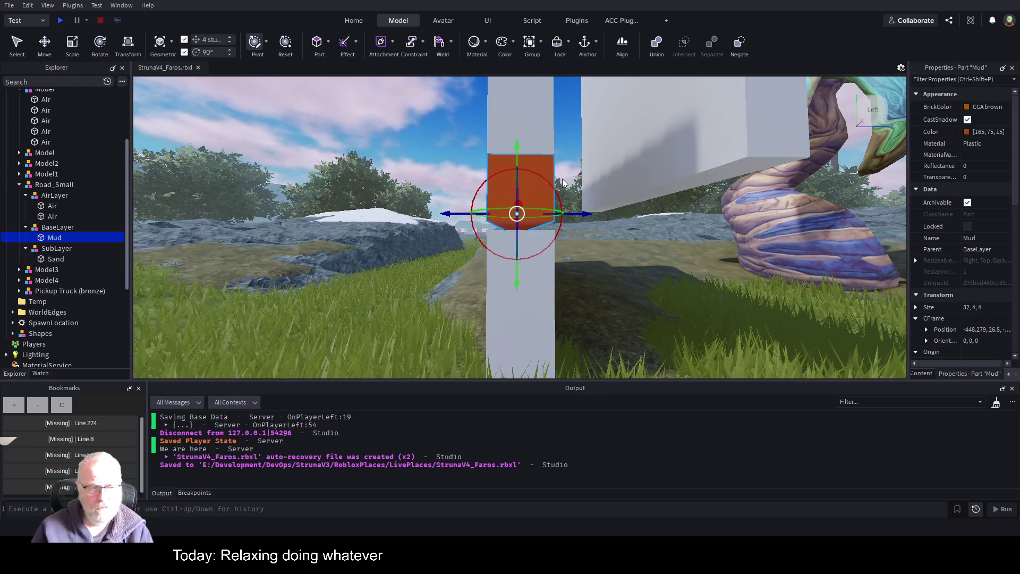
key("d")
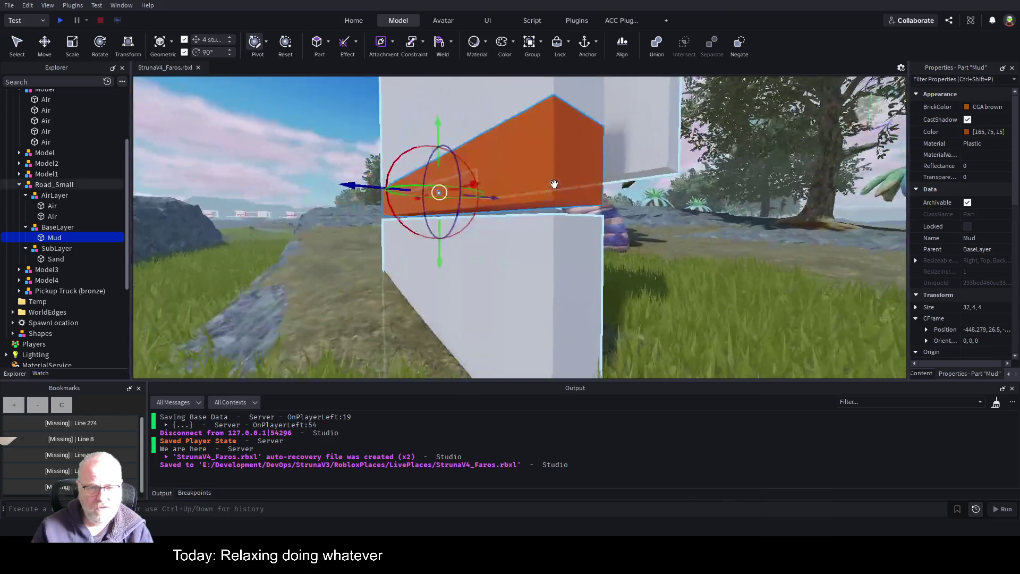
key("a")
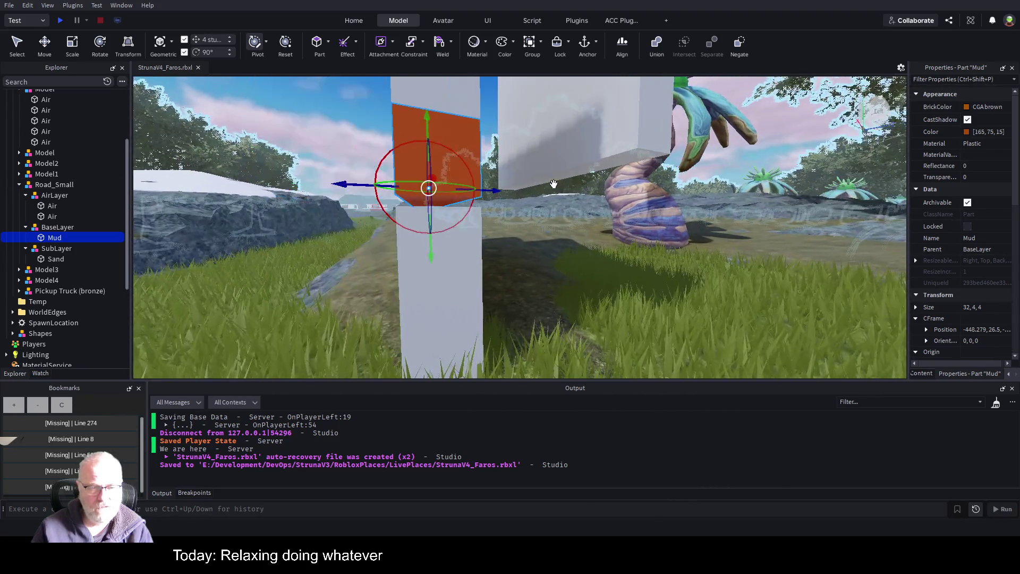
left_click(442, 302)
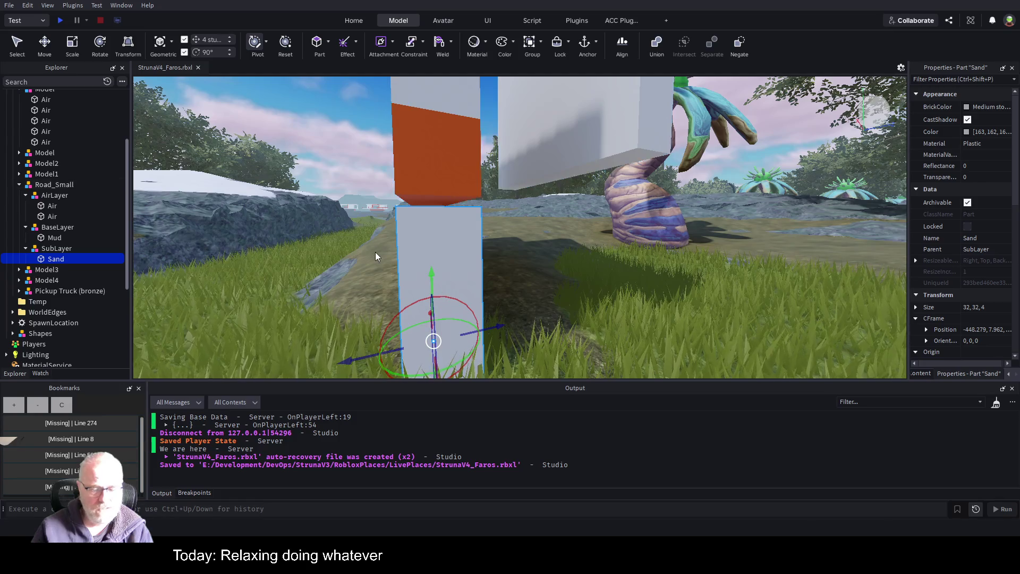
key("Delete")
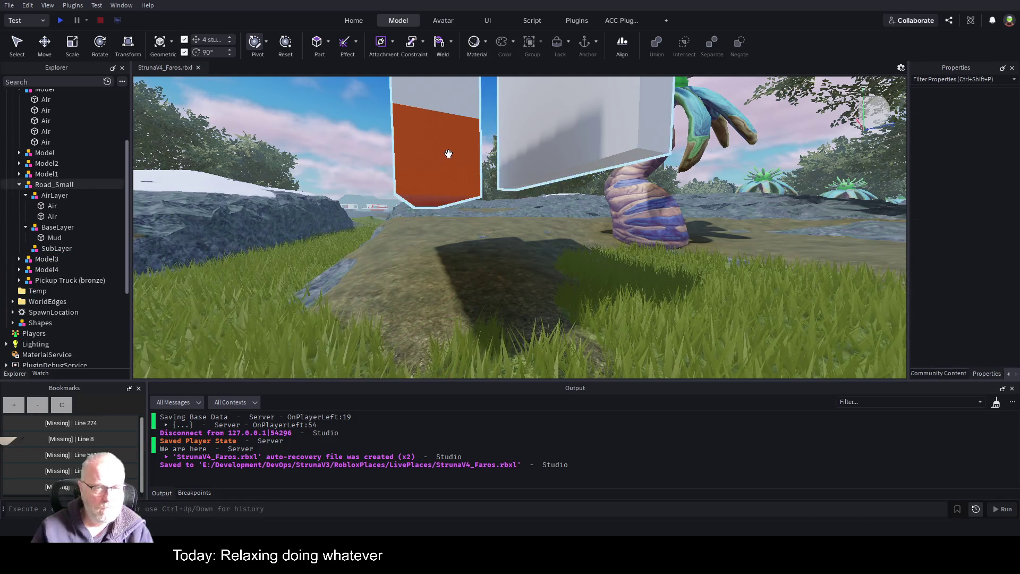
Step: Duplicate the Mud part with Ctrl+D
left_click(448, 153)
left_click(418, 174)
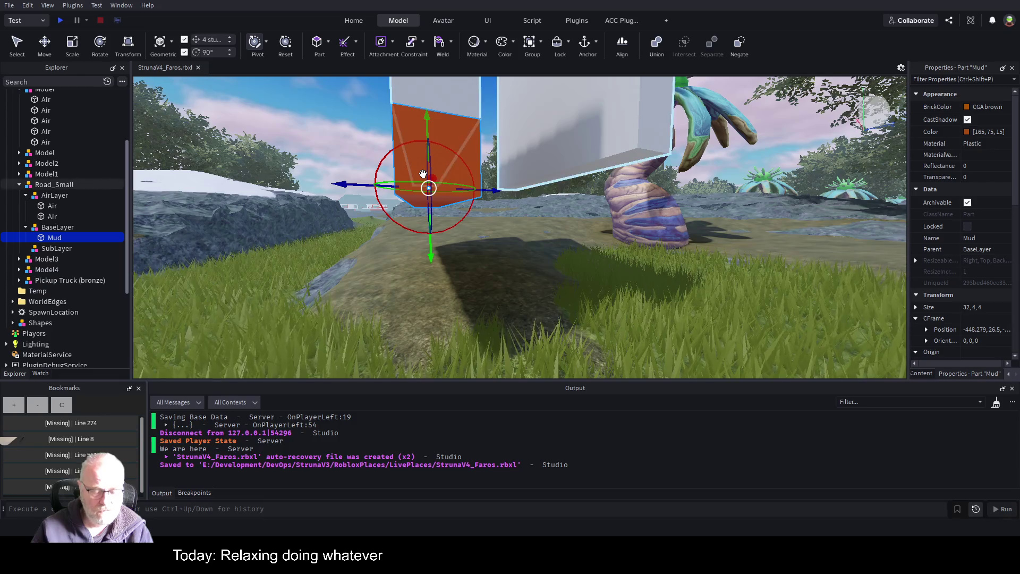
key("ctrl+d")
Step: Move the Mud copy into SubLayer and rename it 'Sand'
left_click_drag(65, 259, 65, 260)
key("F2")
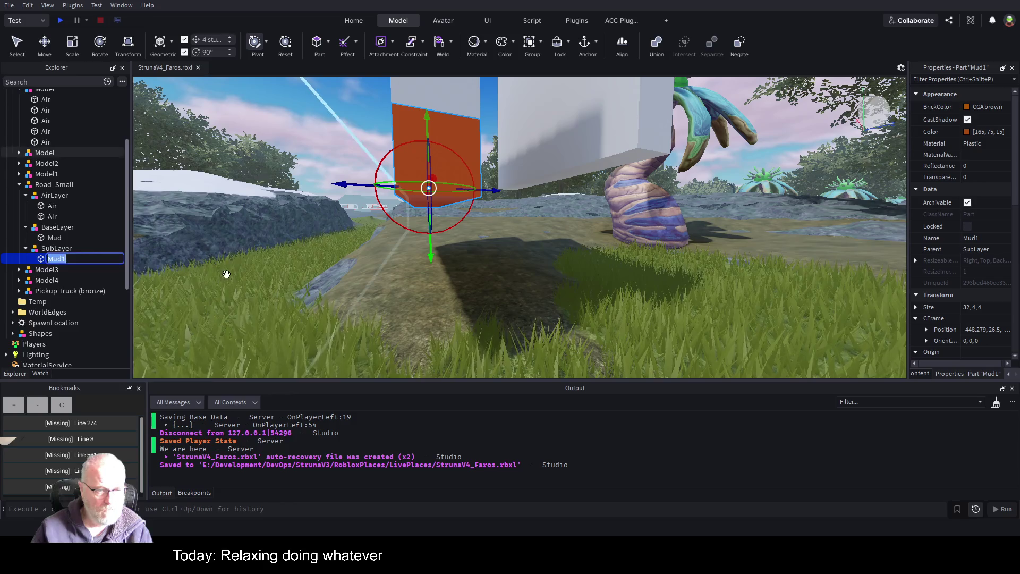
type("Sand")
key("Return")
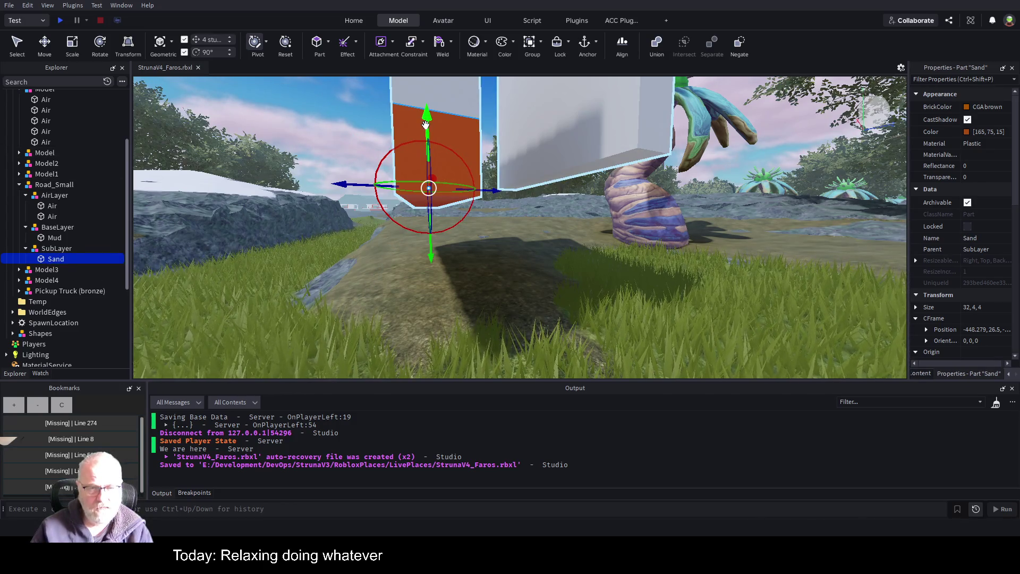
Step: Lower Sand 4 studs below Mud and colour it Tr. Flu. Yellow (255, 255, 127)
left_click_drag(425, 124, 426, 245)
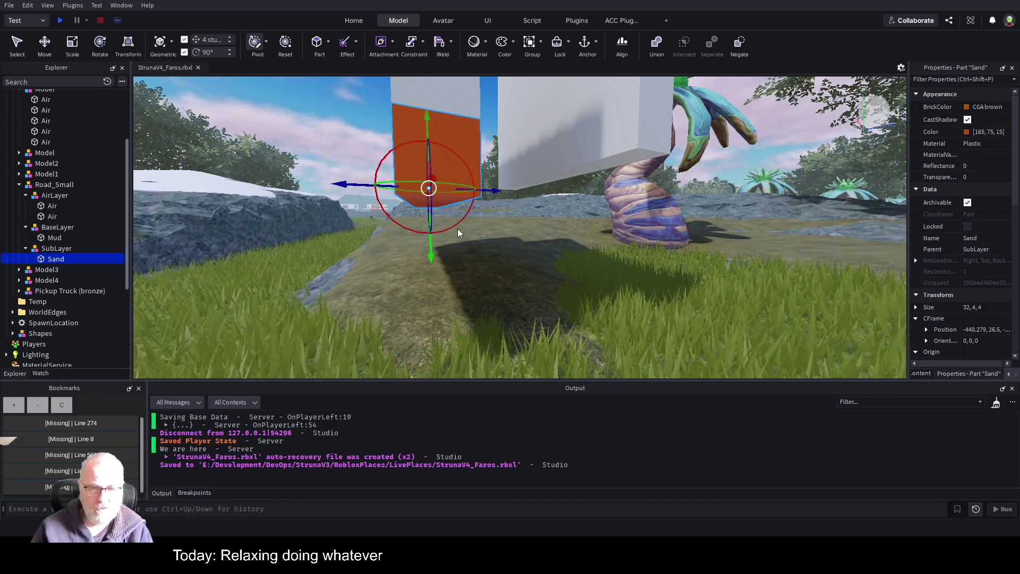
key("ctrl+2")
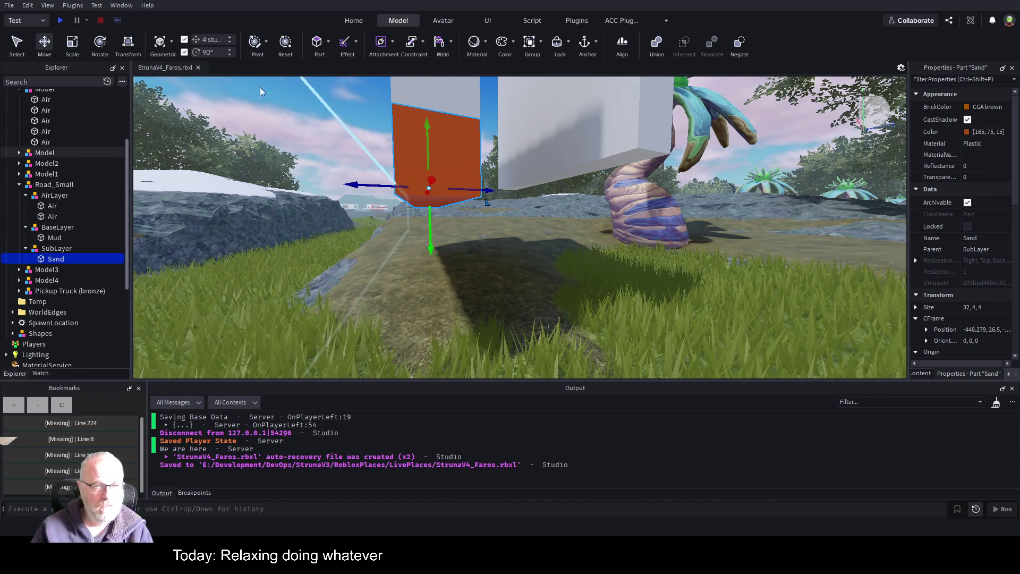
left_click_drag(427, 135, 427, 177)
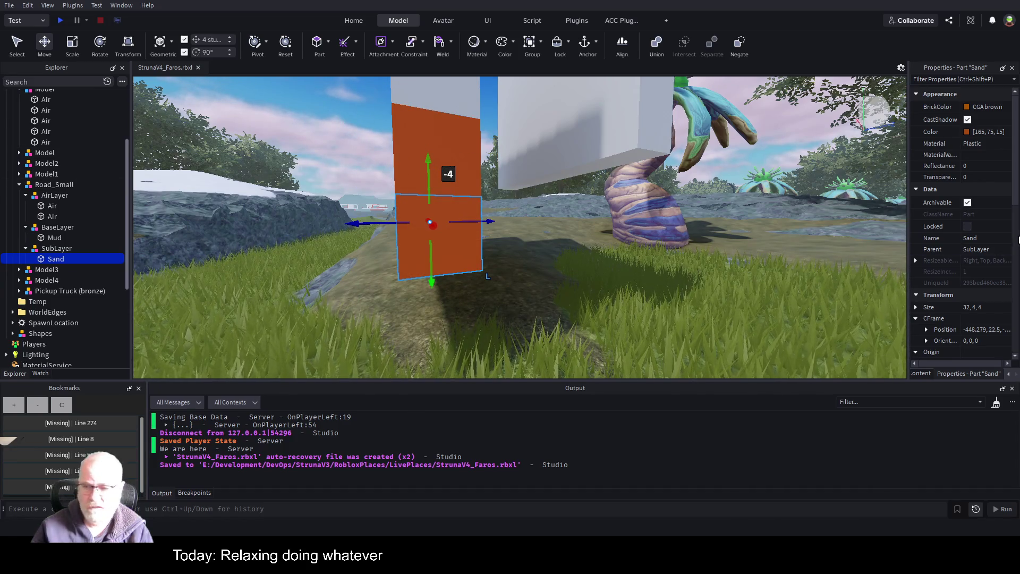
left_click(971, 133)
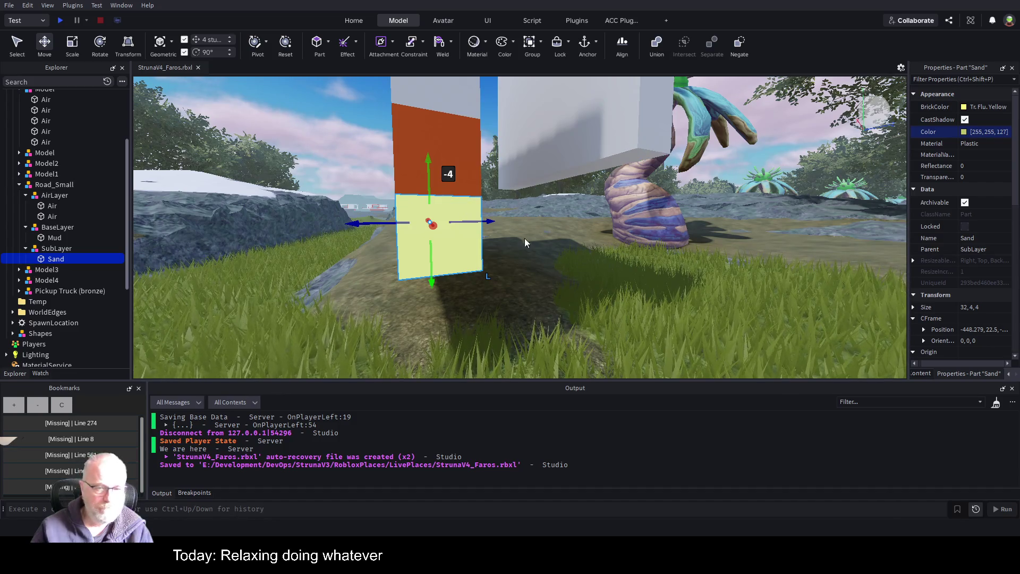
right_click(522, 253)
right_click(522, 253)
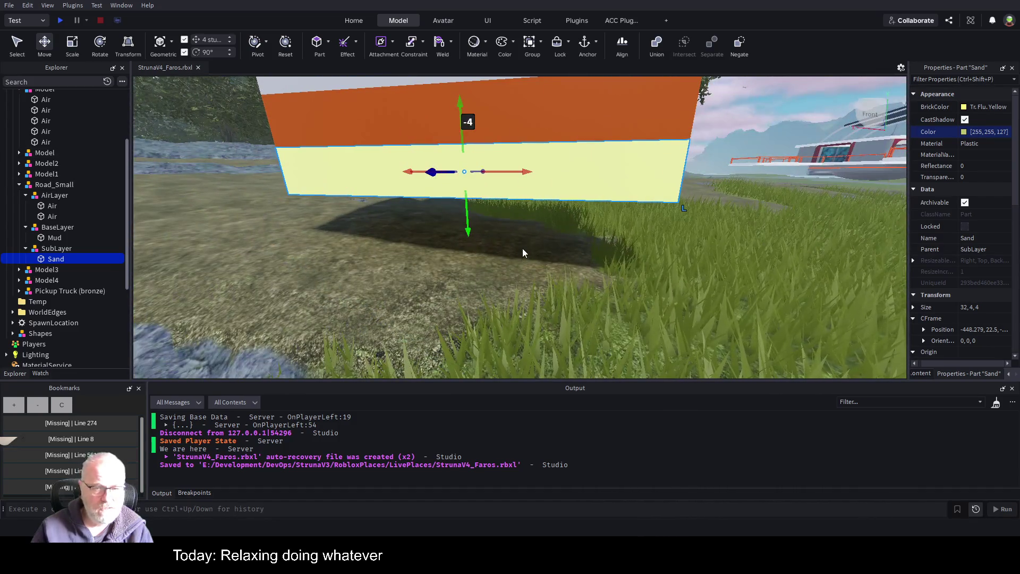
Step: Resize Sand to 32 studs tall and move it down beneath the Mud
key("ctrl+3")
mouse_move(464, 212)
left_mouse_down()
mouse_move(485, 319)
mouse_move(474, 327)
left_mouse_up()
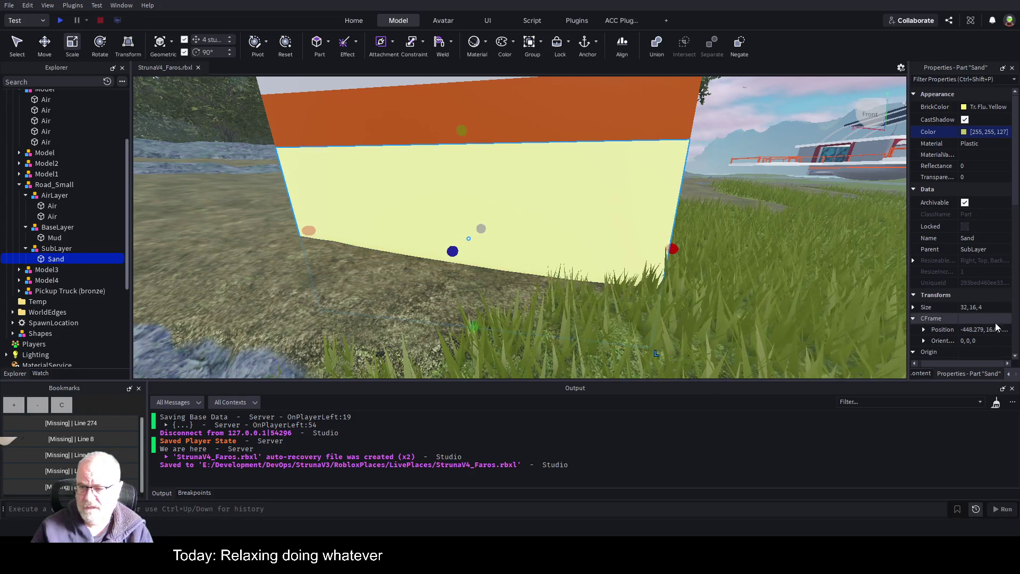
left_click(913, 307)
left_click(973, 330)
type("32")
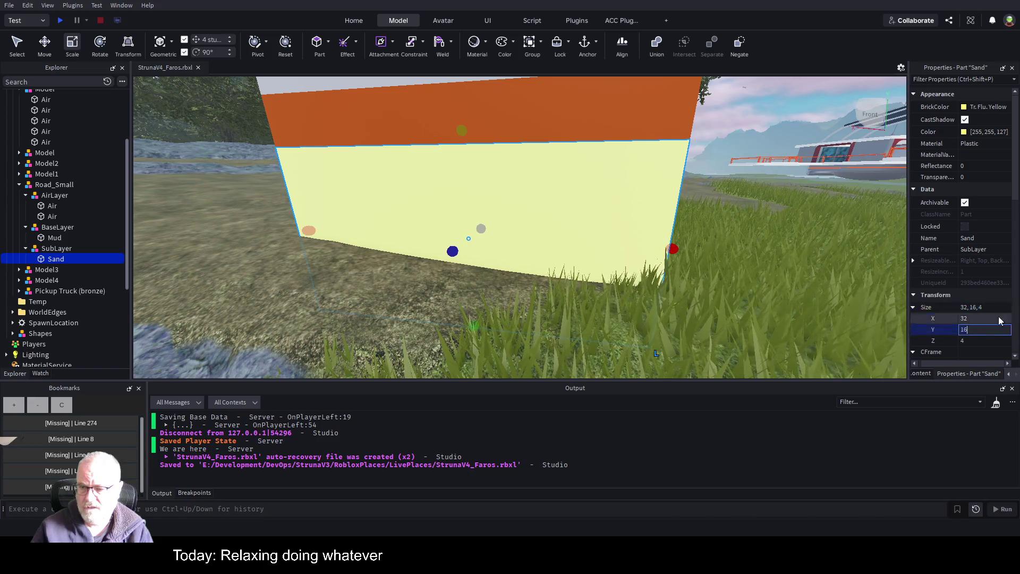
key("Return")
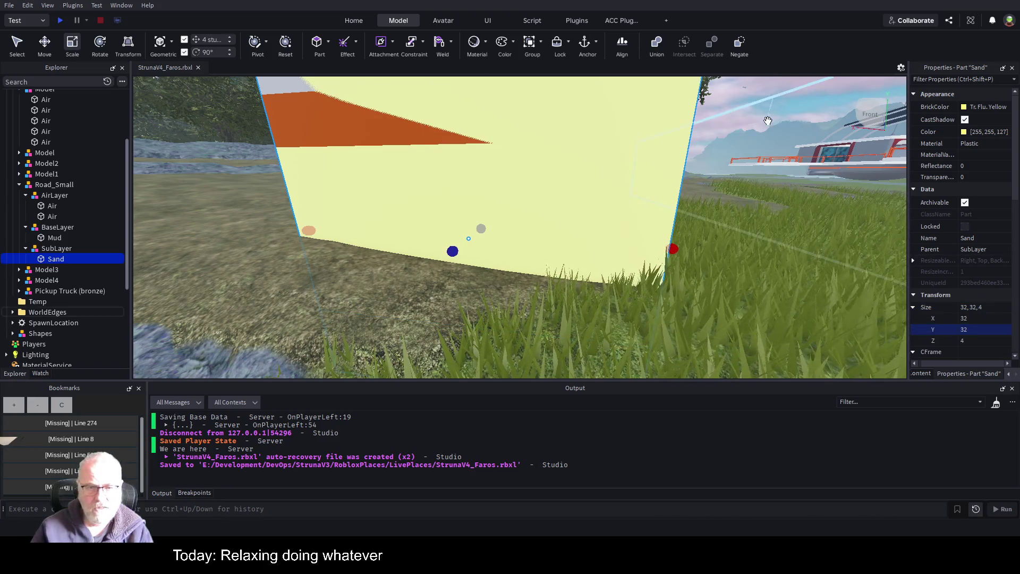
scroll(653, 211, "down", 5)
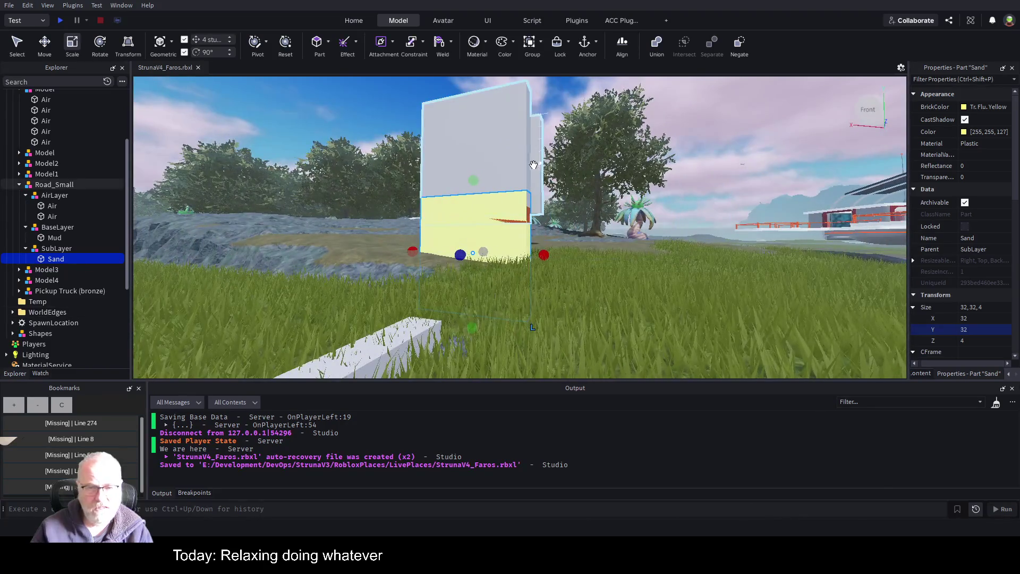
key("ctrl+2")
mouse_move(473, 202)
left_mouse_down()
mouse_move(485, 233)
mouse_move(601, 218)
left_mouse_up()
Step: Stretch the grey Air pillar and the Mud brick to 20 studs deep
key("w")
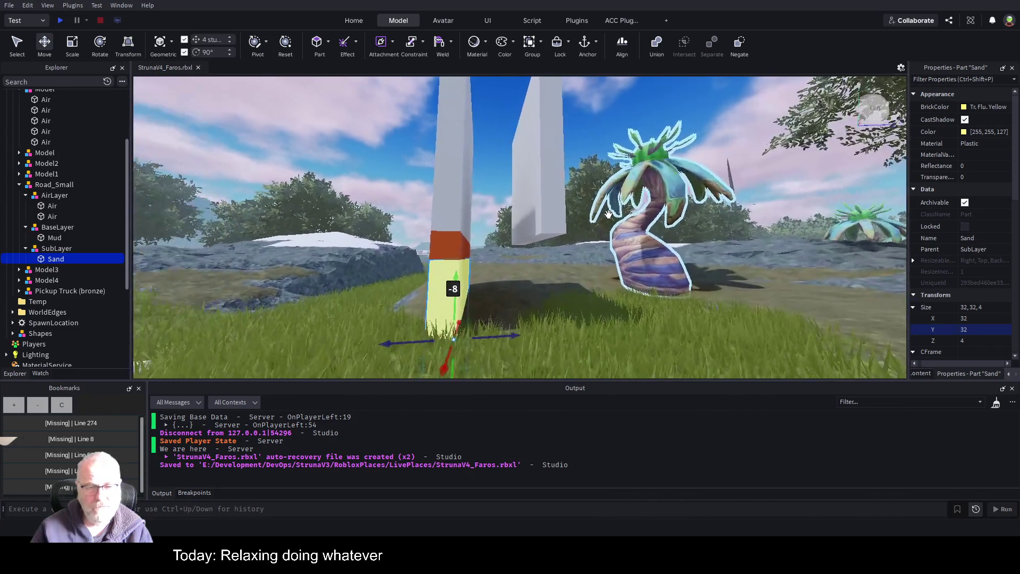
left_click(465, 186)
key("ctrl+3")
left_click_drag(486, 165, 564, 175)
key("ctrl+z")
key("ctrl+z")
key("ctrl+z")
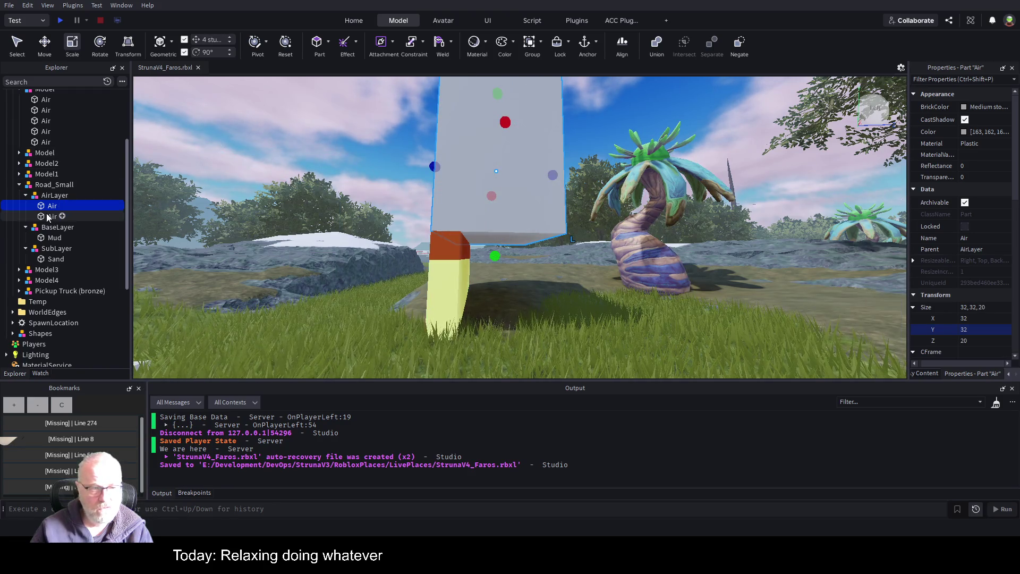
left_click(50, 227)
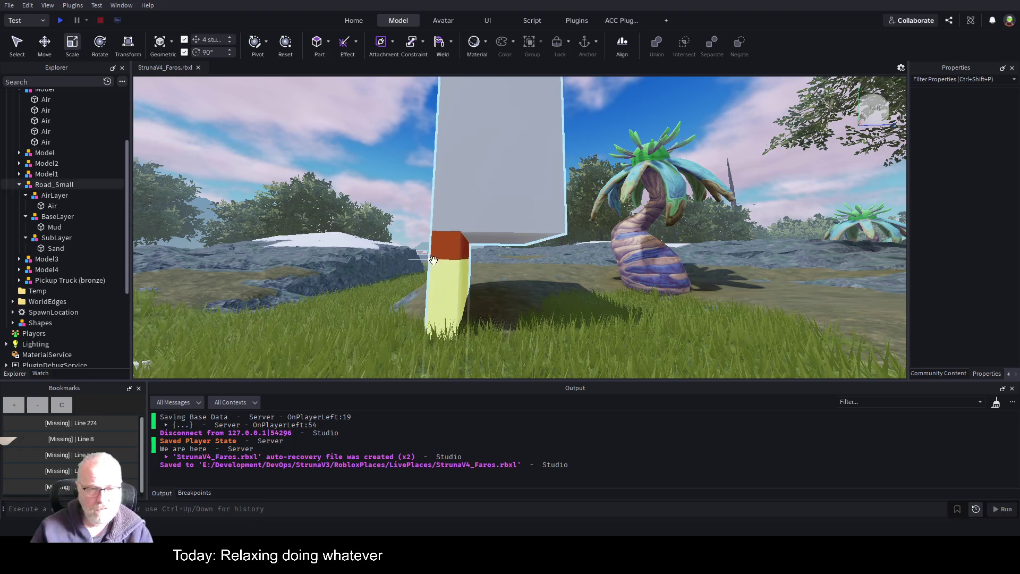
mouse_move(483, 249)
left_mouse_down()
mouse_move(563, 255)
mouse_move(553, 258)
left_mouse_up()
Step: Stretch Sand to 32×32×20 to match the pillar and save StrunaV4_Faros.rbxl
left_click(466, 287)
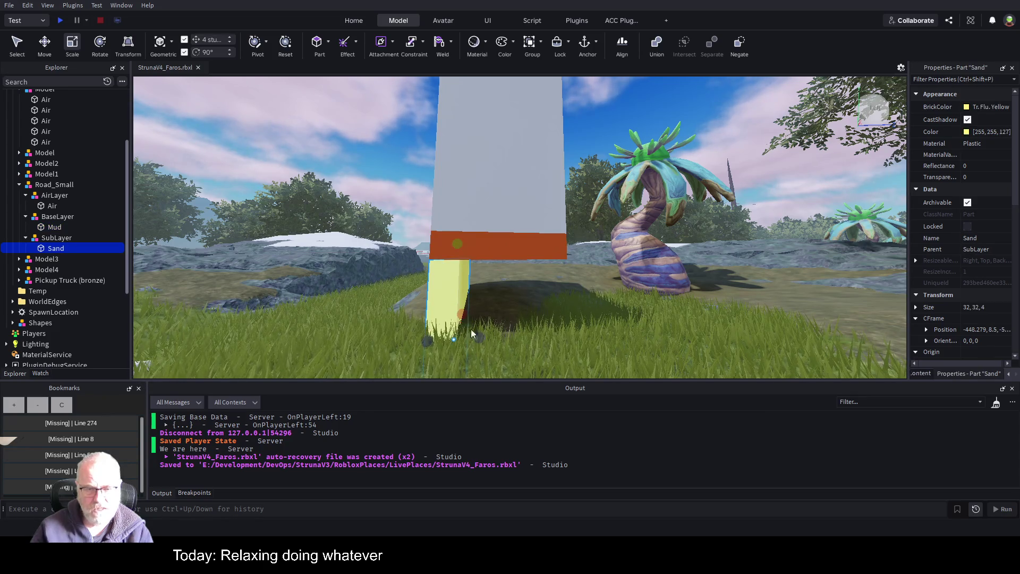
left_click_drag(479, 339, 556, 329)
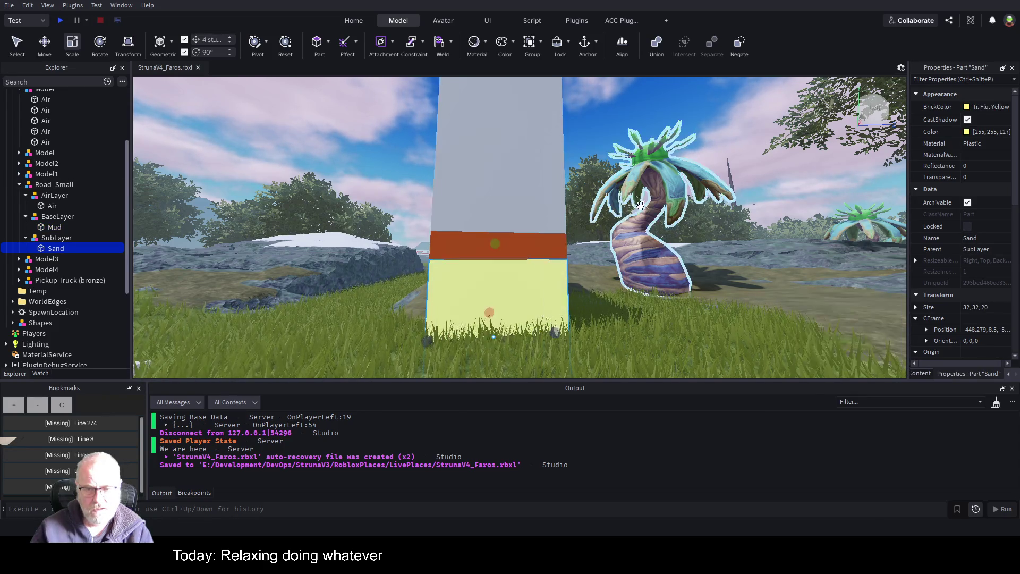
key("ctrl+s")
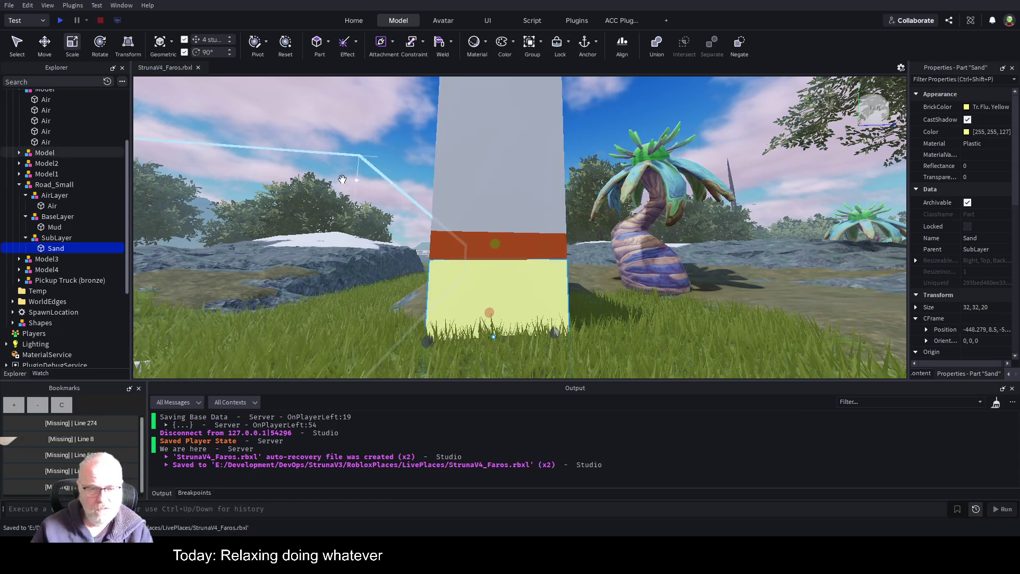
left_click(46, 187)
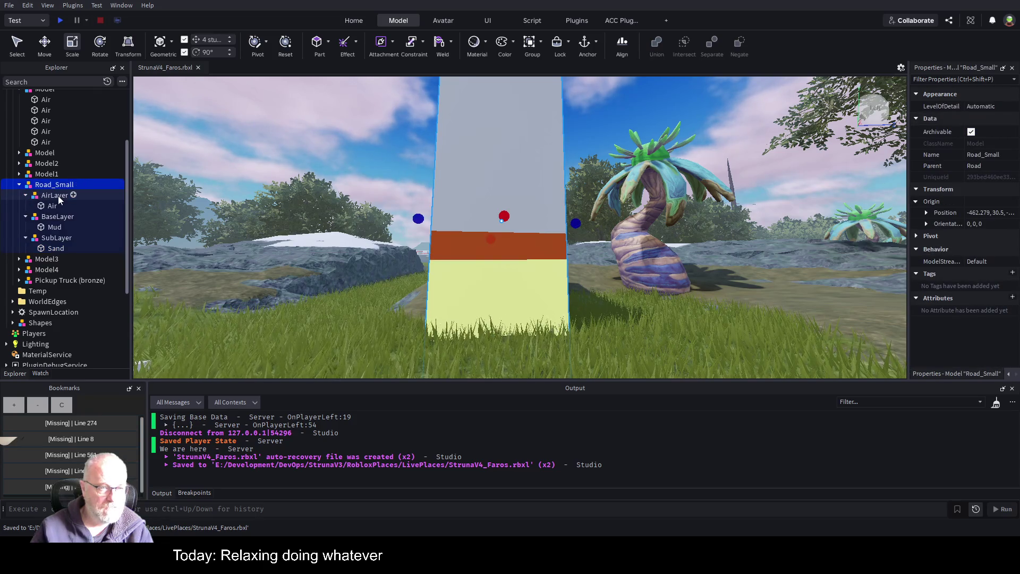
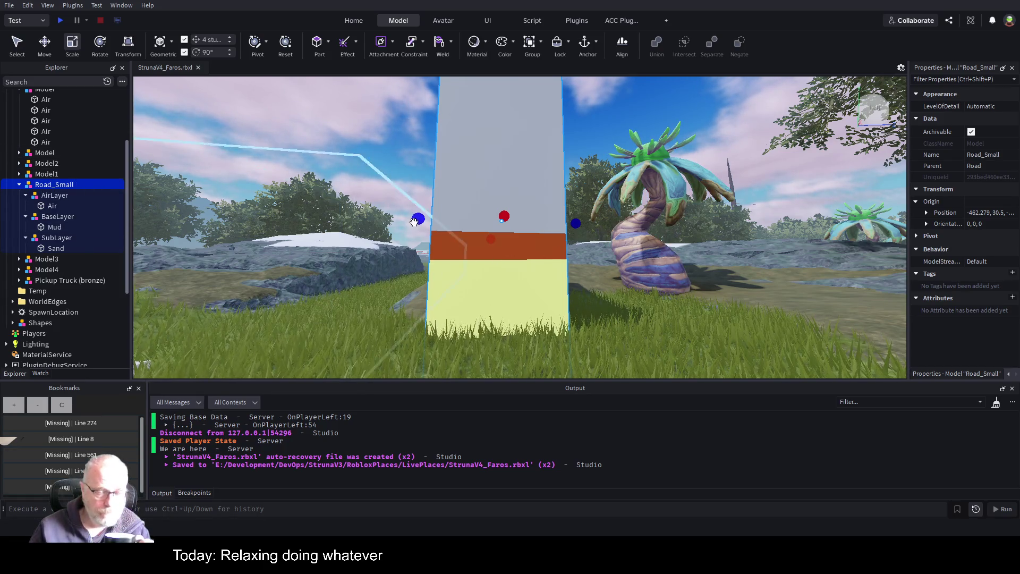
Step: Lower Road_Small 8 studs to origin -462.279, 22.5, -531.653 and widen the Properties panel
key("s")
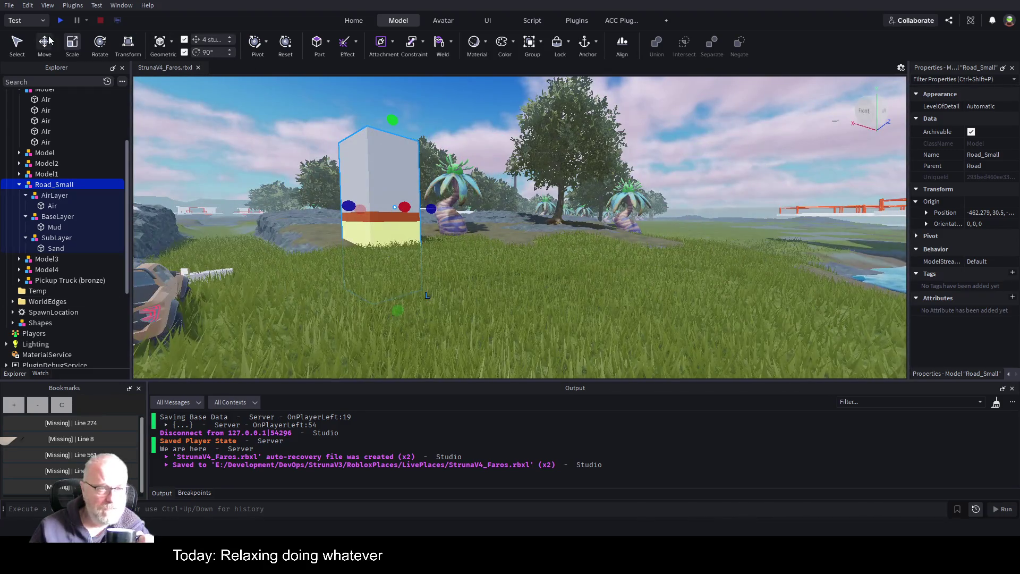
key("ctrl+2")
key("d")
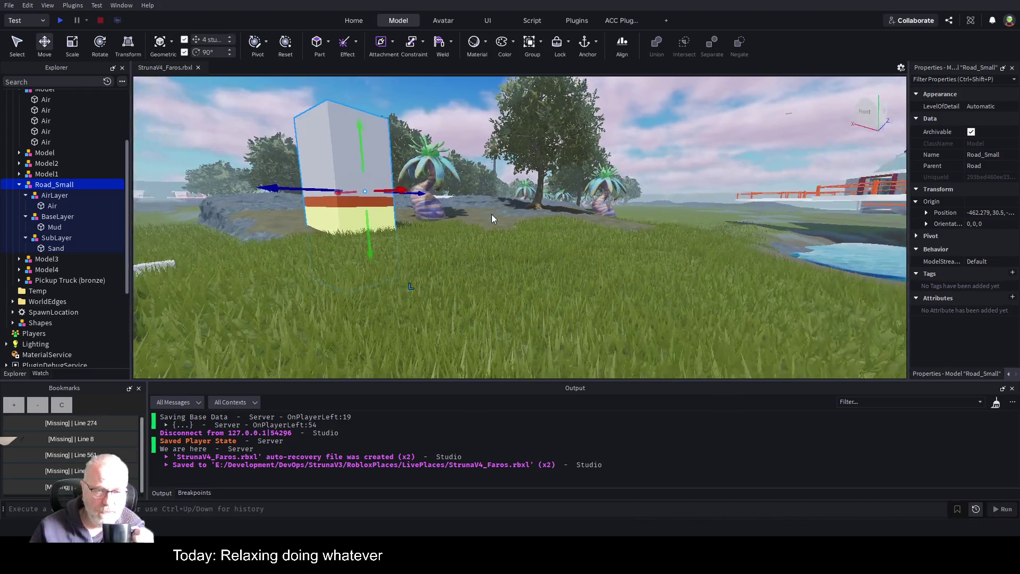
left_click_drag(327, 121, 331, 153)
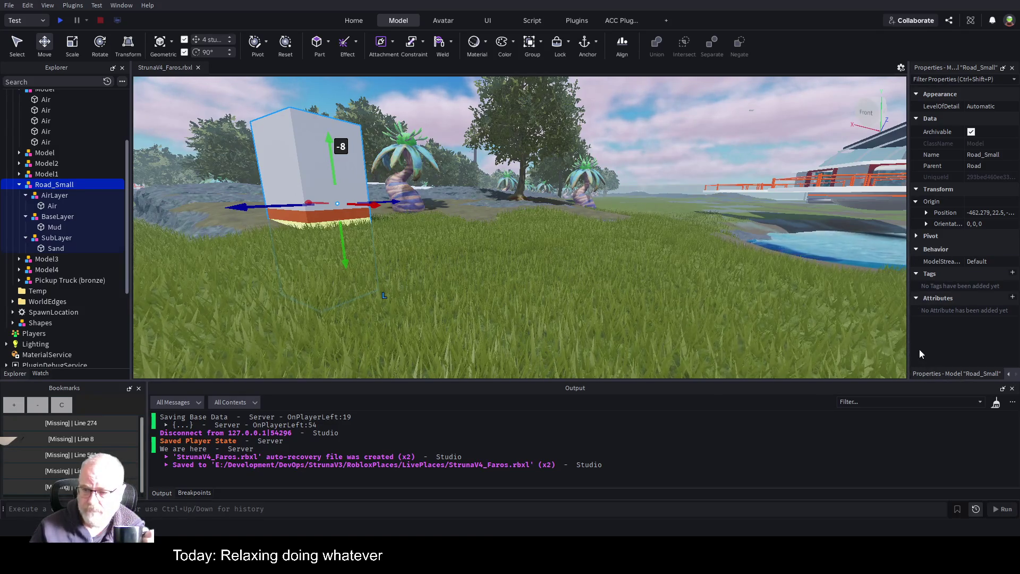
left_click_drag(909, 347, 750, 354)
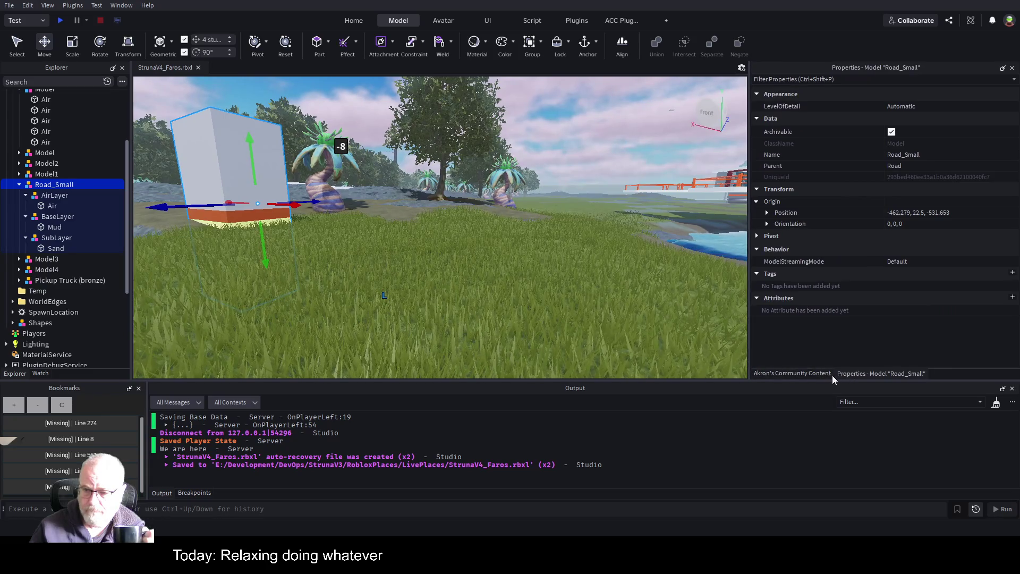
Step: Stamp Road_Small into the terrain as a mud strip with Akron's Convert 2 Terrain
left_click(804, 372)
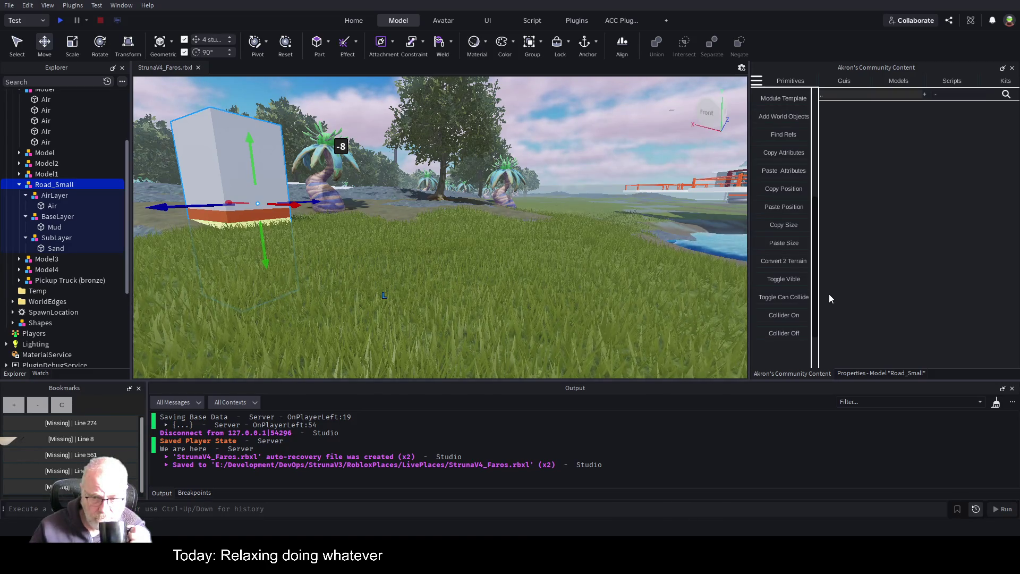
left_click(786, 261)
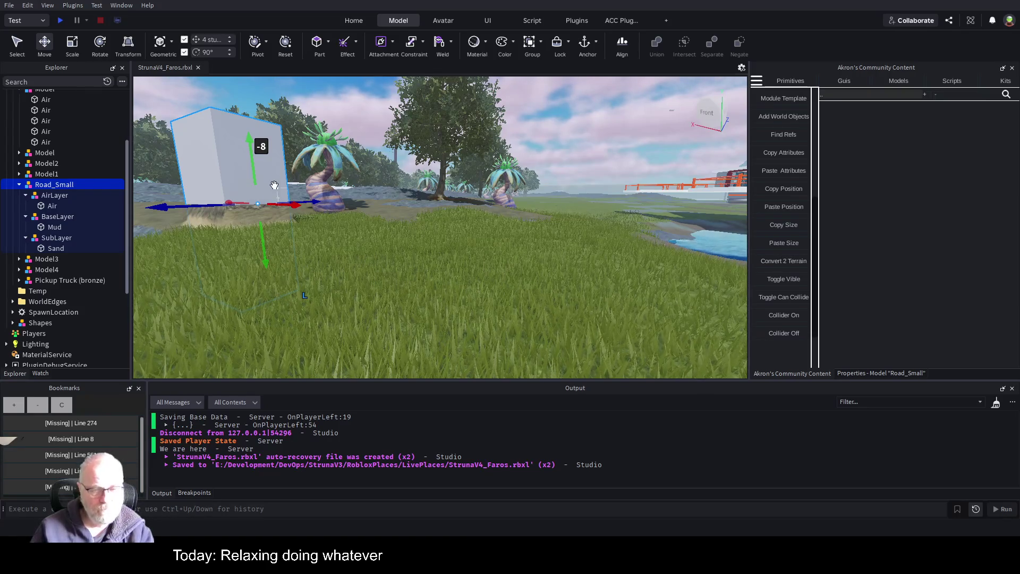
scroll(460, 219, "up", 5)
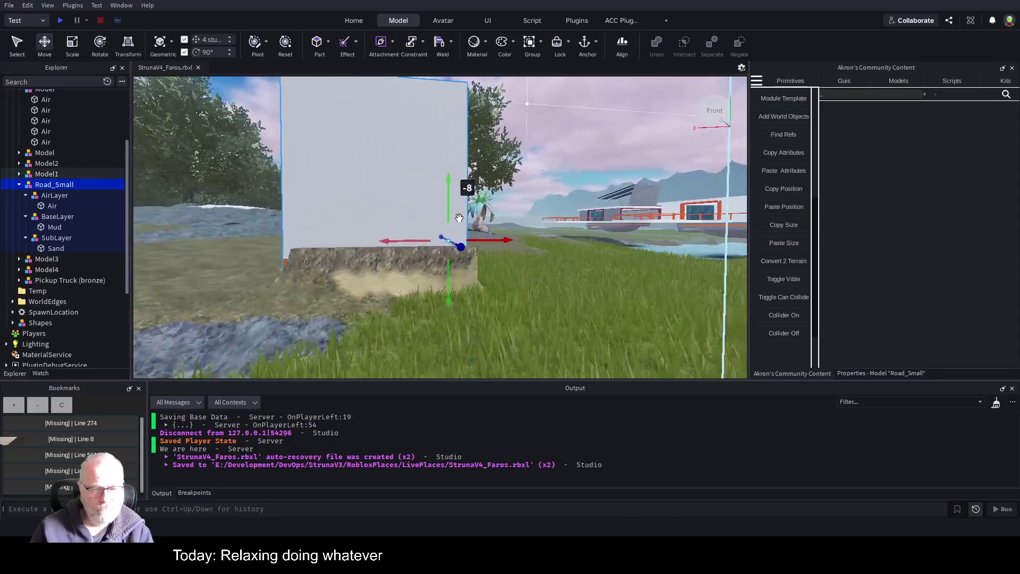
scroll(459, 219, "down", 8)
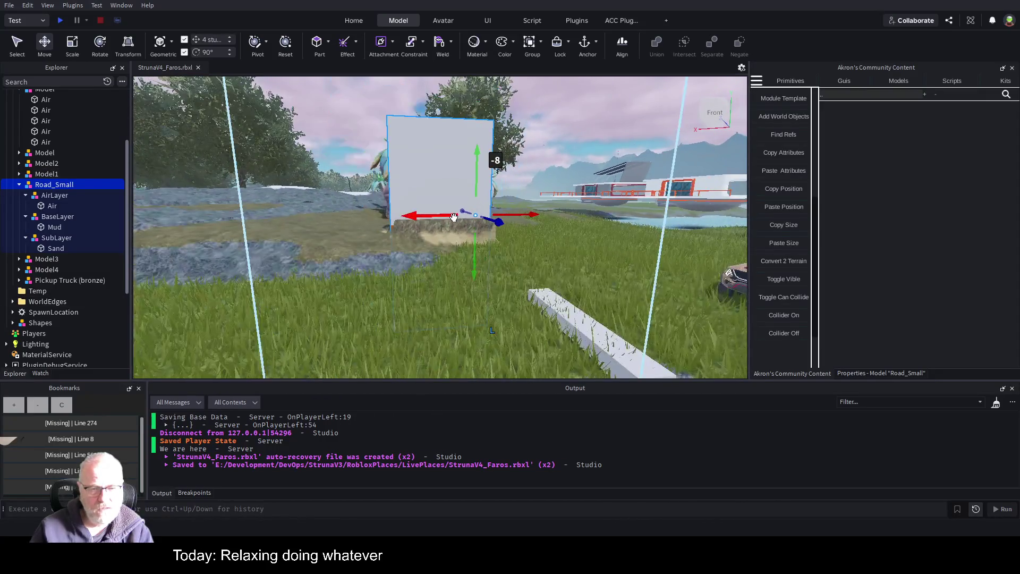
Step: Shift the template -28 studs along X and stamp another mud strip
scroll(453, 218, "down", 4)
scroll(529, 269, "up", 5)
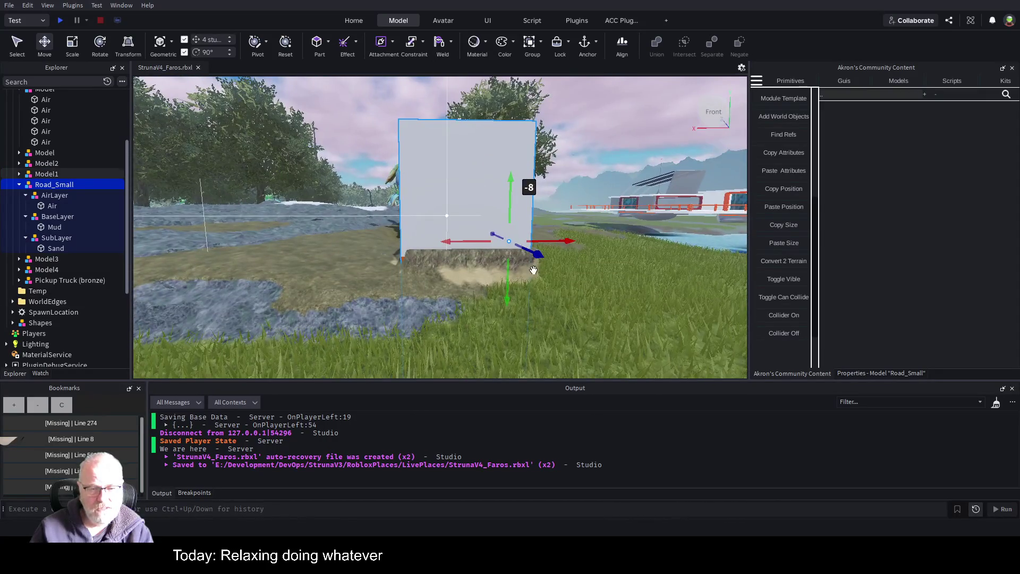
mouse_move(558, 242)
left_mouse_down()
mouse_move(452, 244)
mouse_move(462, 243)
left_mouse_up()
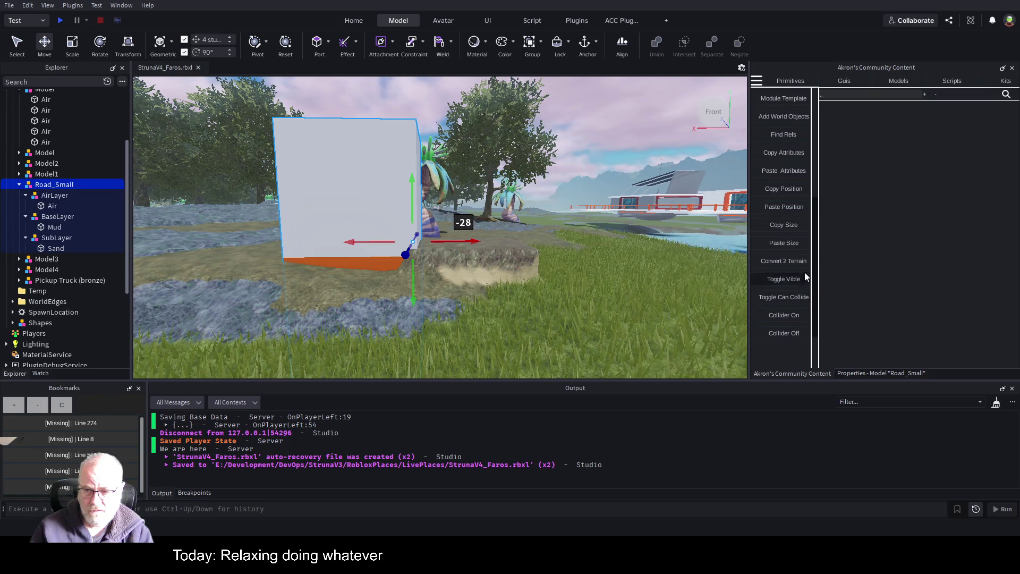
left_click(789, 263)
Step: Slide Road_Small along X to the -36 offset, onto the grass past the road's end
left_click_drag(473, 243, 367, 244)
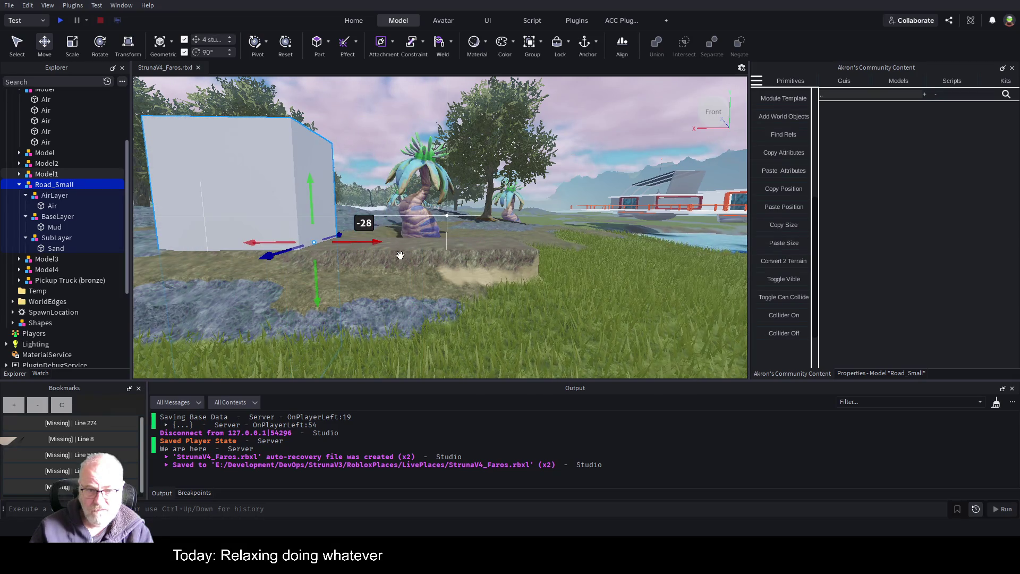
left_click_drag(370, 243, 366, 244)
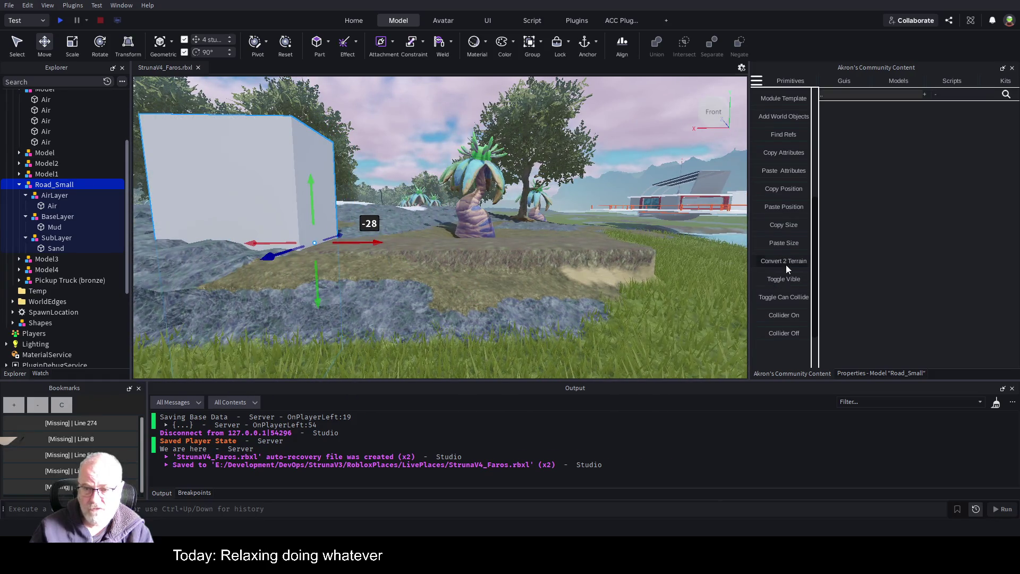
left_click_drag(375, 244, 269, 246)
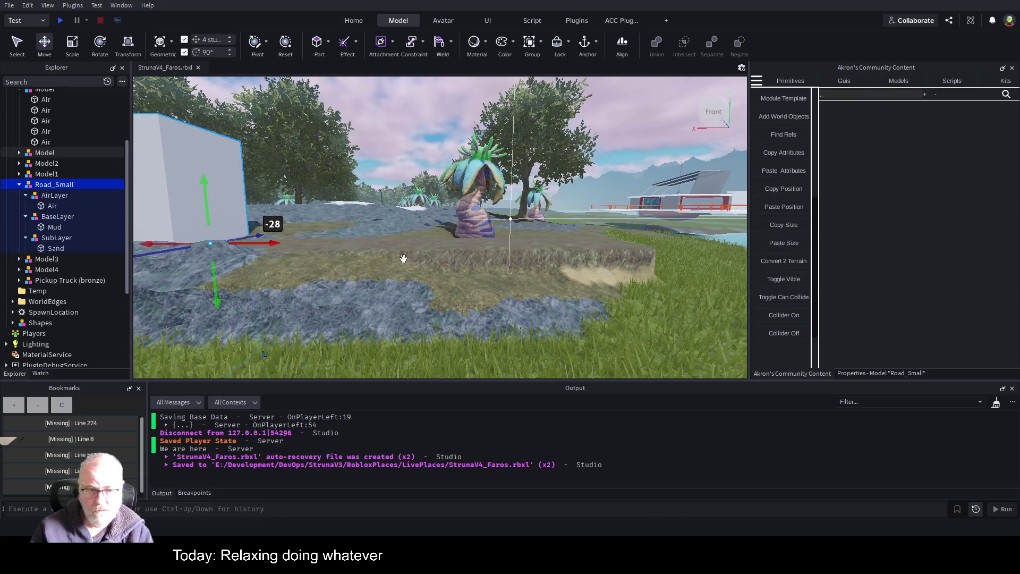
key("f")
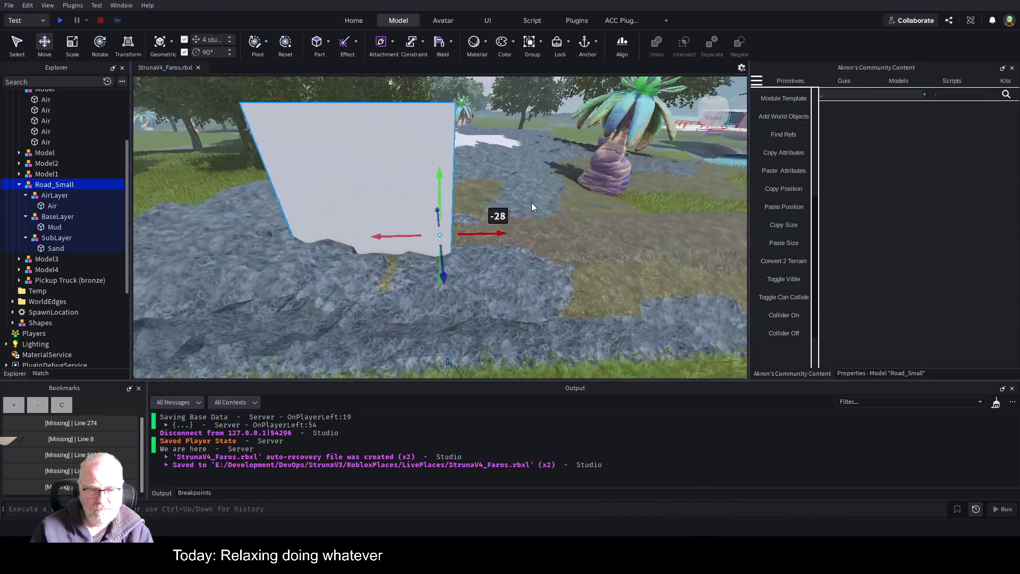
left_click_drag(519, 237, 398, 238)
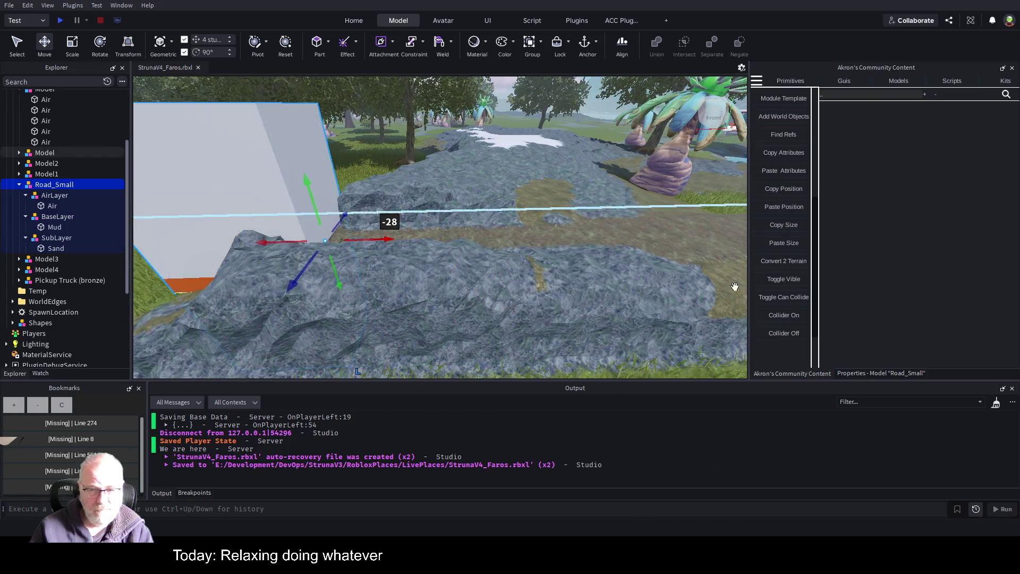
key("a")
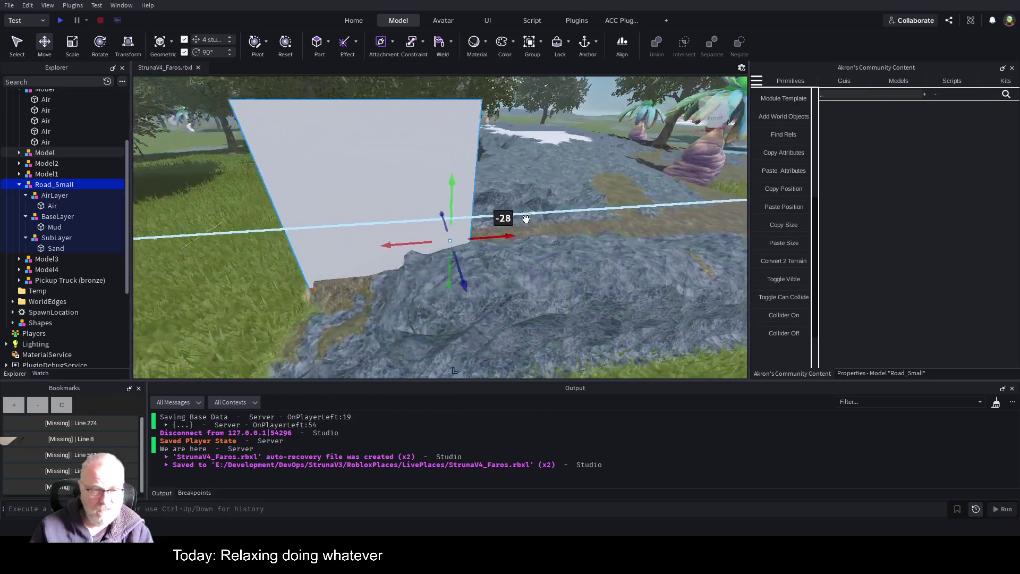
left_click_drag(583, 245, 440, 246)
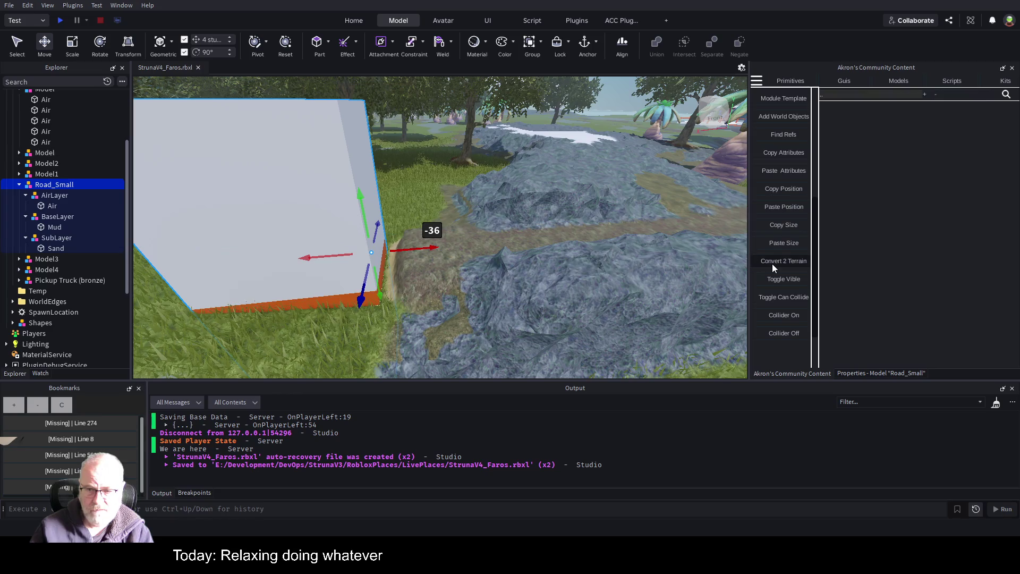
Step: Fly along the stamped road past the palm tree and drag the Pickup Truck onto it
key("s")
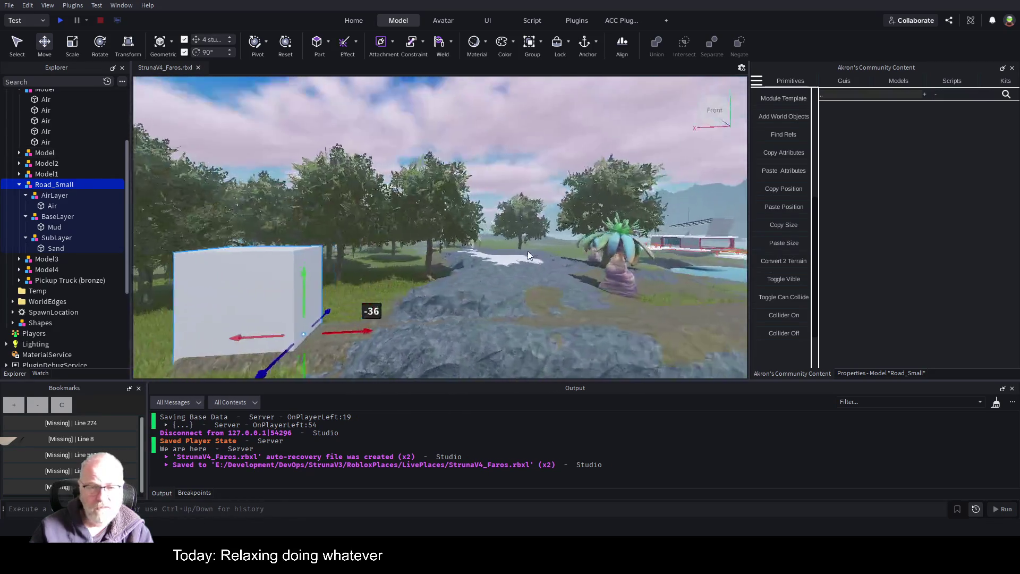
key("s")
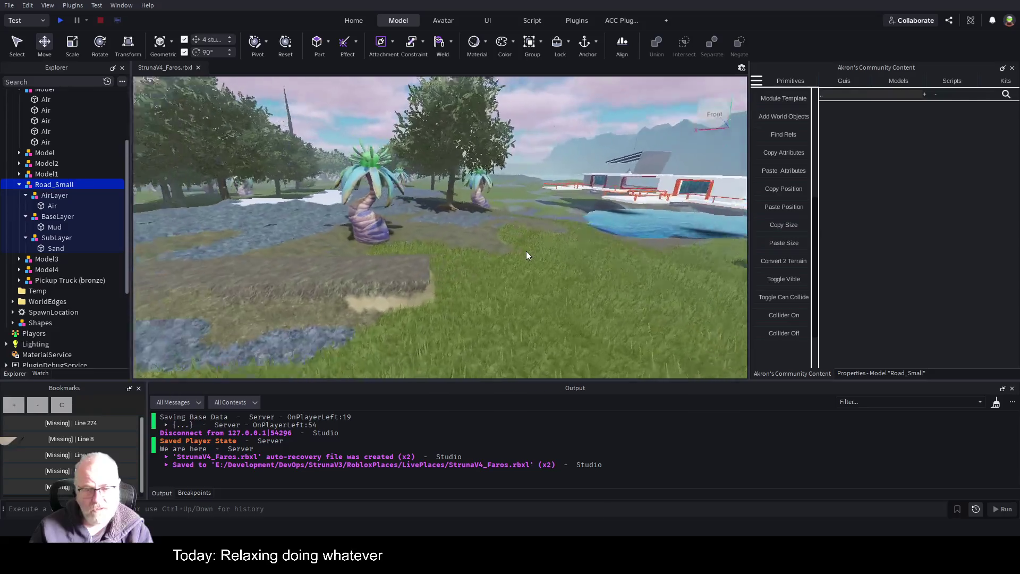
key("s")
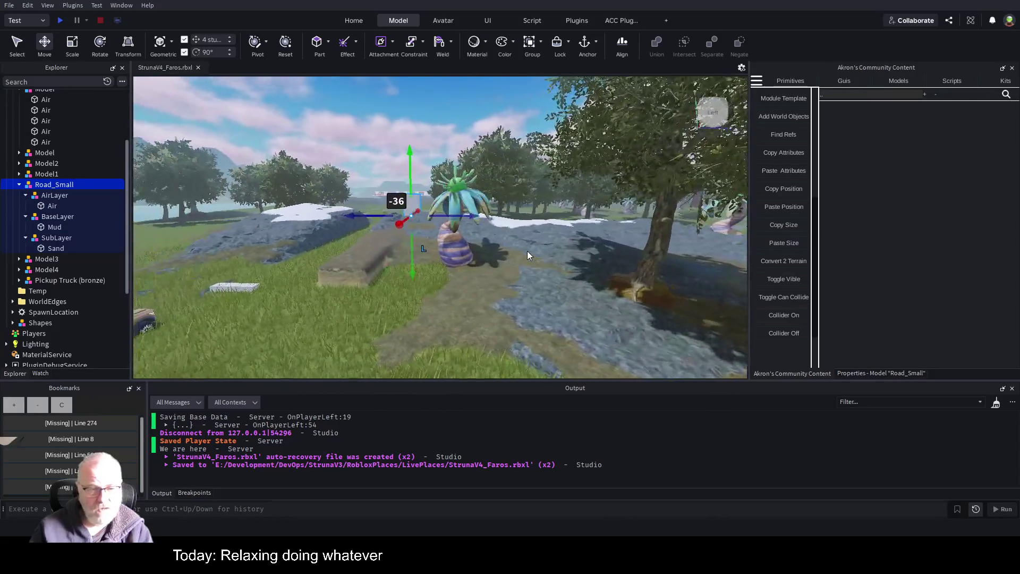
key("s")
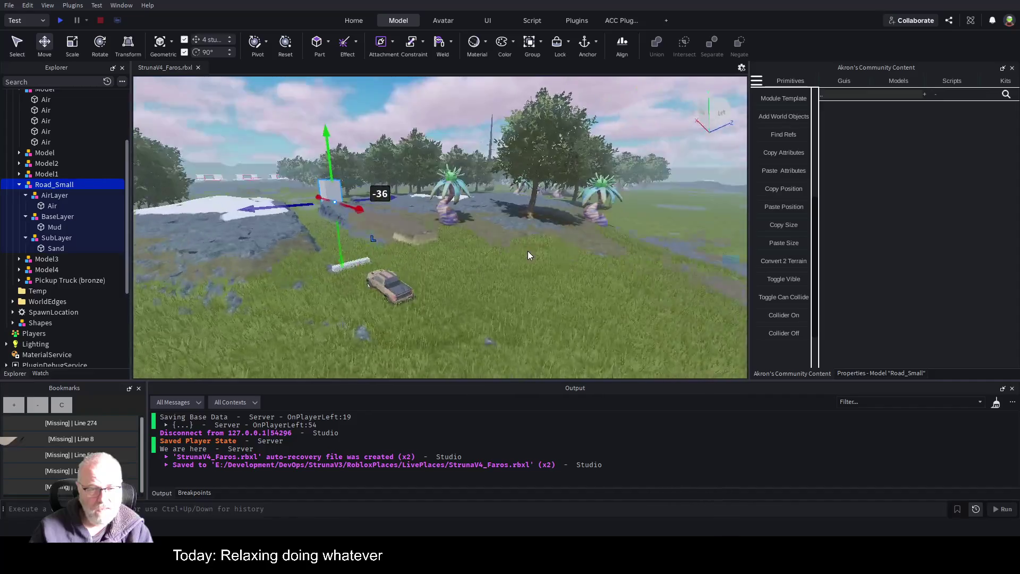
key("f")
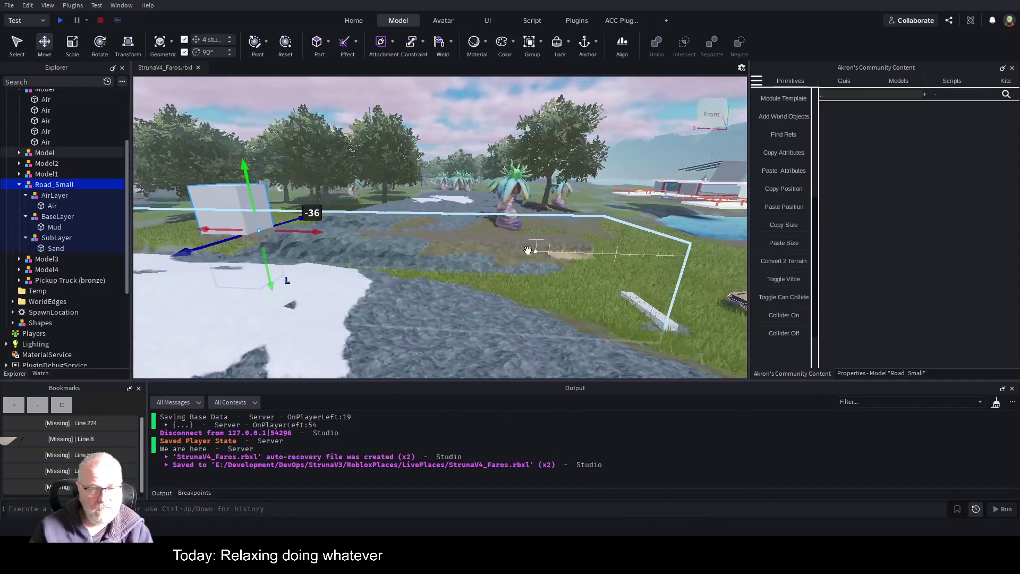
key("w")
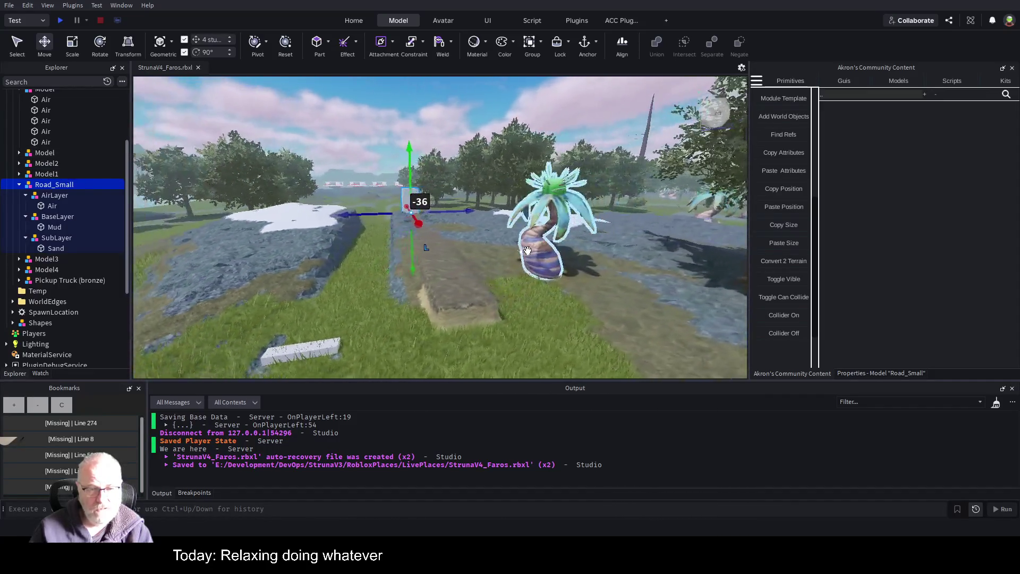
key("w")
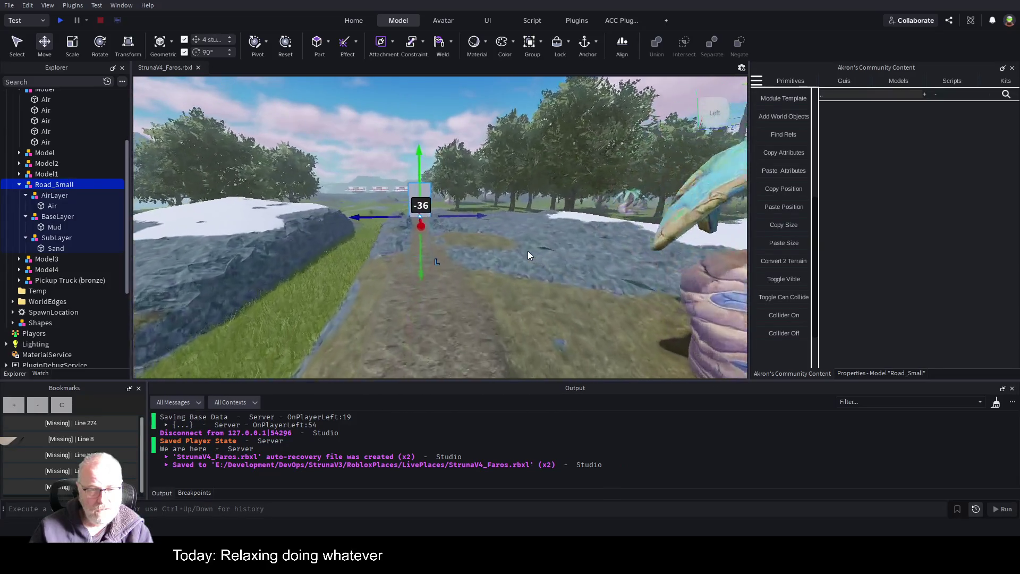
key("w")
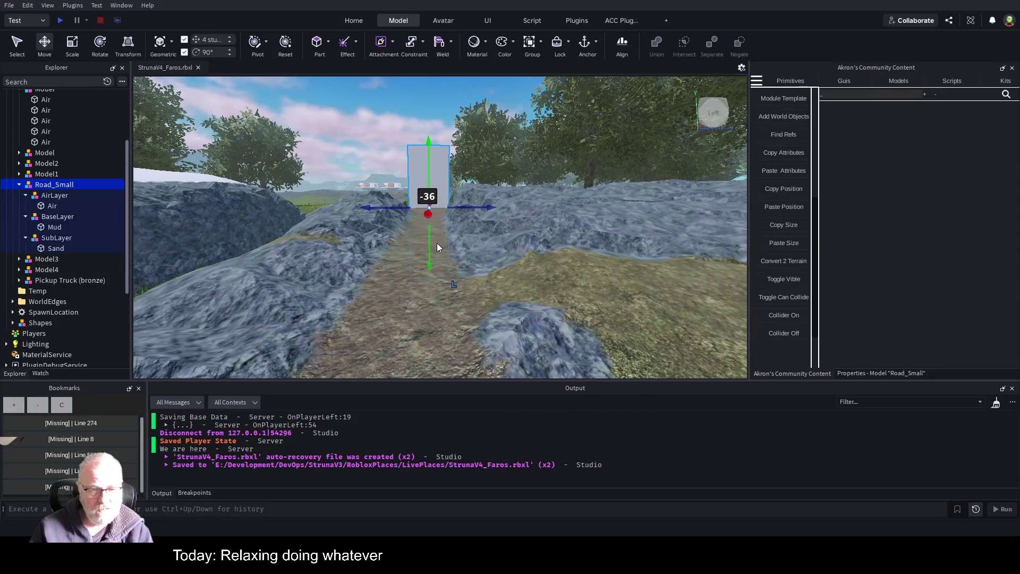
key("s")
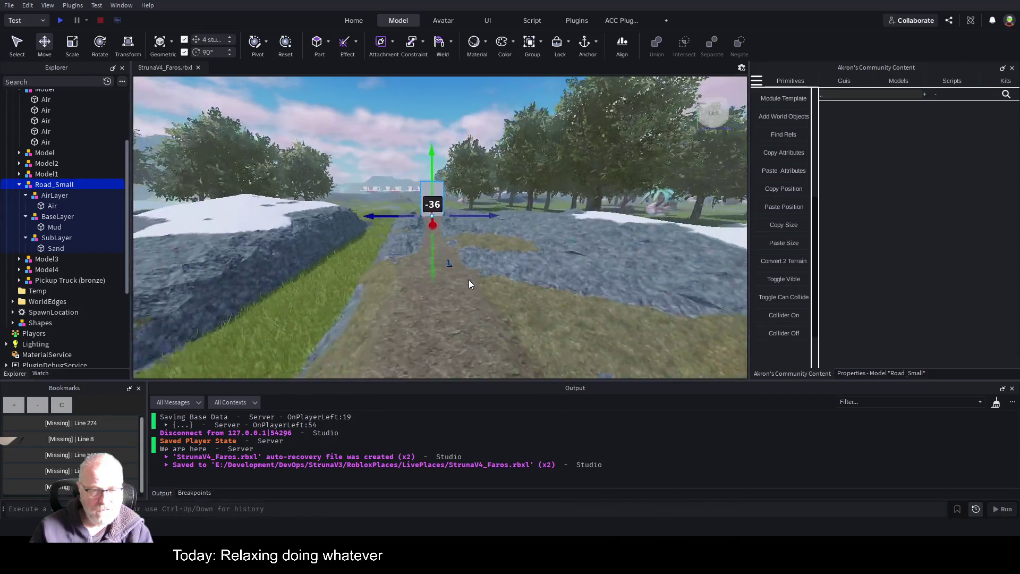
key("a")
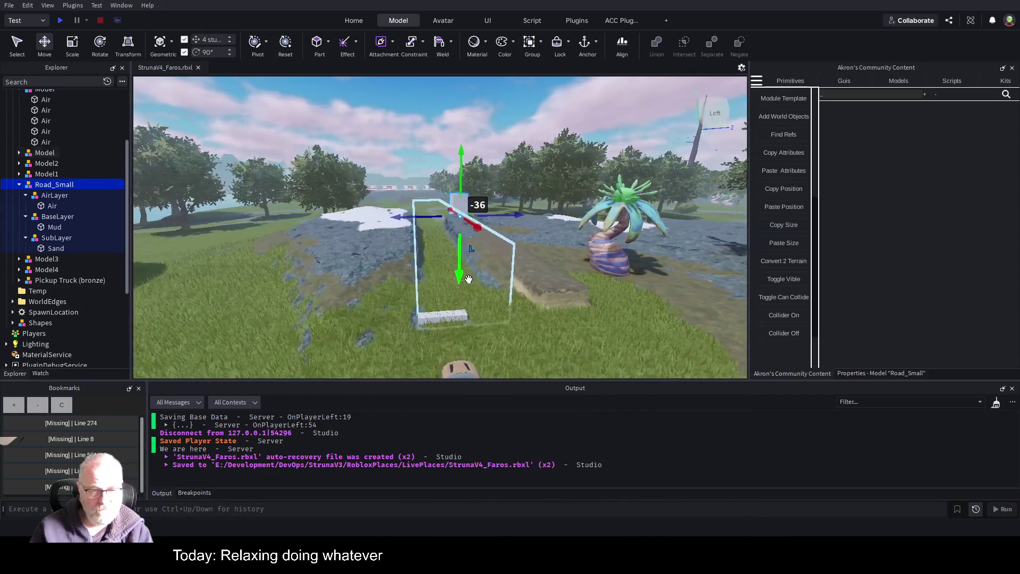
key("d")
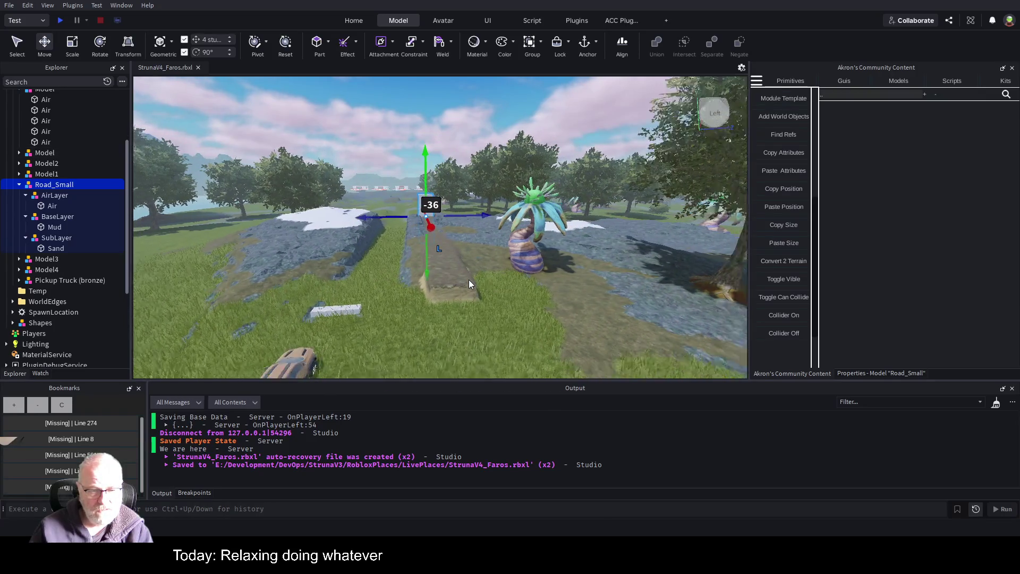
mouse_move(312, 361)
left_mouse_down()
mouse_move(430, 249)
mouse_move(434, 228)
left_mouse_up()
Step: Select Road_Small in the Explorer and drag it -44 studs along X toward the stream
key("f")
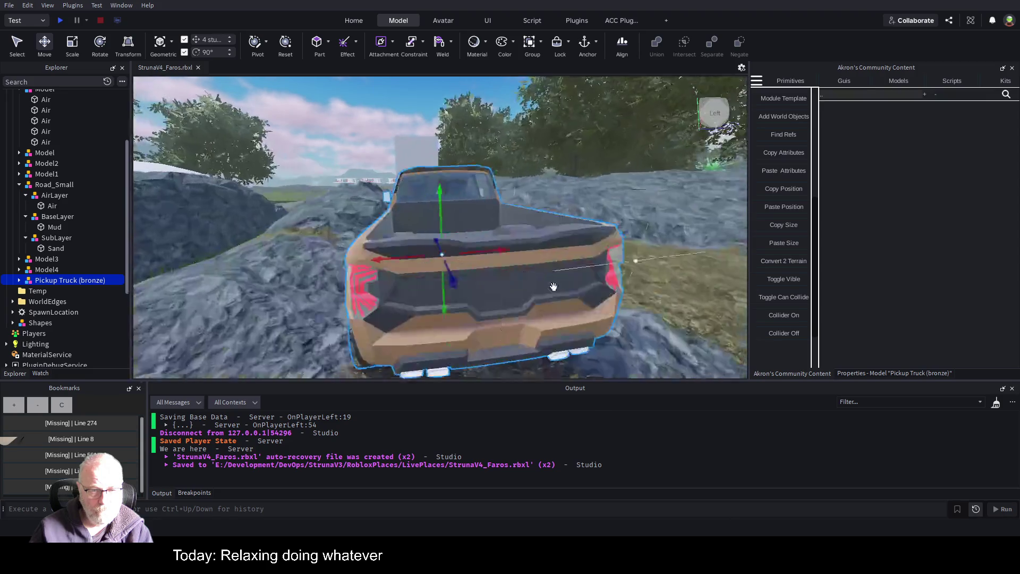
scroll(546, 286, "down", 3)
scroll(545, 283, "down", 3)
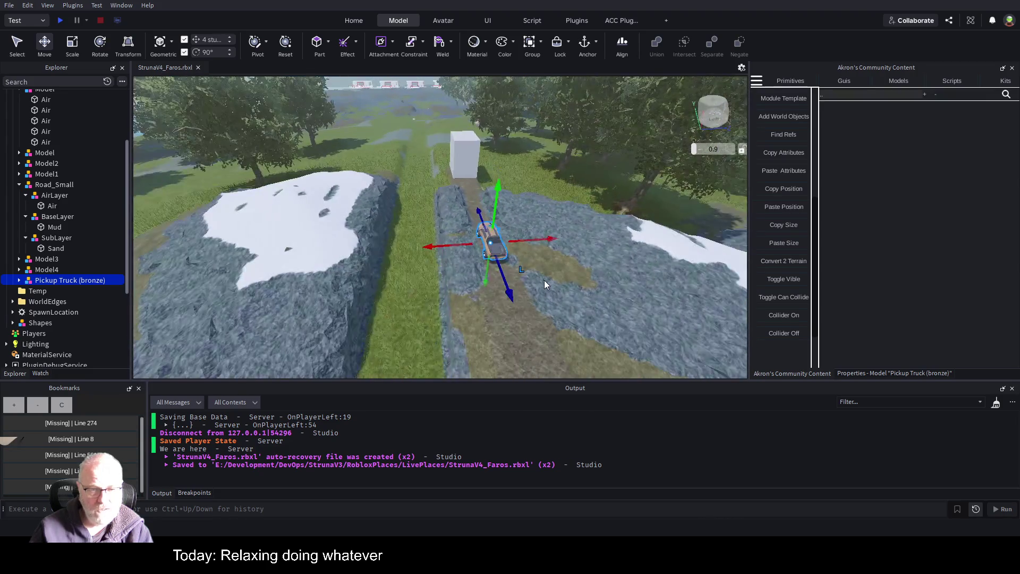
scroll(541, 279, "up", 2)
scroll(538, 278, "down", 3)
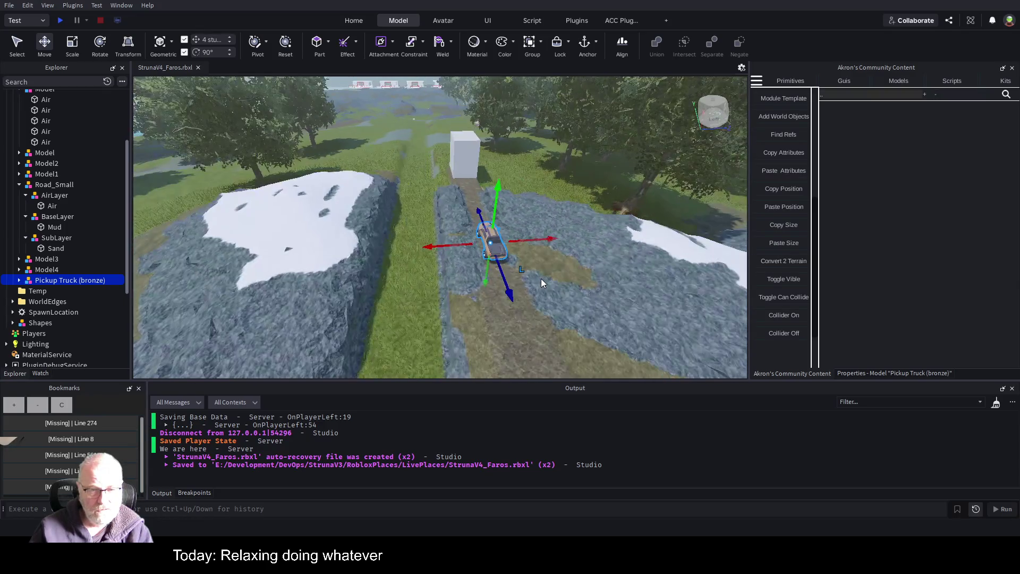
scroll(544, 278, "down", 3)
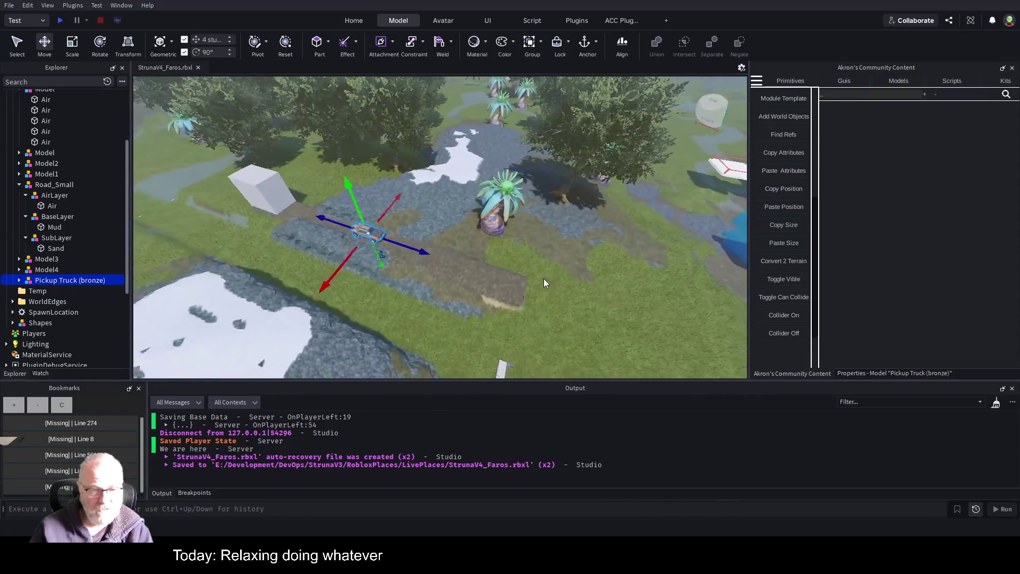
left_click(281, 190)
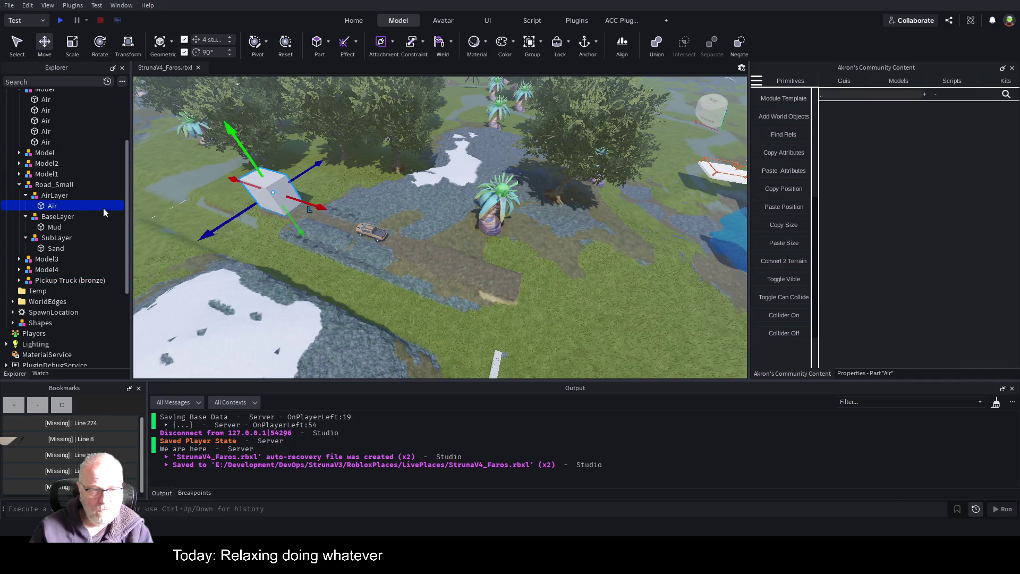
left_click(56, 186)
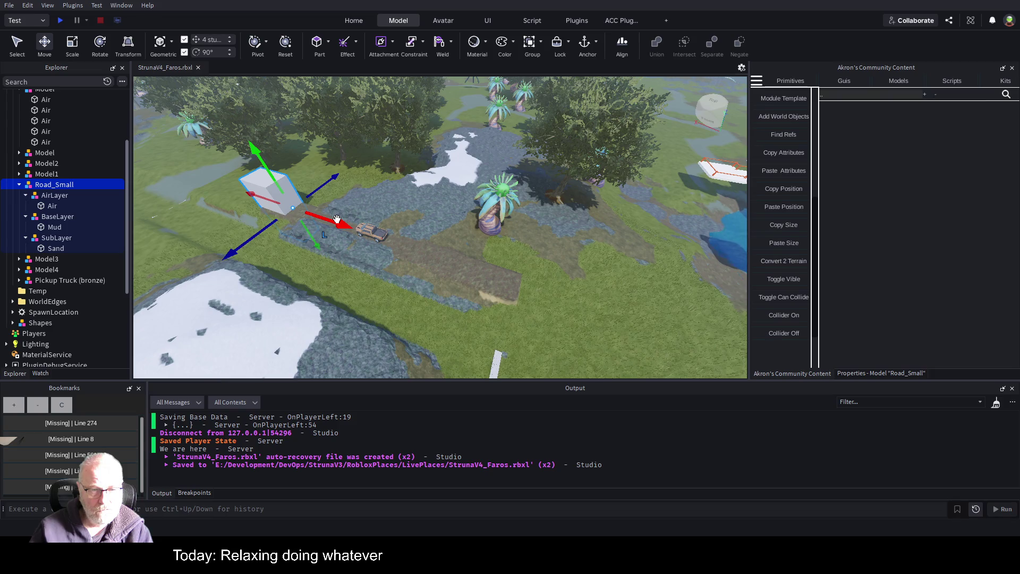
left_click(337, 219)
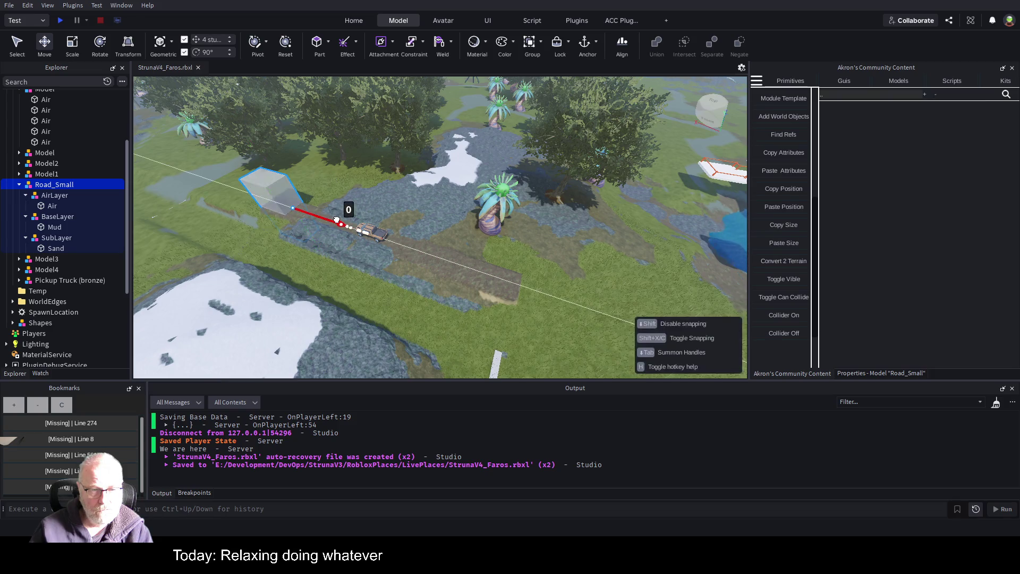
mouse_move(337, 219)
left_mouse_down()
mouse_move(319, 216)
mouse_move(334, 221)
left_mouse_up()
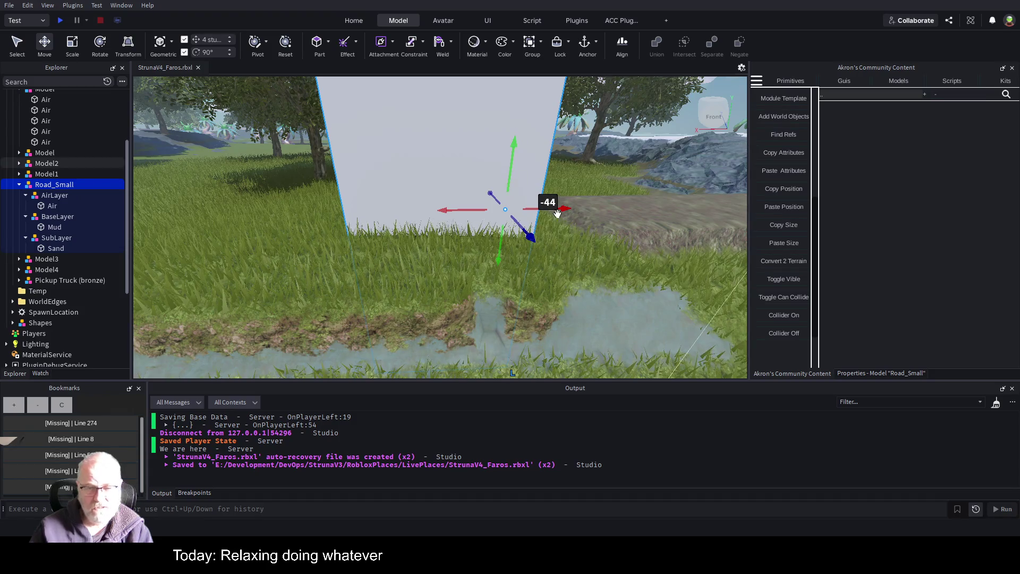
Step: Nudge Road_Small 8 more studs along X to origin -226.279, 22.5, -531.653
left_click_drag(565, 209, 591, 214)
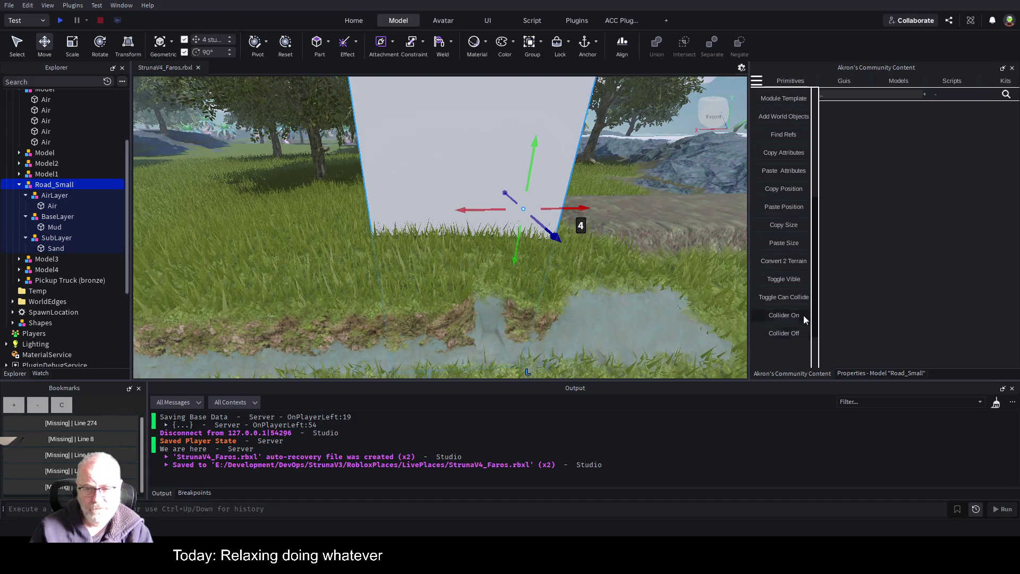
key("a")
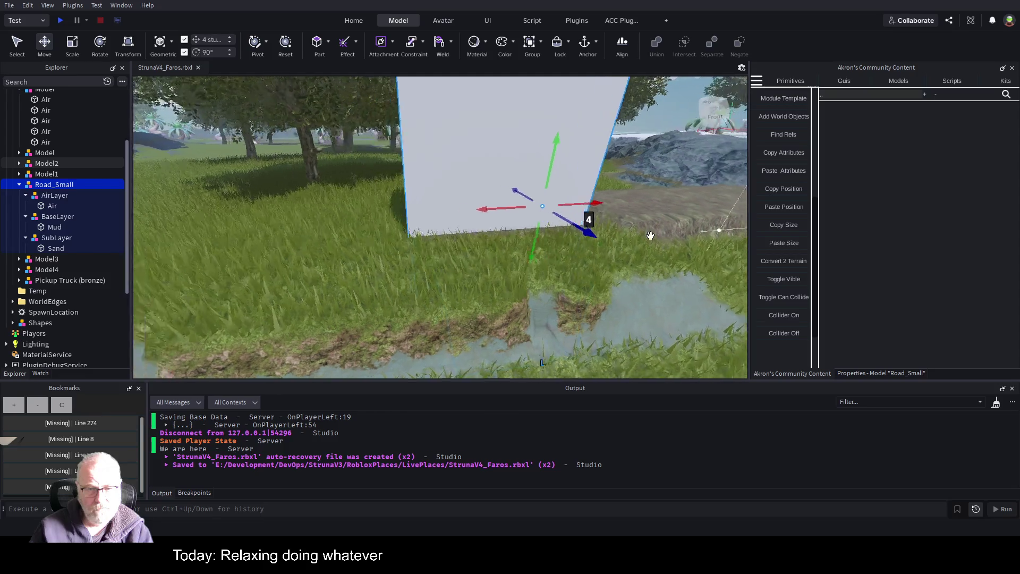
key("d")
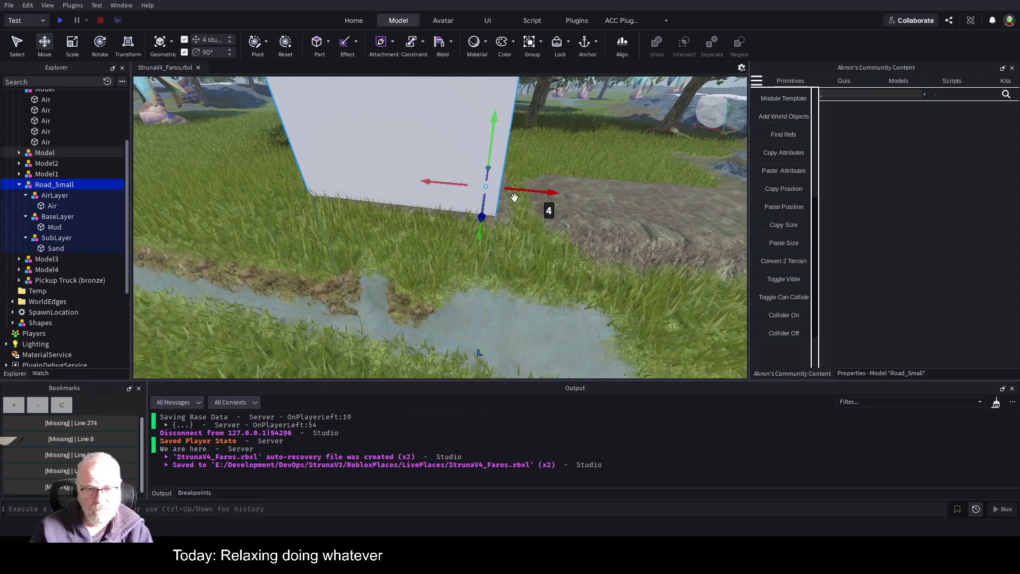
left_click_drag(531, 192, 573, 193)
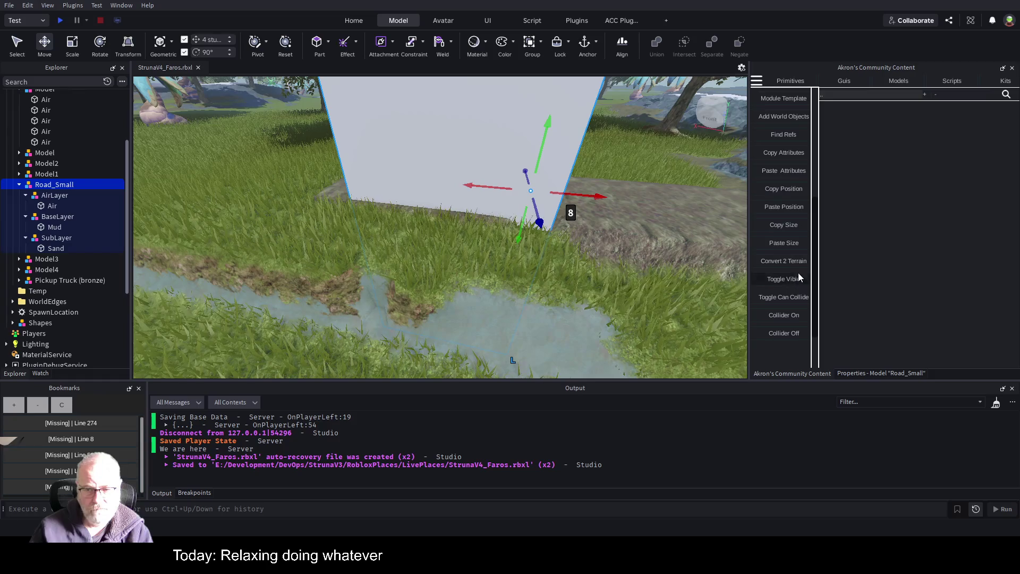
key("s")
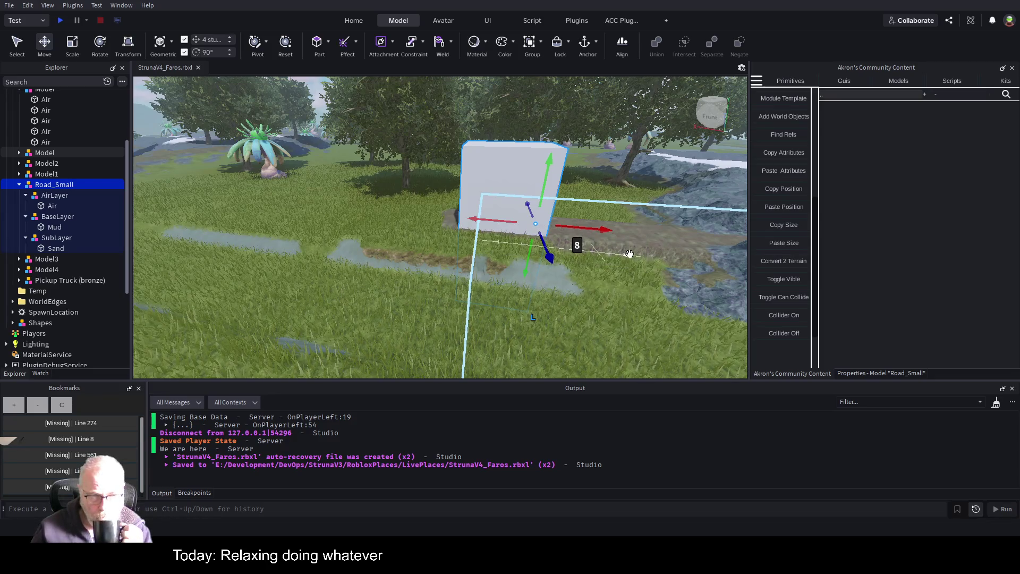
Step: Show the Properties tab and reselect the Road_Small model in the Explorer
left_click(52, 206)
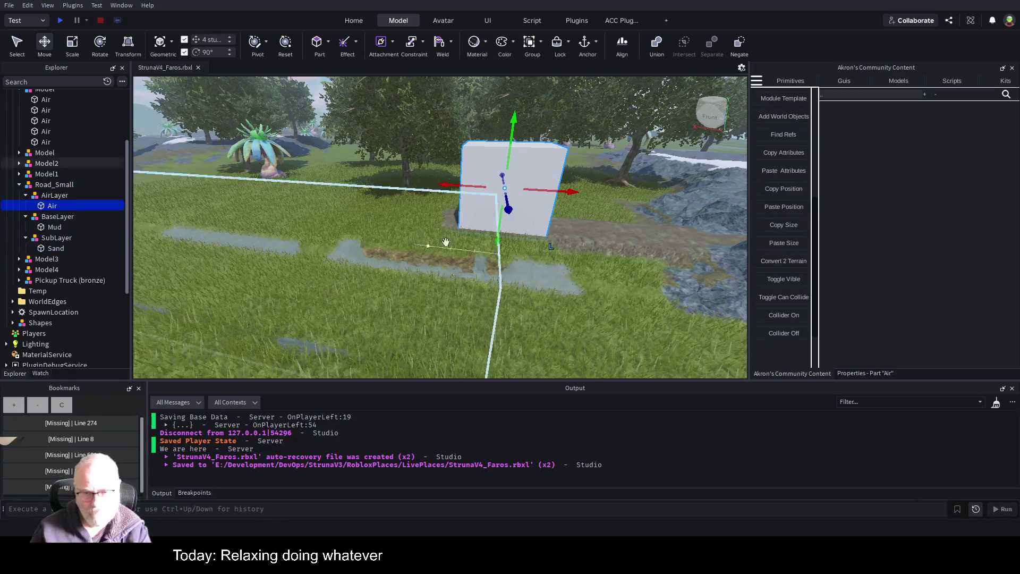
left_click(855, 373)
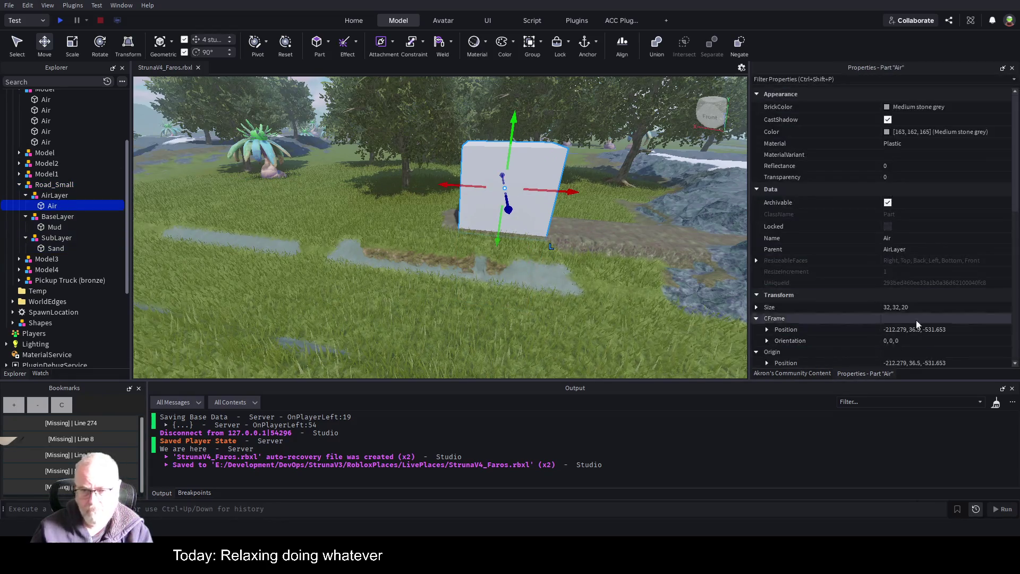
left_click(70, 186)
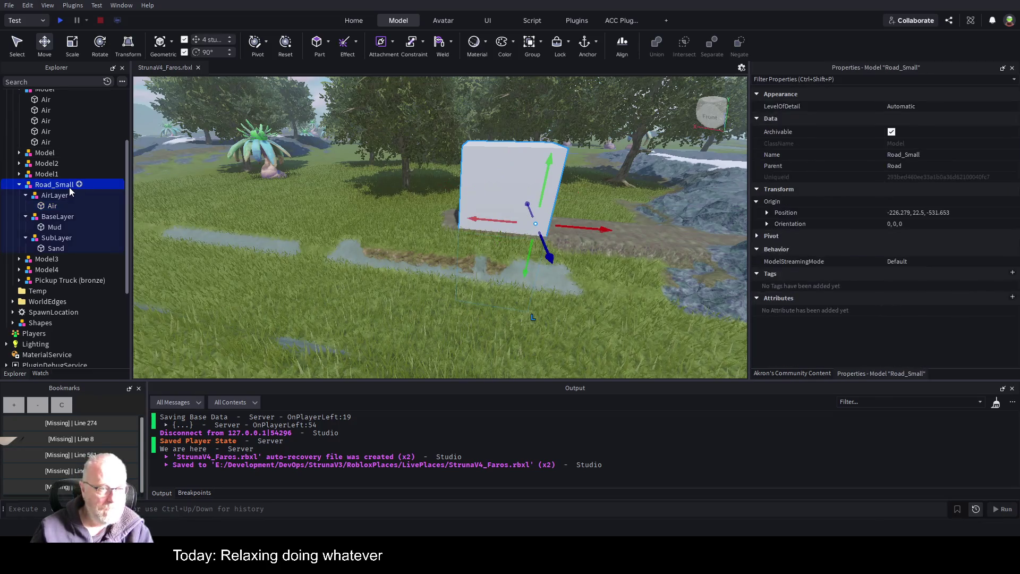
left_click(51, 175)
left_click(48, 188)
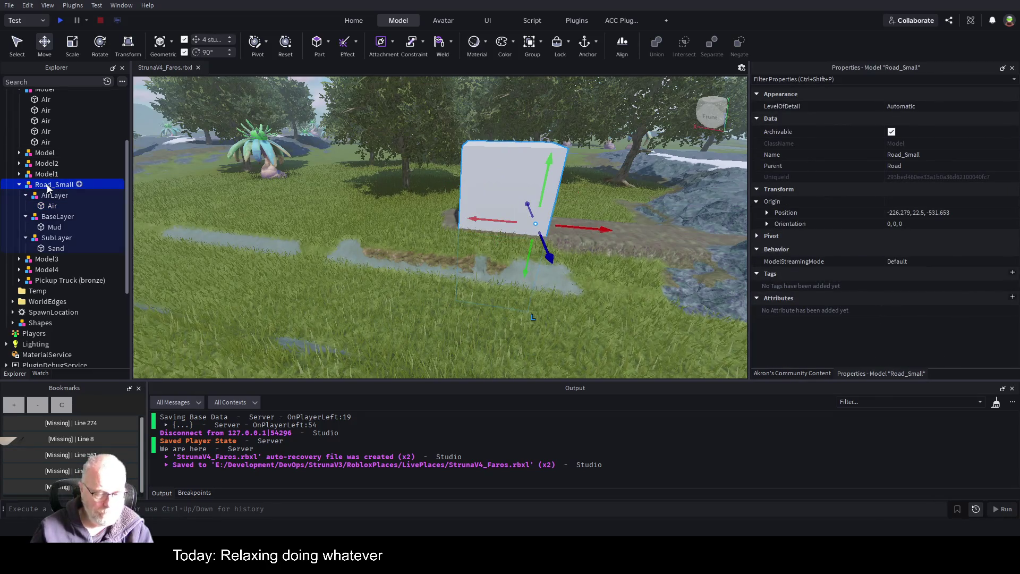
Step: Duplicate Road_Small and rename the copy Road_MediumWidth
key("ctrl+d")
key("F2")
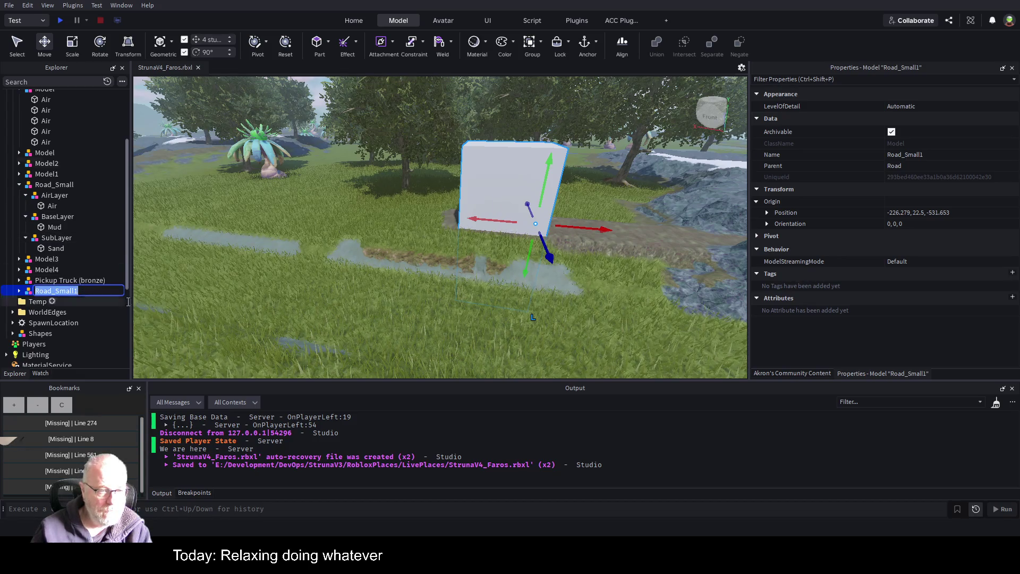
key("End")
key("BackSpace")
key("BackSpace")
key("BackSpace")
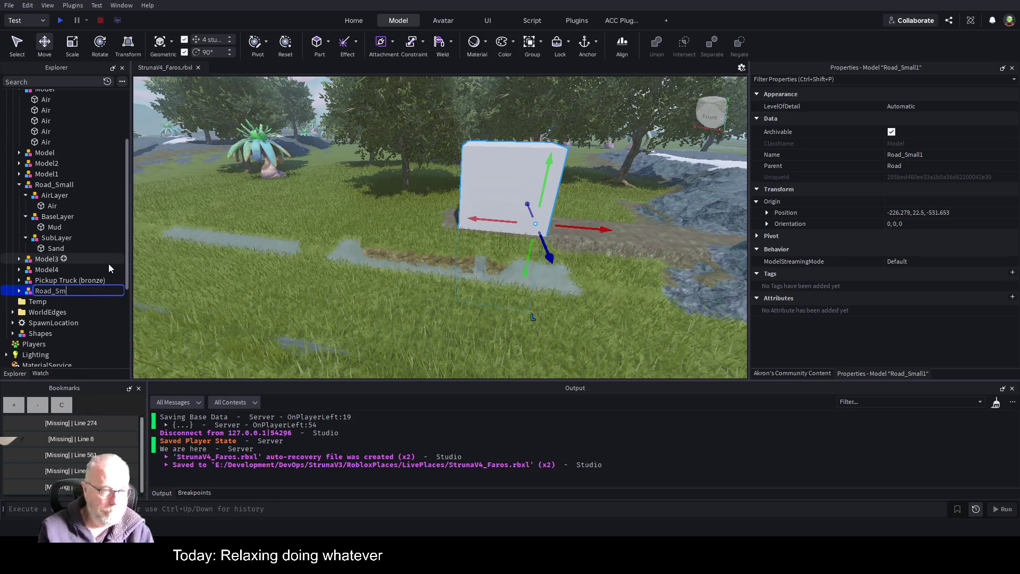
type("medium")
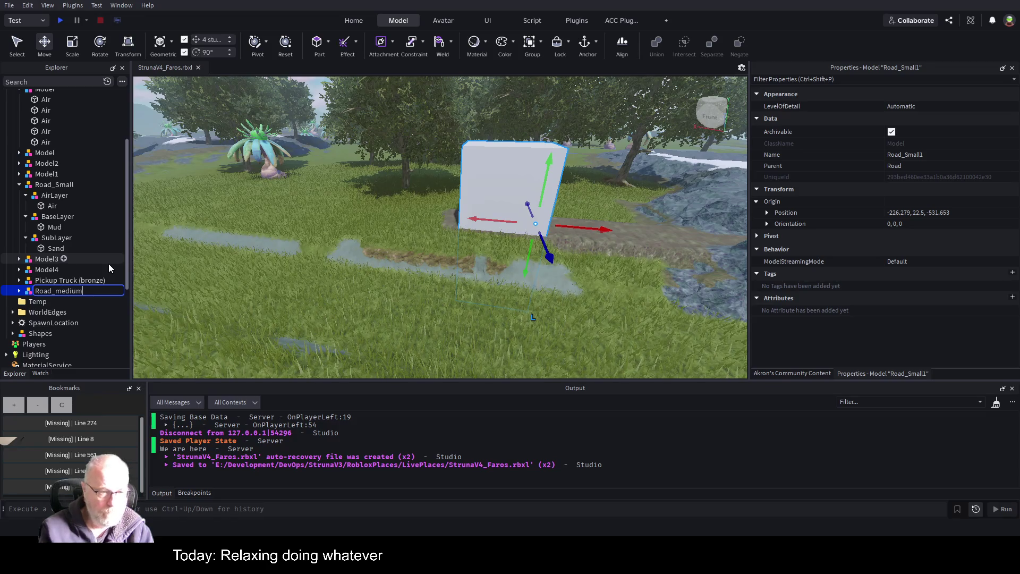
key("BackSpace")
key("BackSpace")
key("BackSpace")
type("Medium")
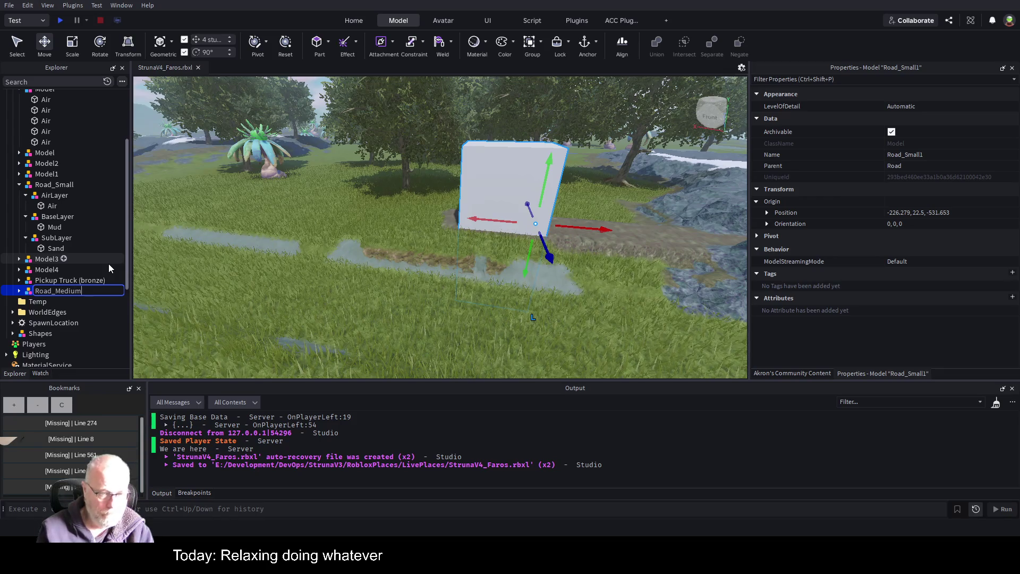
key("Return")
scroll(609, 205, "up", 2)
scroll(566, 222, "up", 3)
mouse_move(566, 222)
left_mouse_down()
mouse_move(519, 244)
mouse_move(659, 255)
mouse_move(678, 236)
left_mouse_up()
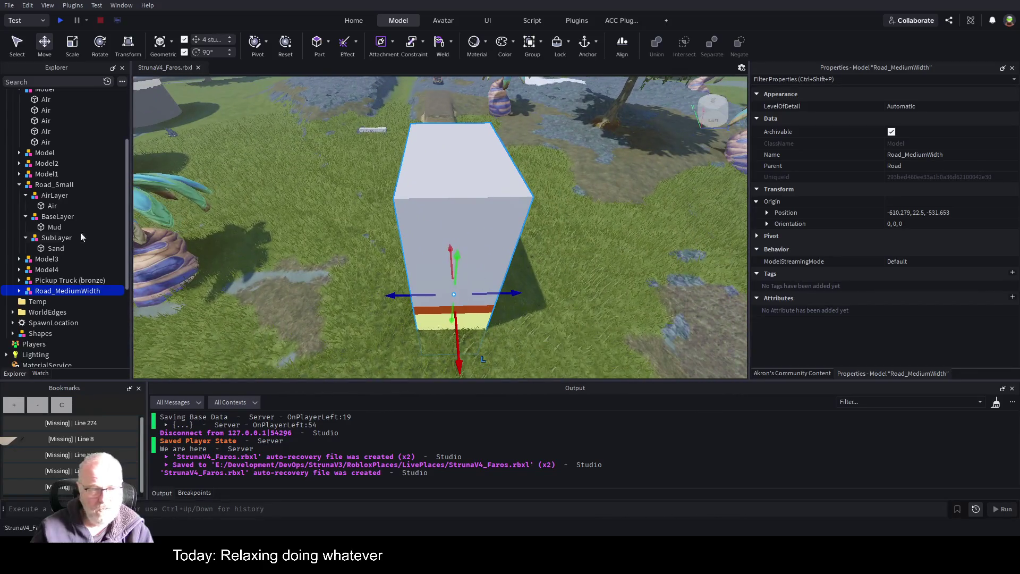
Step: Set Road_Small's Air block Size X to 64
left_click(51, 207)
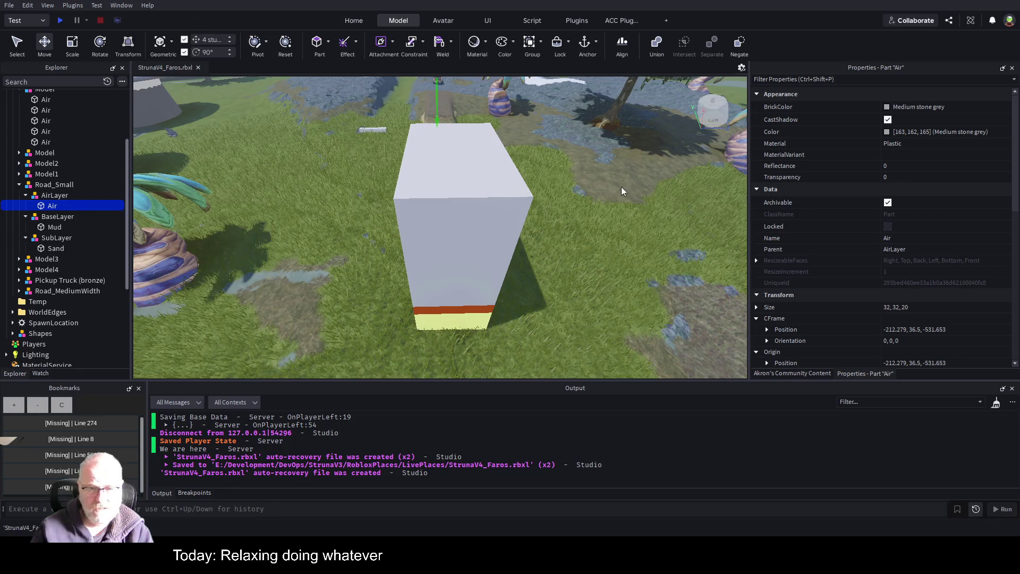
scroll(882, 309, "down", 1)
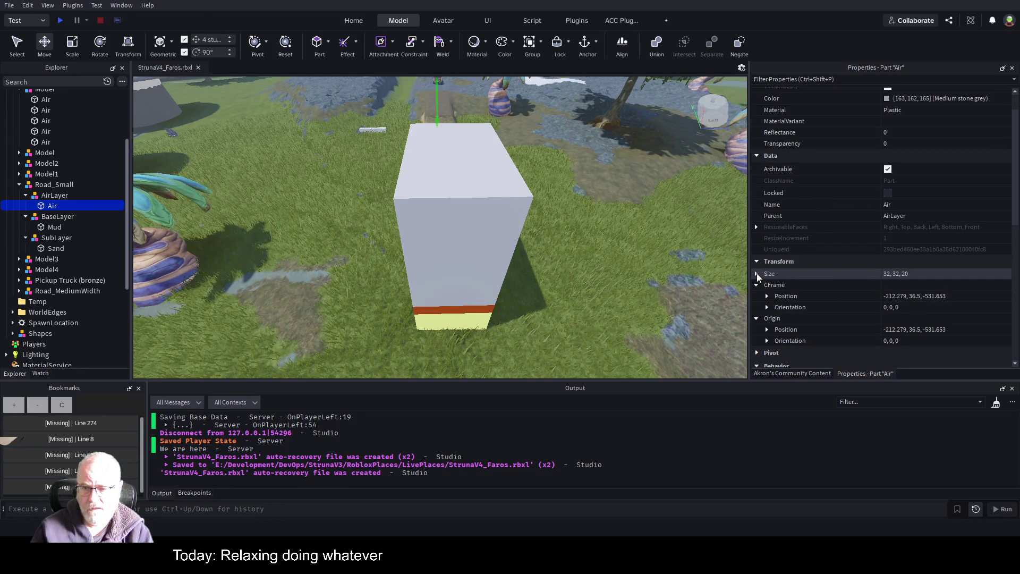
left_click(757, 273)
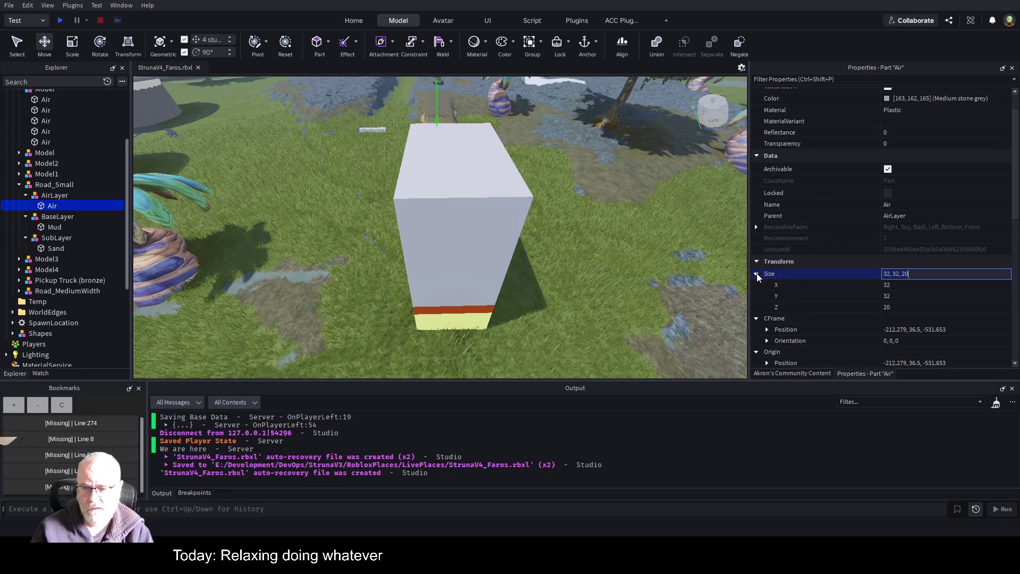
left_click(911, 286)
type("64")
key("Return")
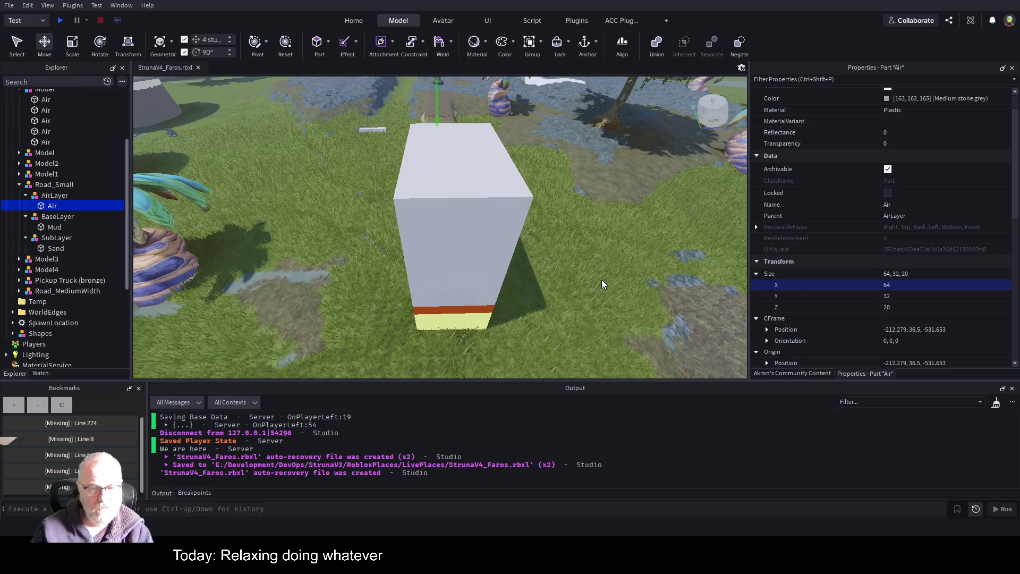
key("w")
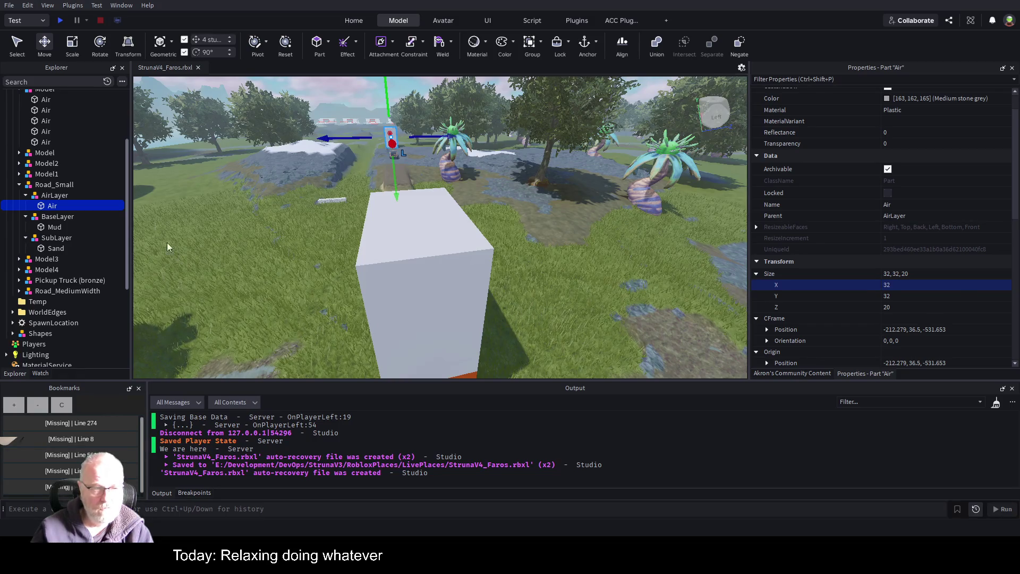
Step: Select Road_MediumWidth and expand it to show AirLayer, BaseLayer and SubLayer
left_click(19, 184)
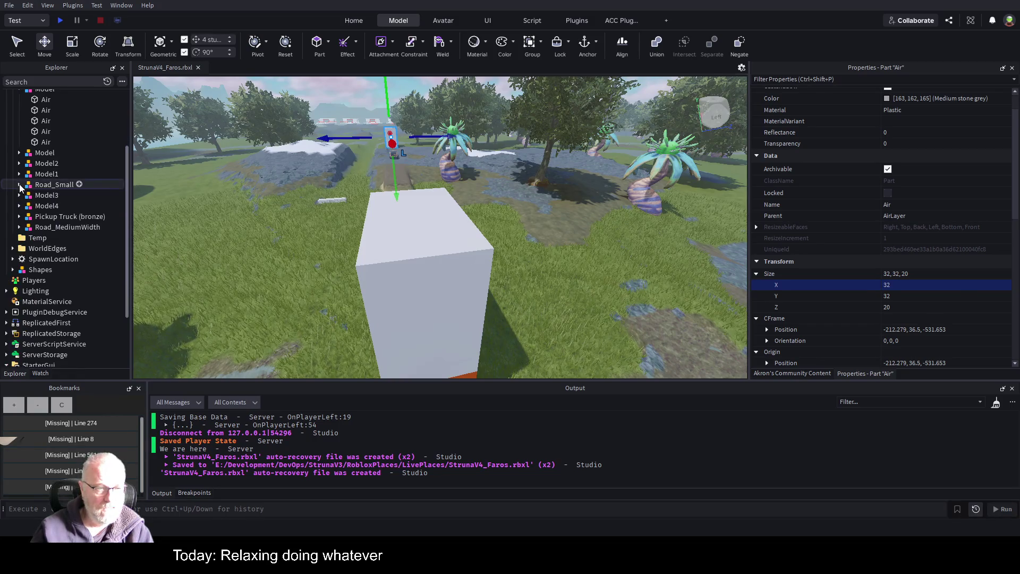
left_click(42, 228)
left_click(19, 227)
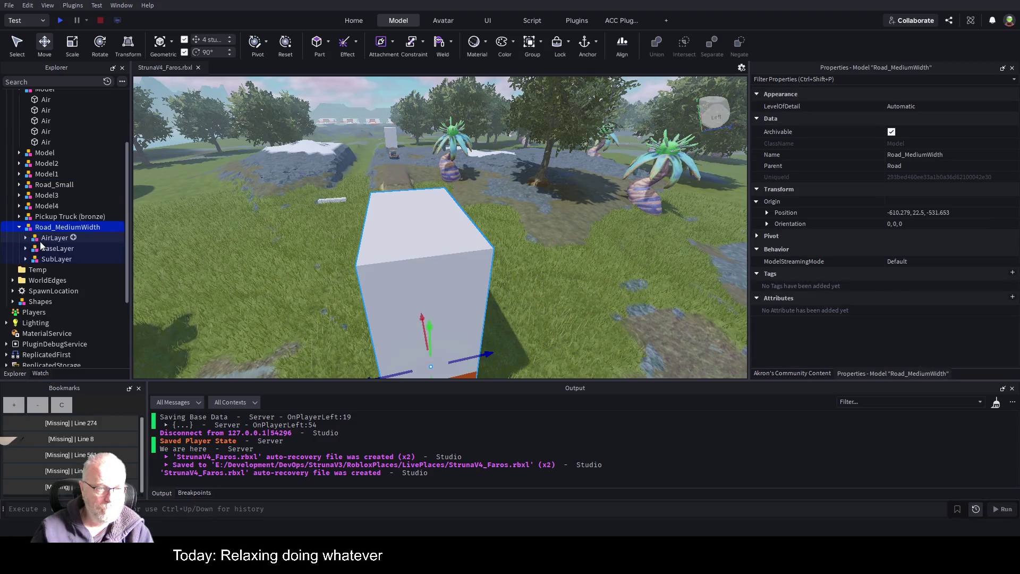
Step: Keep Road_MediumWidth's Air part 32 wide on X and set its Size Z to 64
left_click(25, 238)
left_click(52, 248)
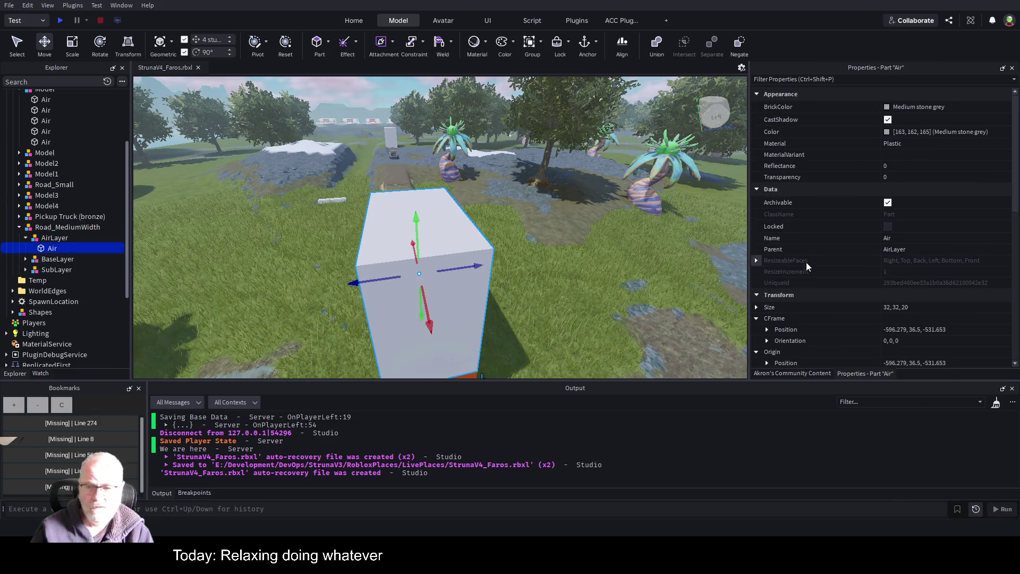
left_click(756, 308)
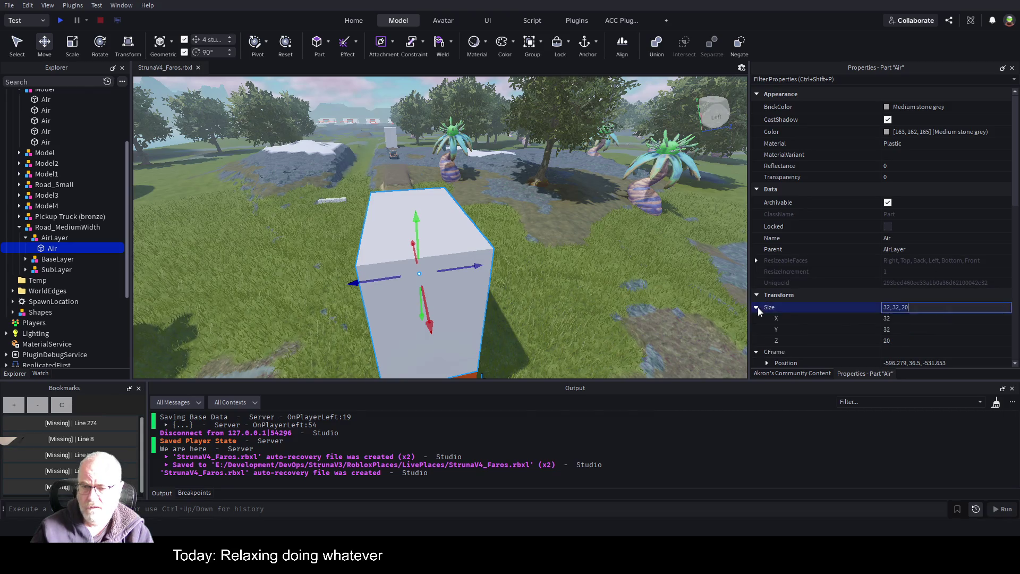
left_click(914, 320)
type("64")
key("Return")
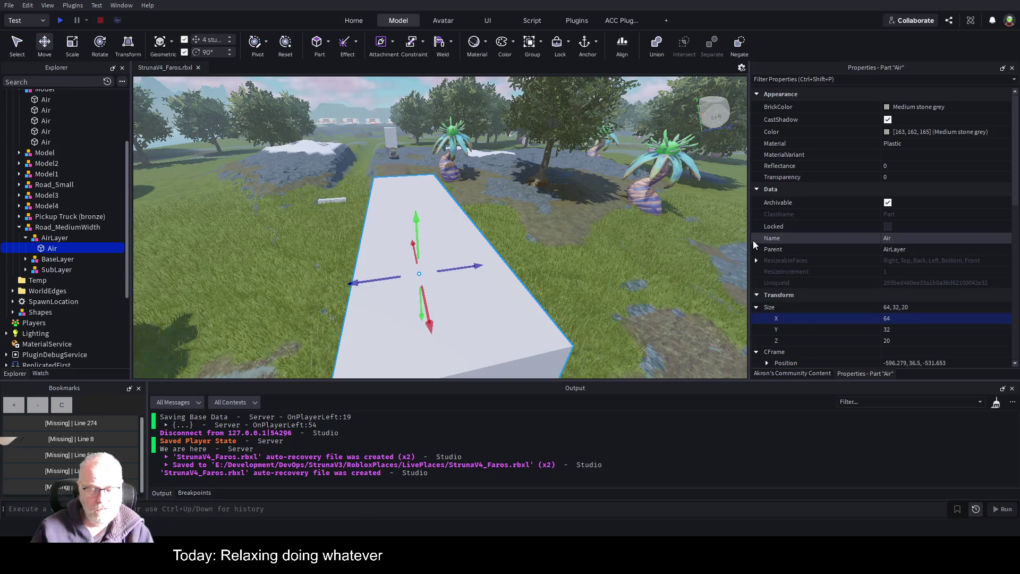
key("ctrl+z")
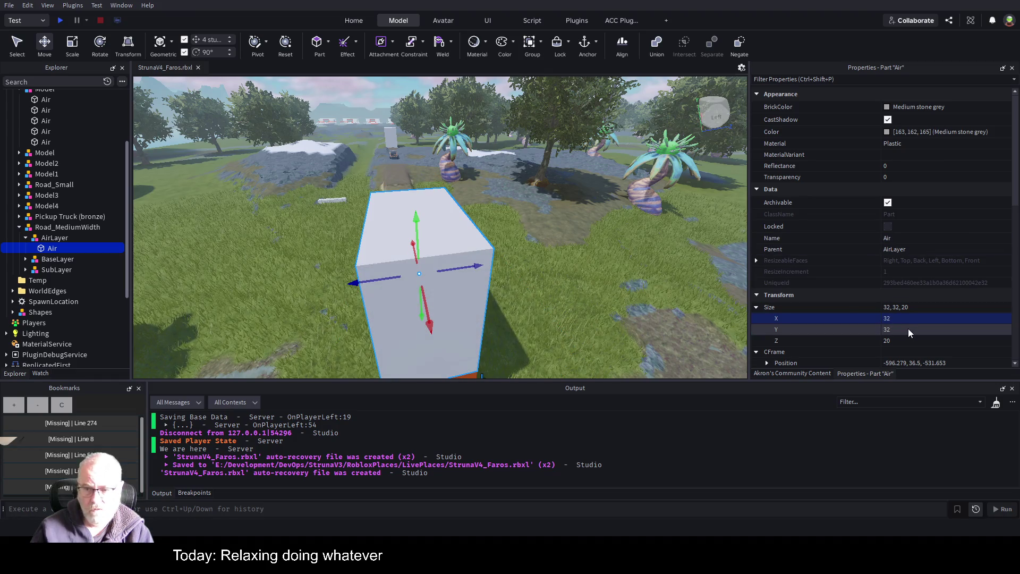
left_click(899, 341)
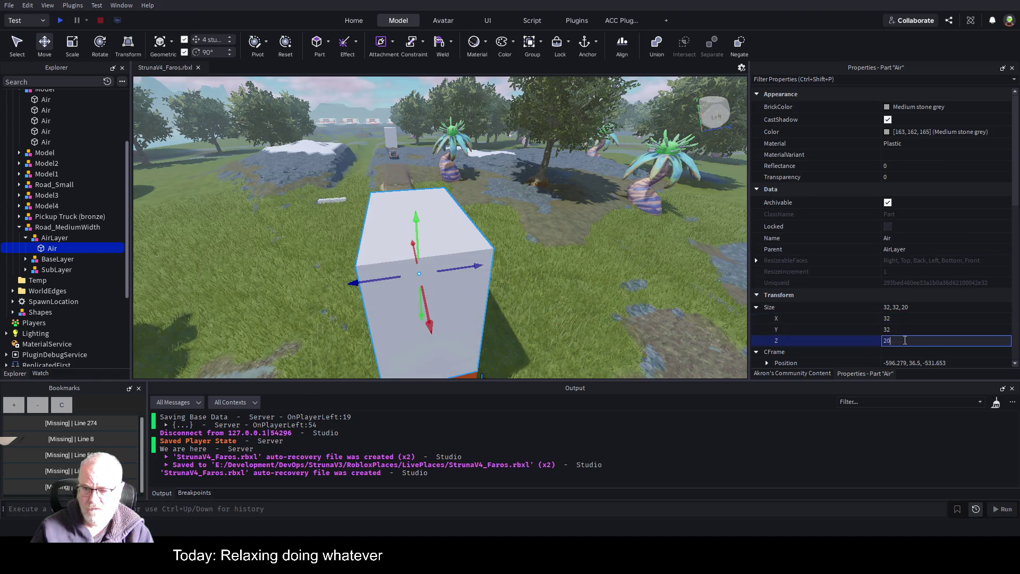
type("64")
key("Return")
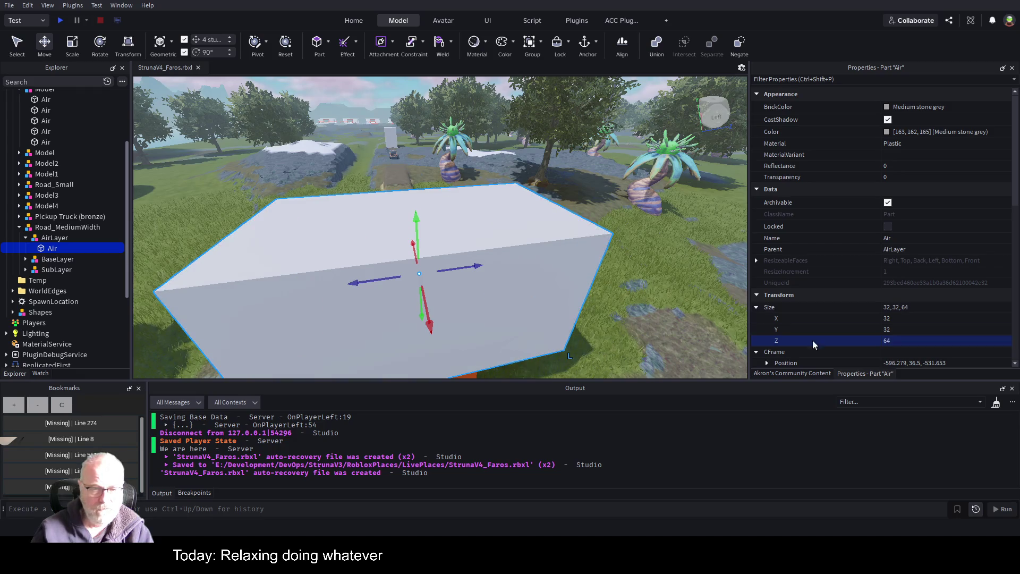
Step: Set Size Z to 64 on the Mud and Sand parts, then save the place
left_click(26, 259)
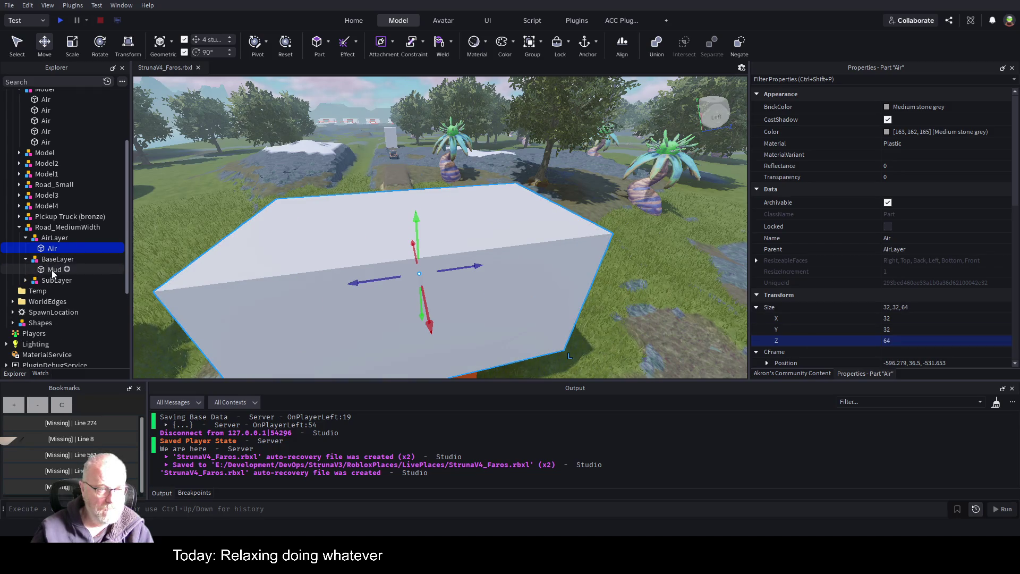
left_click(51, 270)
type("64")
key("Return")
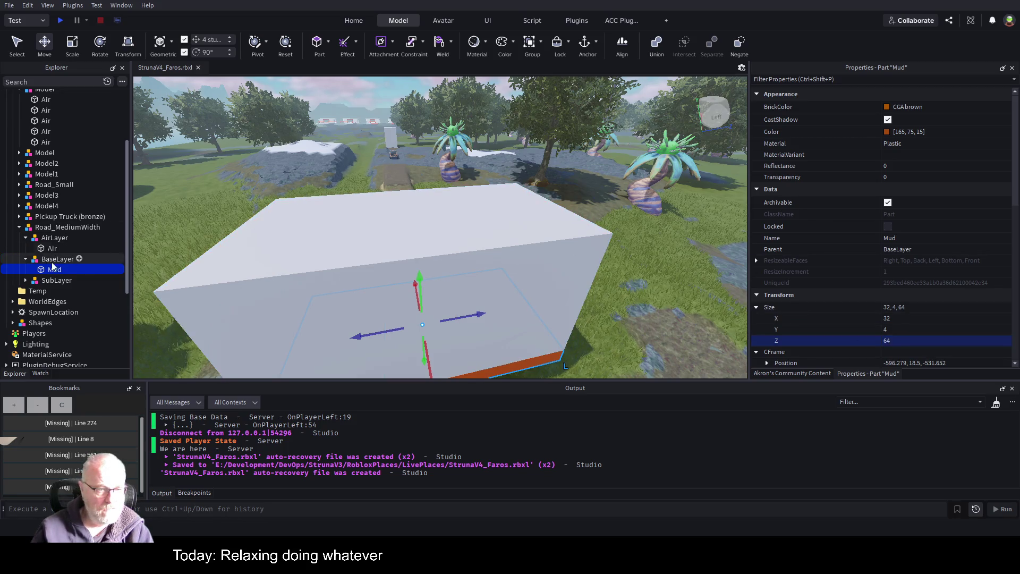
left_click(26, 281)
left_click(53, 291)
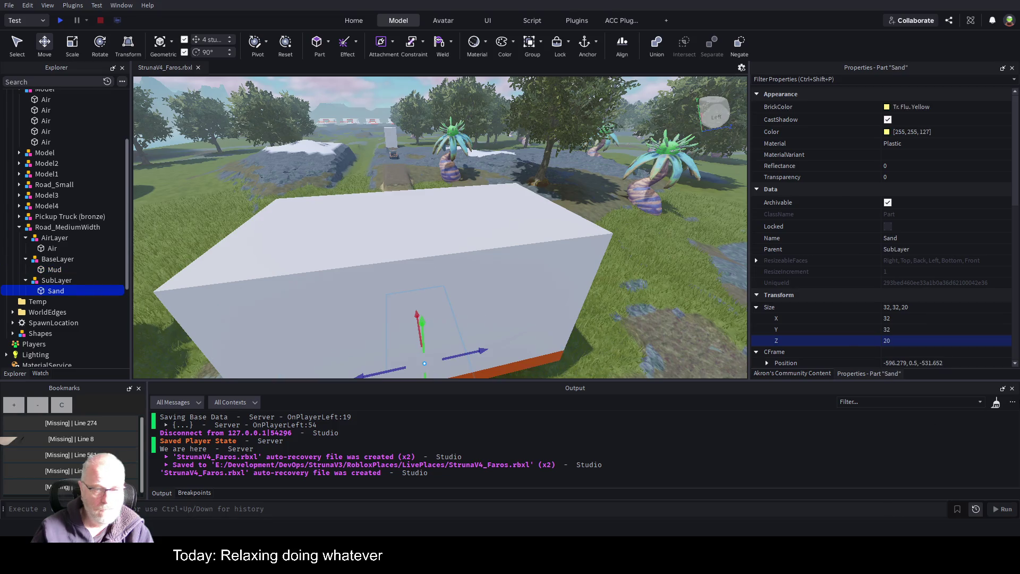
left_click(899, 340)
type("64")
key("Return")
key("ctrl+s")
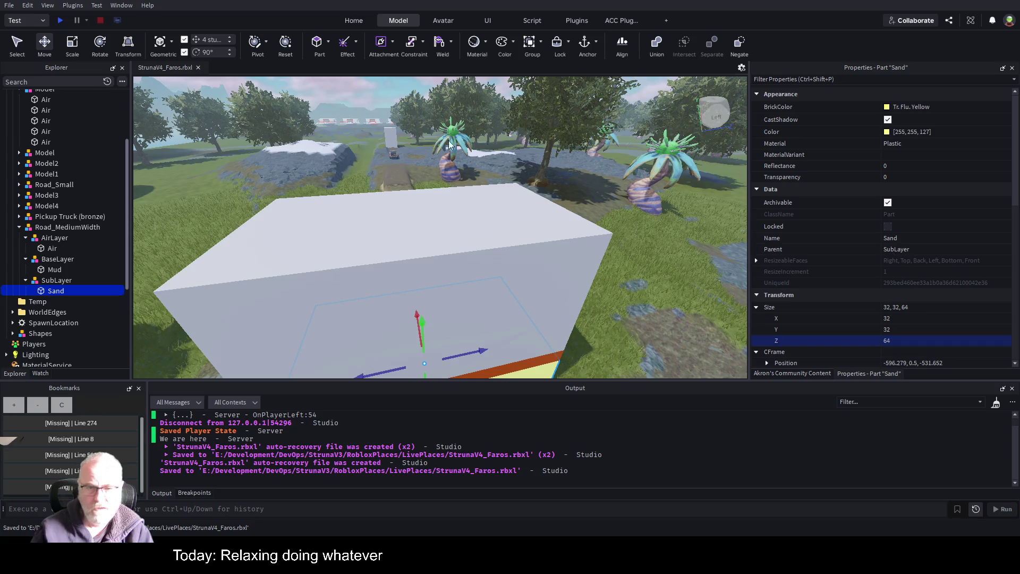
Step: Expand Road_Small and set its Air part's Size Z to 16
left_click(47, 184)
left_click(19, 185)
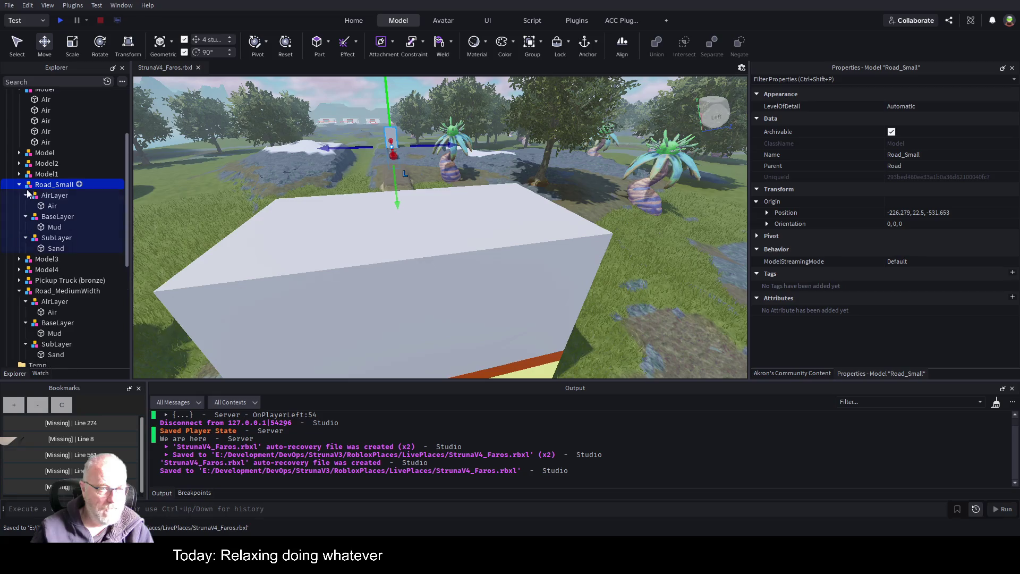
left_click(52, 206)
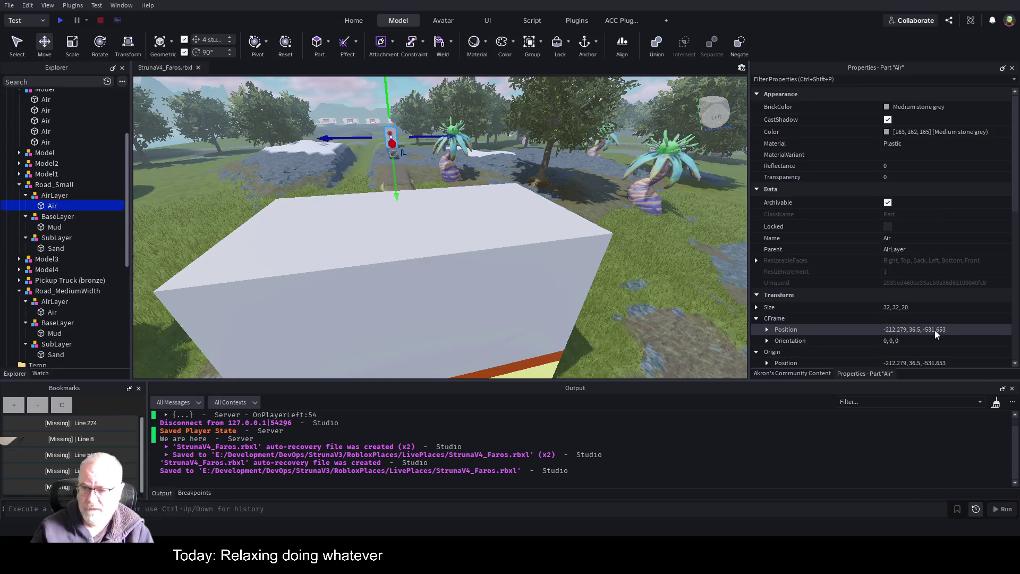
scroll(935, 330, "down", 1)
left_click(757, 274)
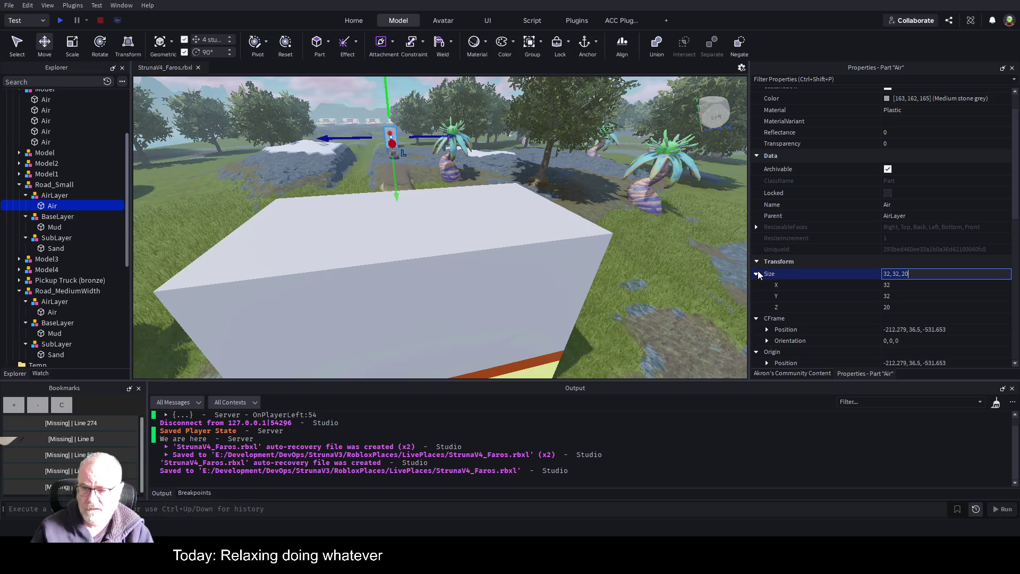
left_click(917, 308)
type("16")
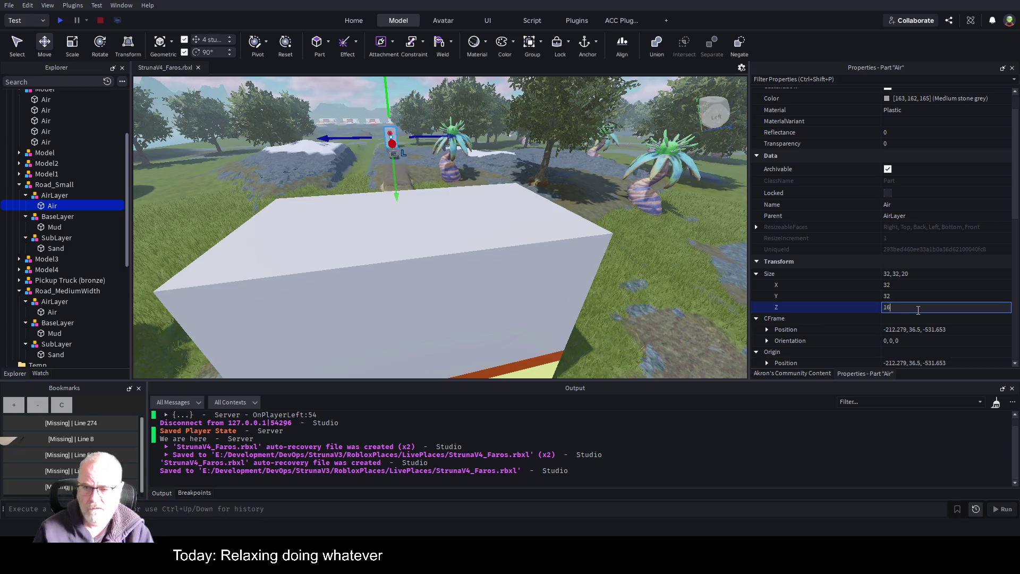
key("Return")
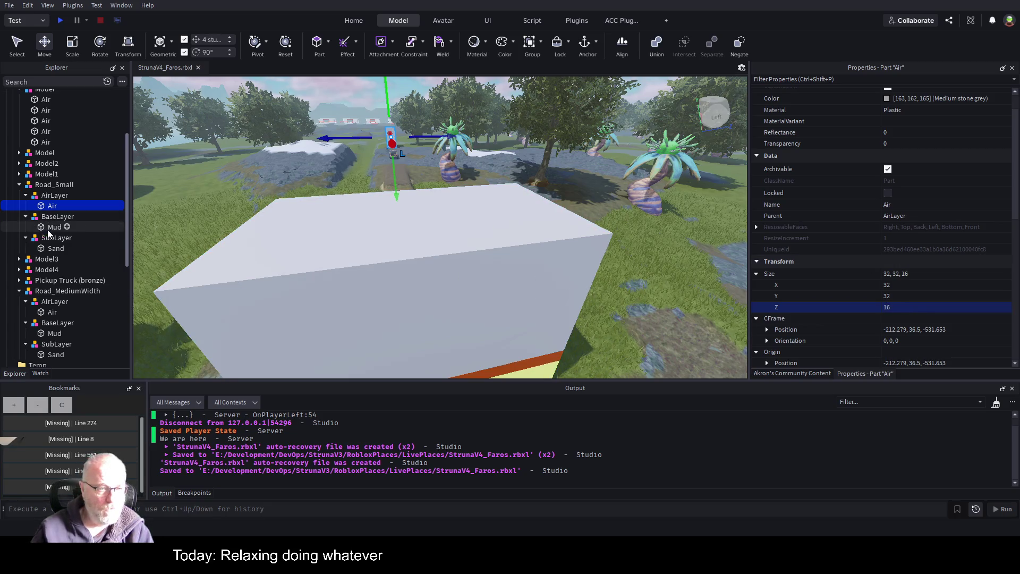
Step: Set Size Z to 16 on Road_Small's Mud and Sand parts, then save
left_click(50, 227)
left_click(921, 307)
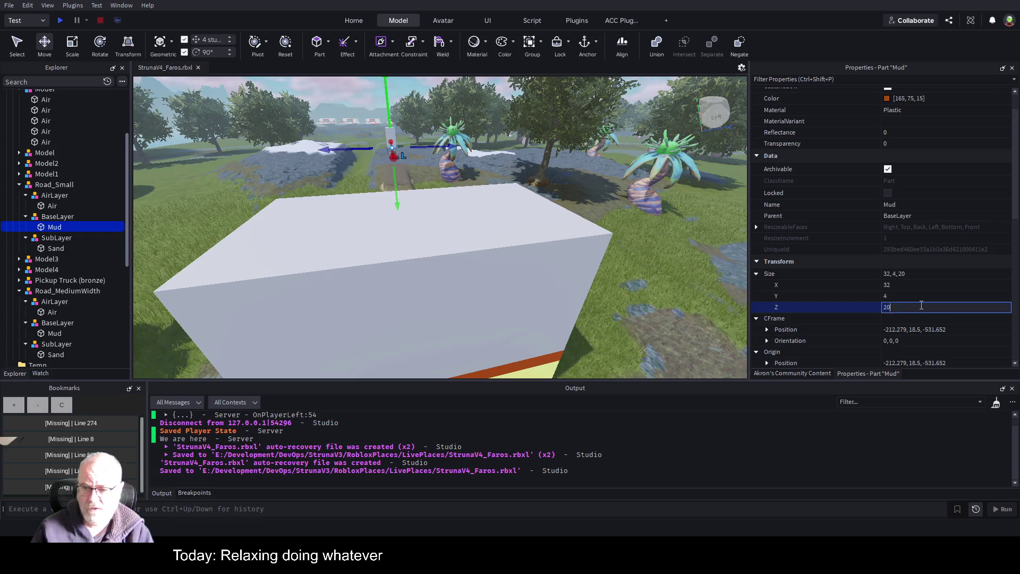
type("16")
key("Return")
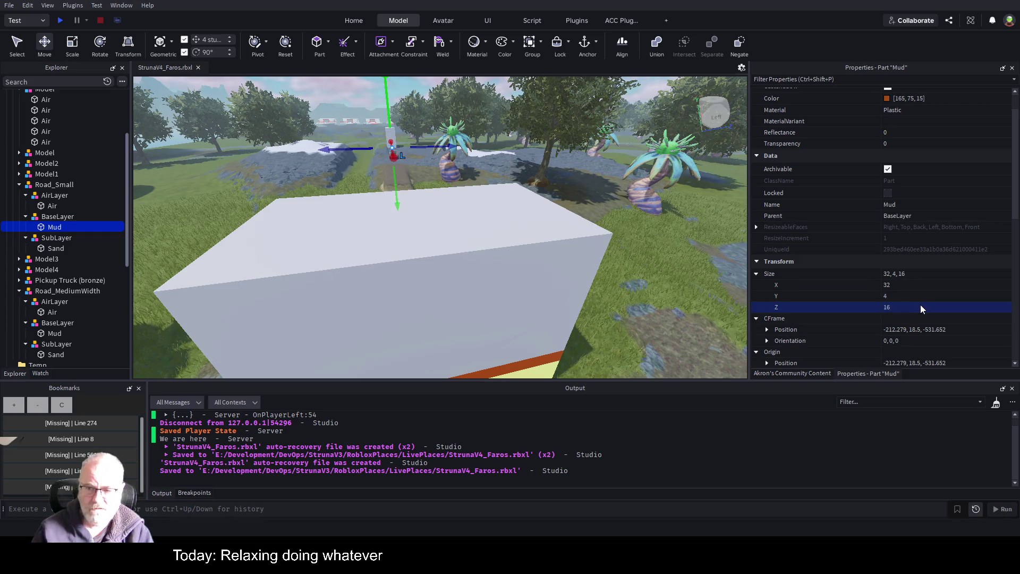
left_click(56, 248)
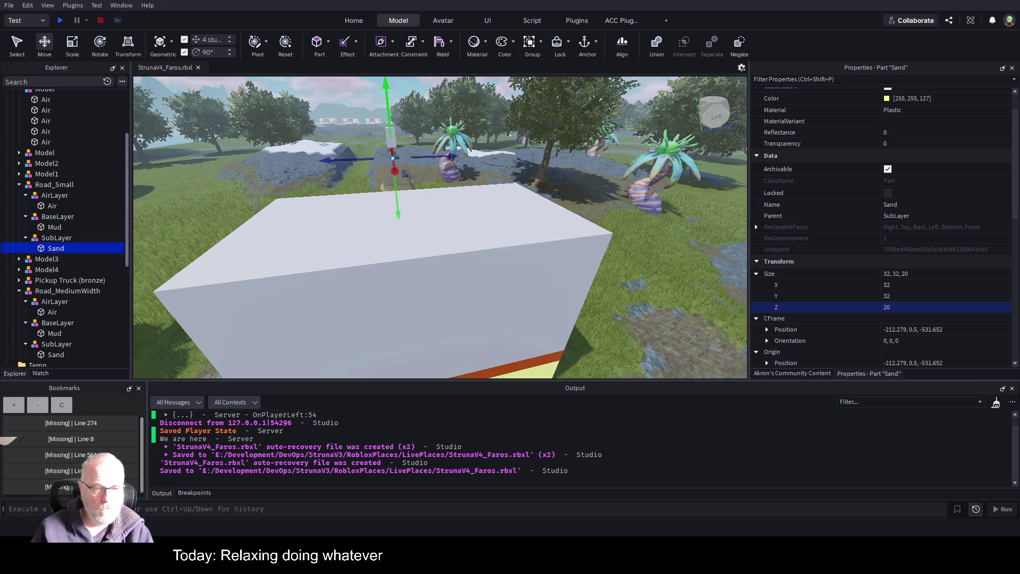
left_click(909, 307)
key("Return")
key("ctrl+s")
Step: Move Road_Small 368 studs along X and adjust it along Z beside the other road
left_click(346, 130)
left_click_drag(390, 153, 537, 314)
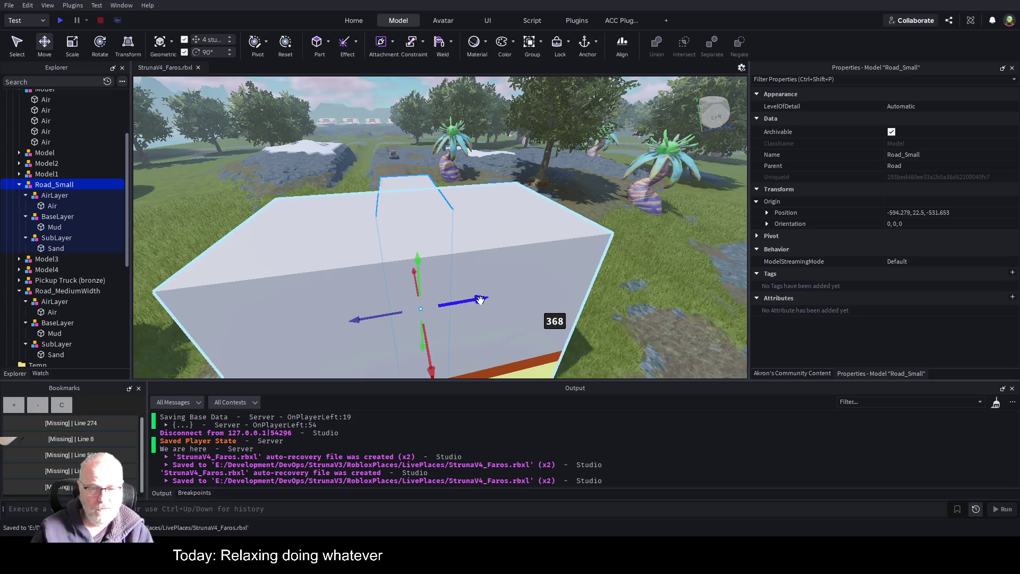
left_click_drag(480, 300, 691, 260)
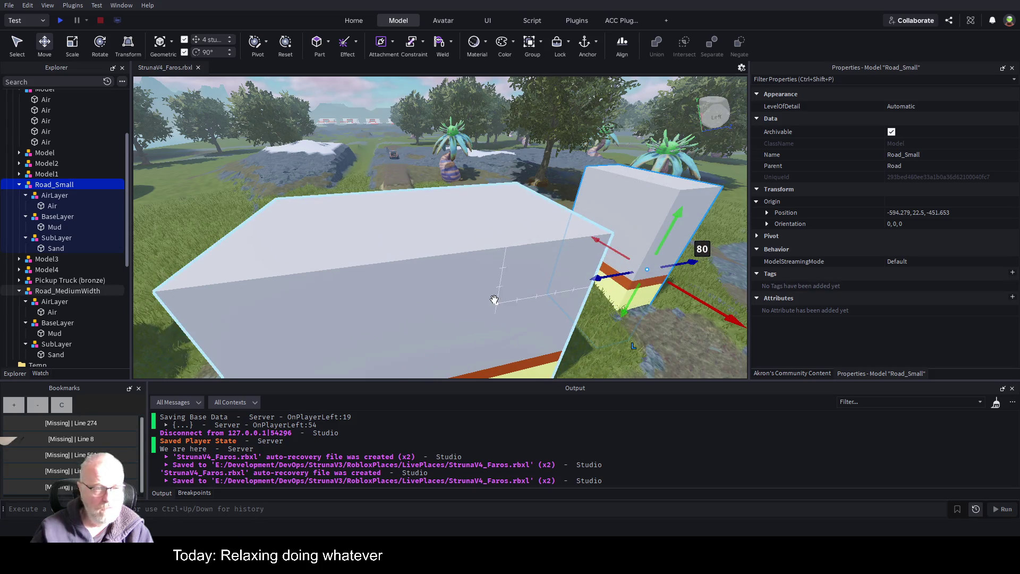
scroll(637, 232, "down", 5)
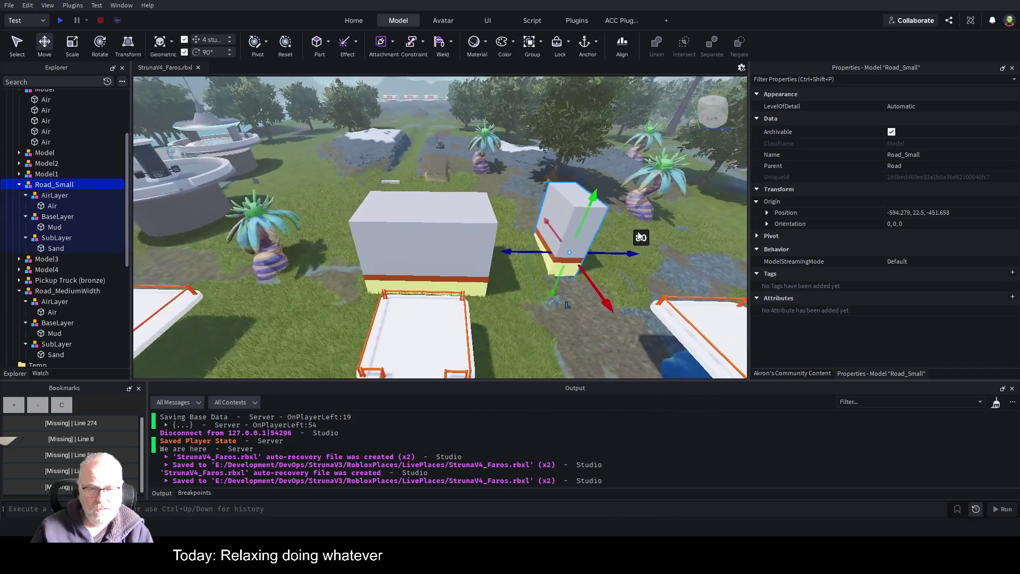
key("a")
mouse_move(677, 252)
left_mouse_down()
mouse_move(485, 264)
mouse_move(696, 268)
left_mouse_up()
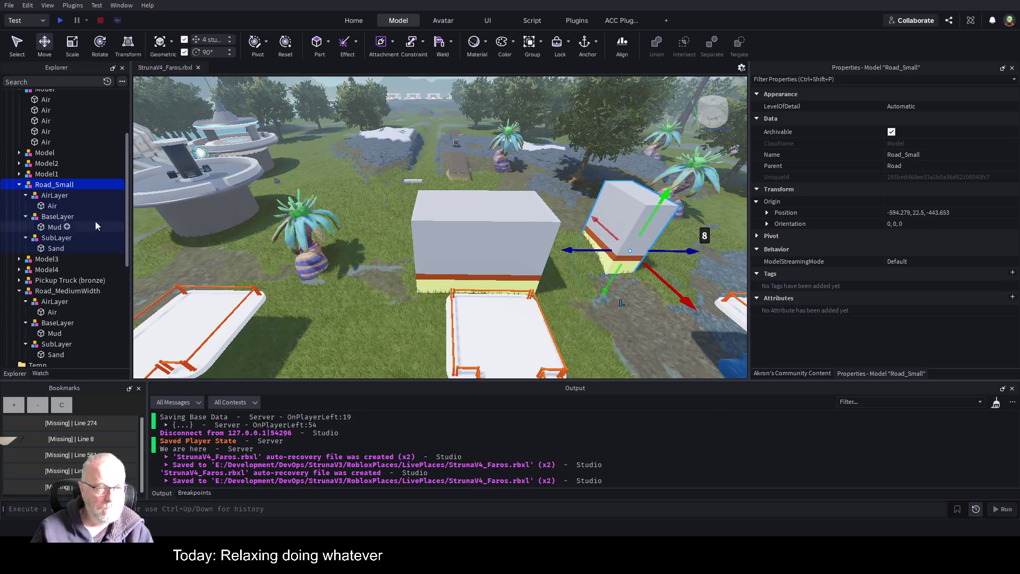
Step: Inspect both road models' Air and Mud parts, focus on Road_MediumWidth's Sand, and select Road_MediumWidth
left_click(52, 205)
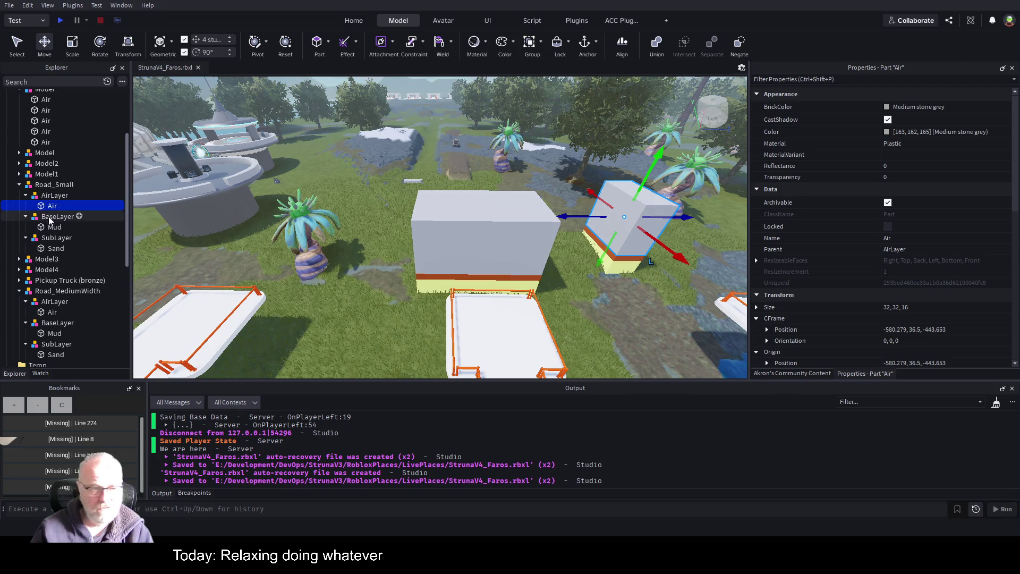
left_click(52, 230)
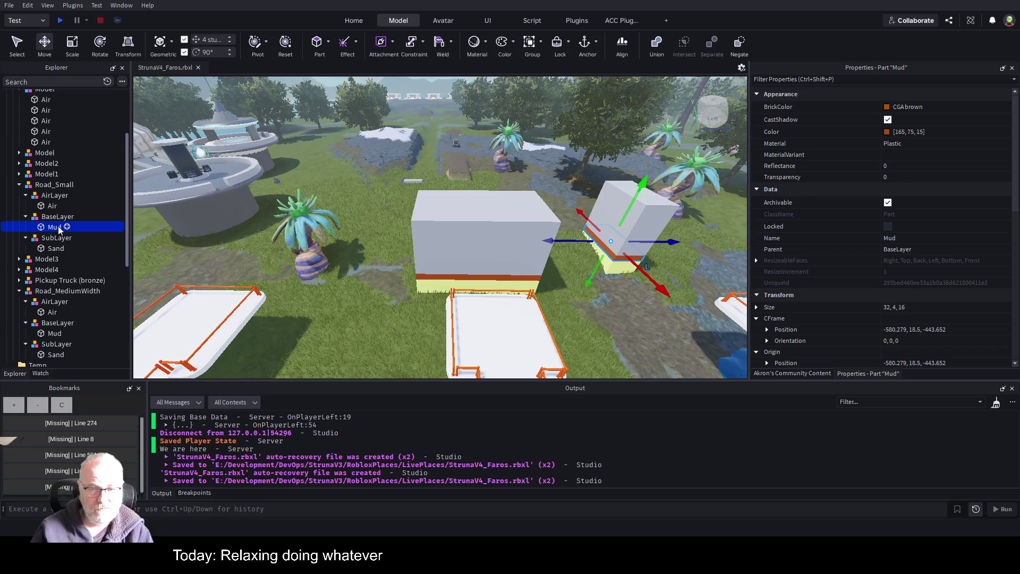
left_click(53, 312)
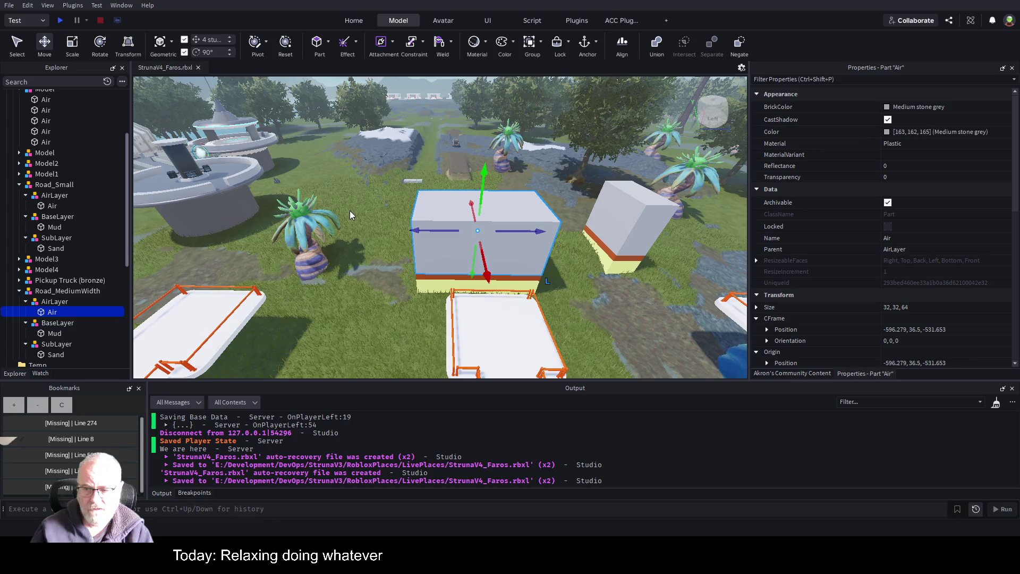
left_click(51, 334)
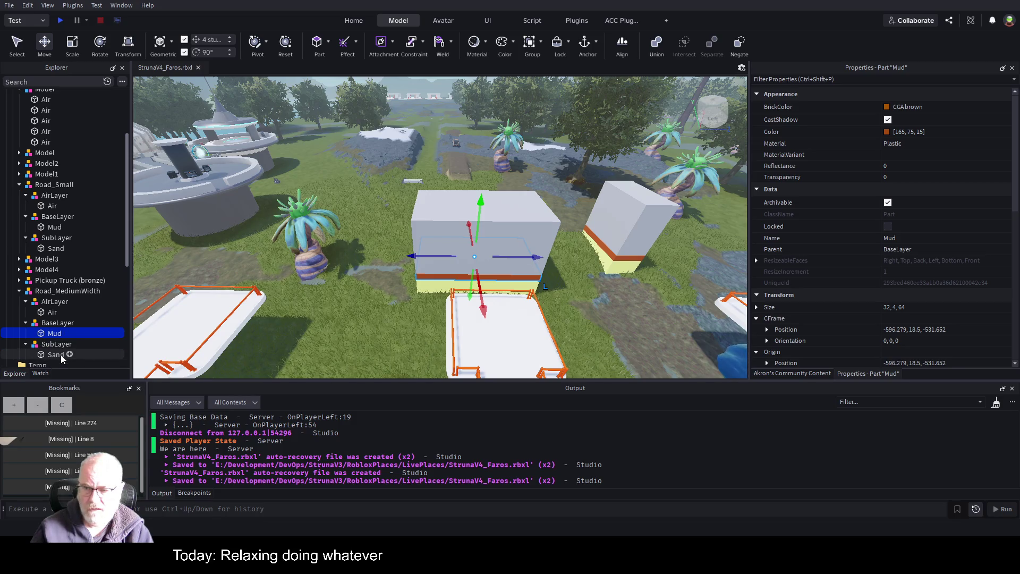
left_click(56, 355)
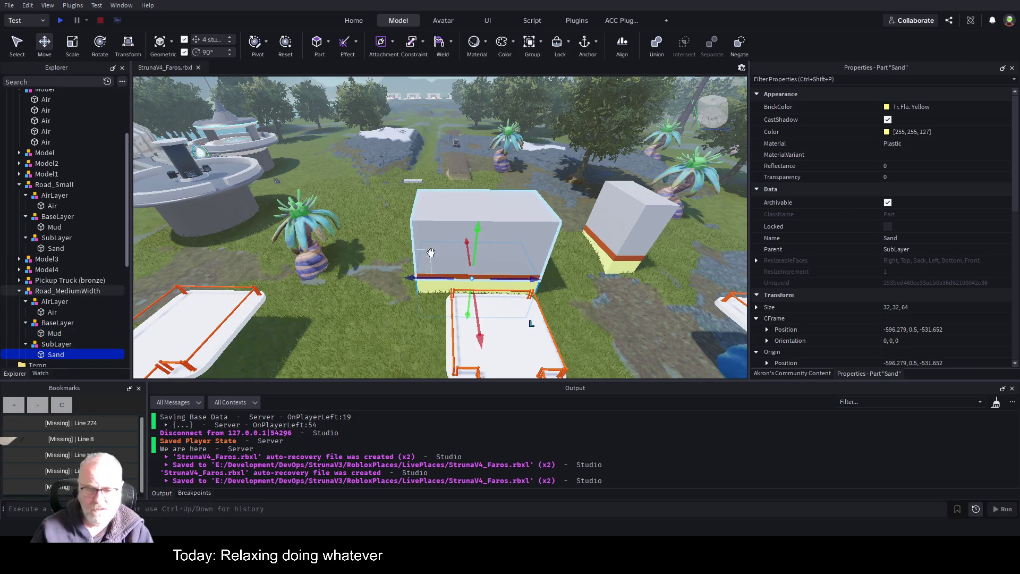
key("f")
key("a")
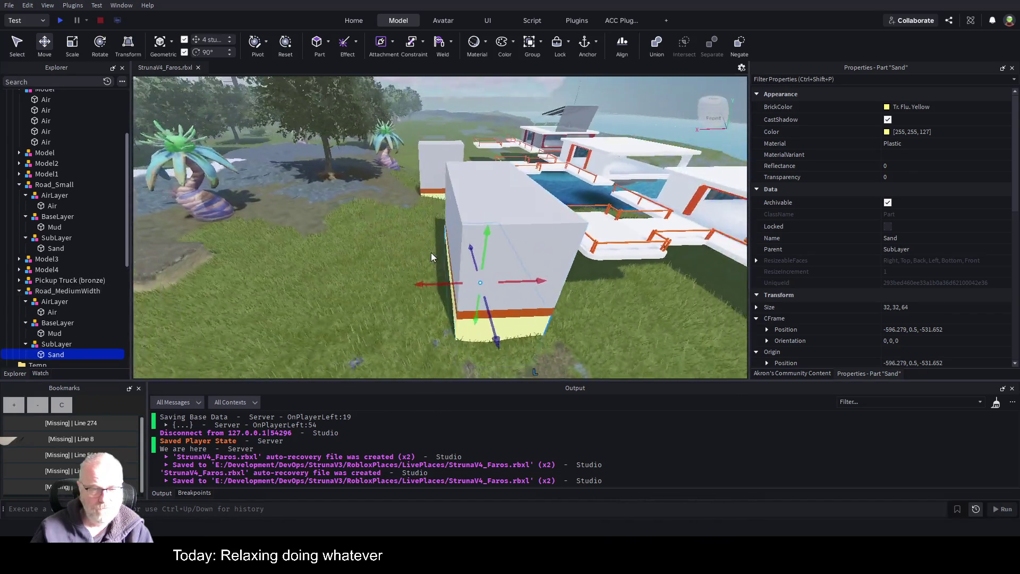
key("d")
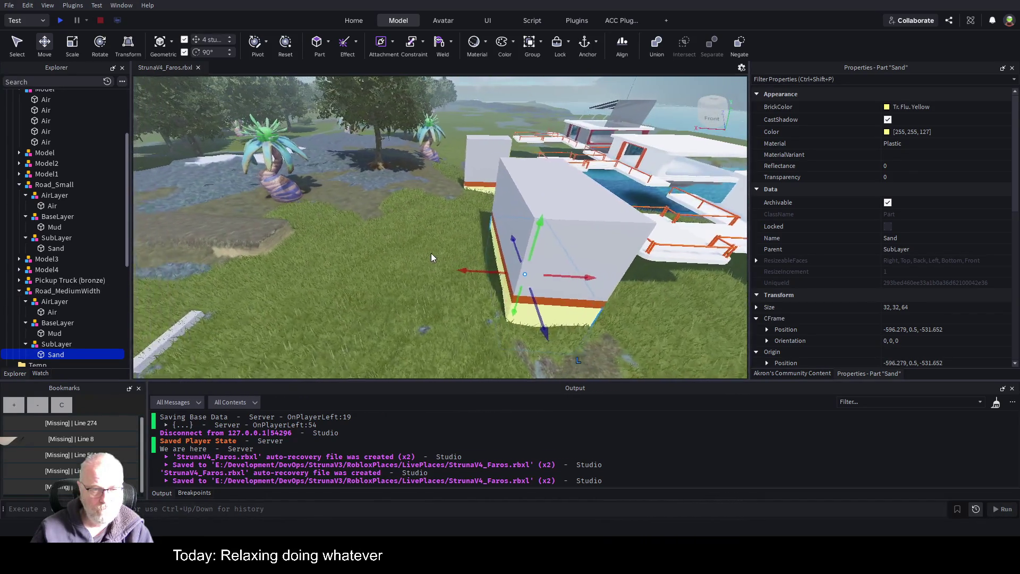
left_click(57, 292)
Step: Move Road_MediumWidth 152 studs along X and 120 studs along Z
left_click_drag(675, 255, 354, 197)
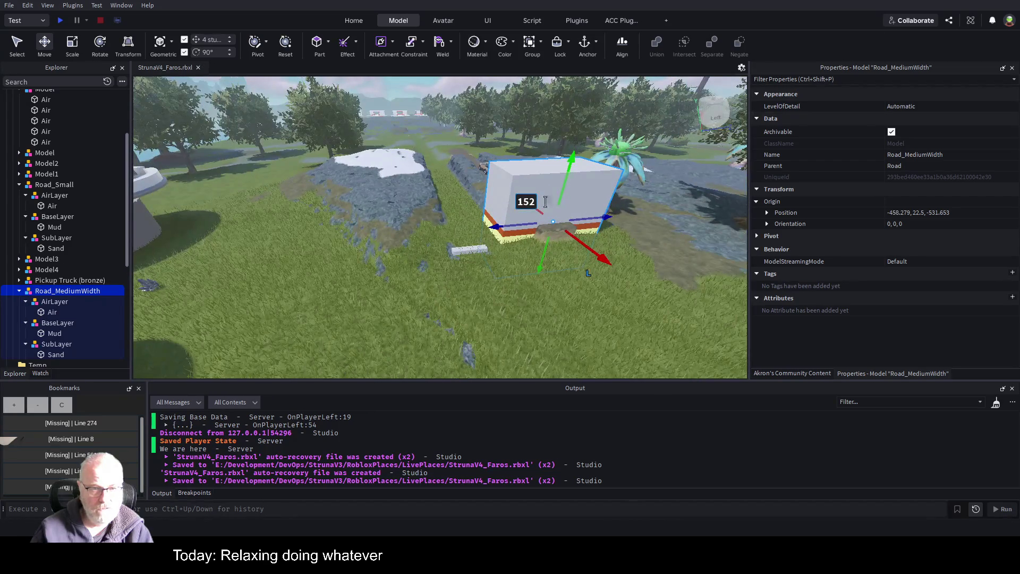
mouse_move(537, 223)
left_mouse_down()
mouse_move(552, 229)
mouse_move(401, 234)
left_mouse_up()
key("ctrl+z")
left_click_drag(604, 215, 399, 227)
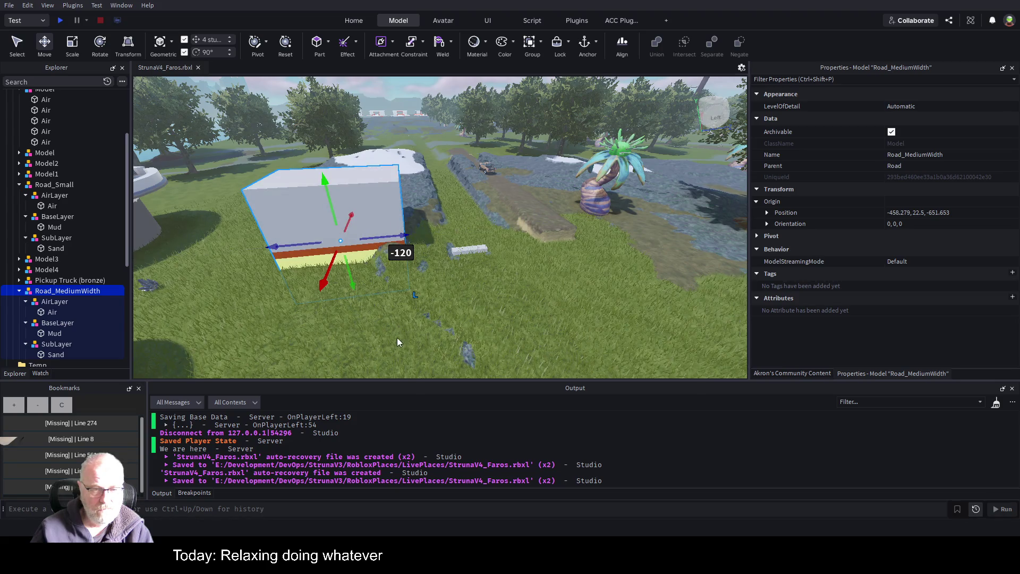
key("w")
key("a")
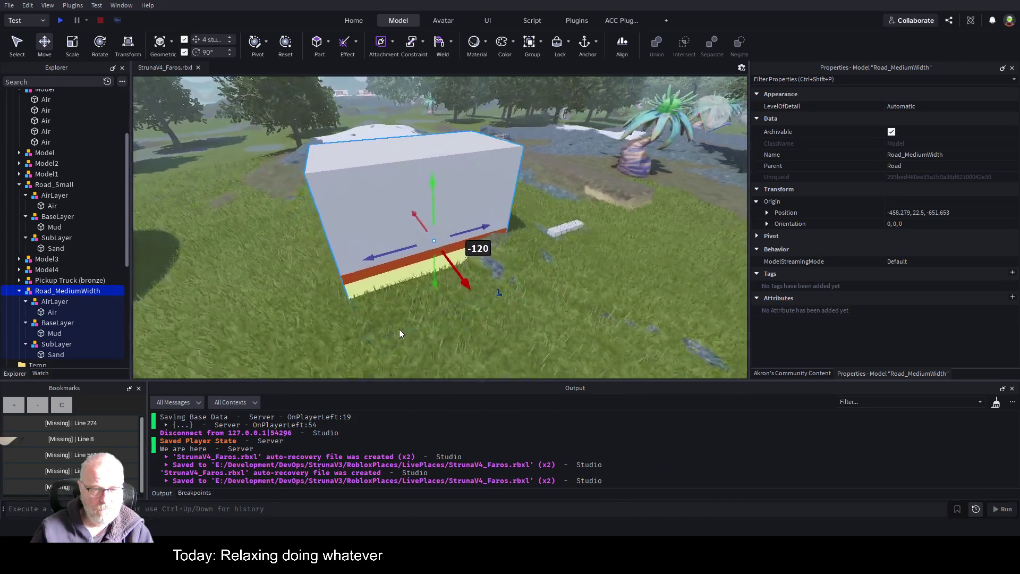
left_click_drag(449, 249, 453, 266)
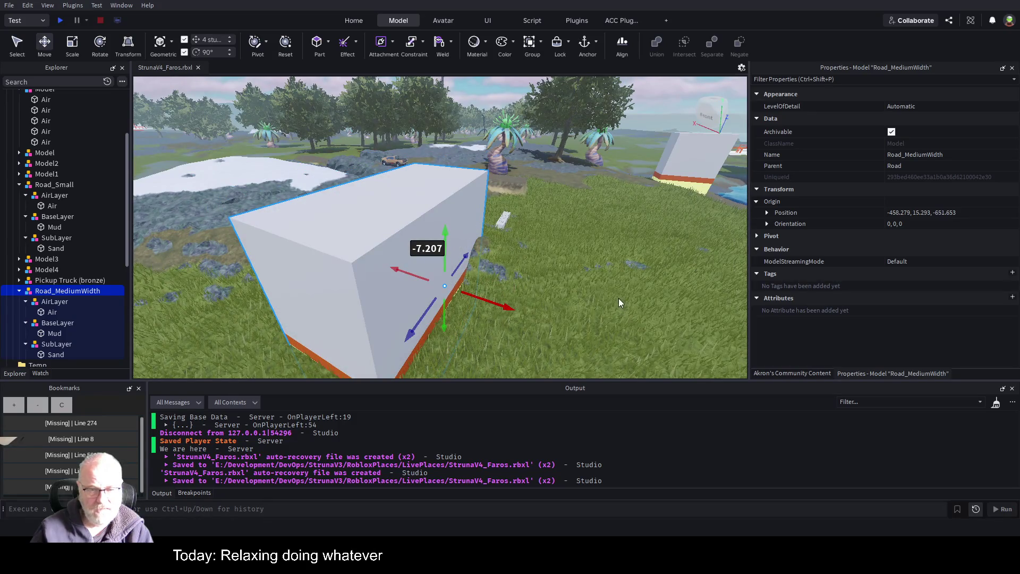
key("s")
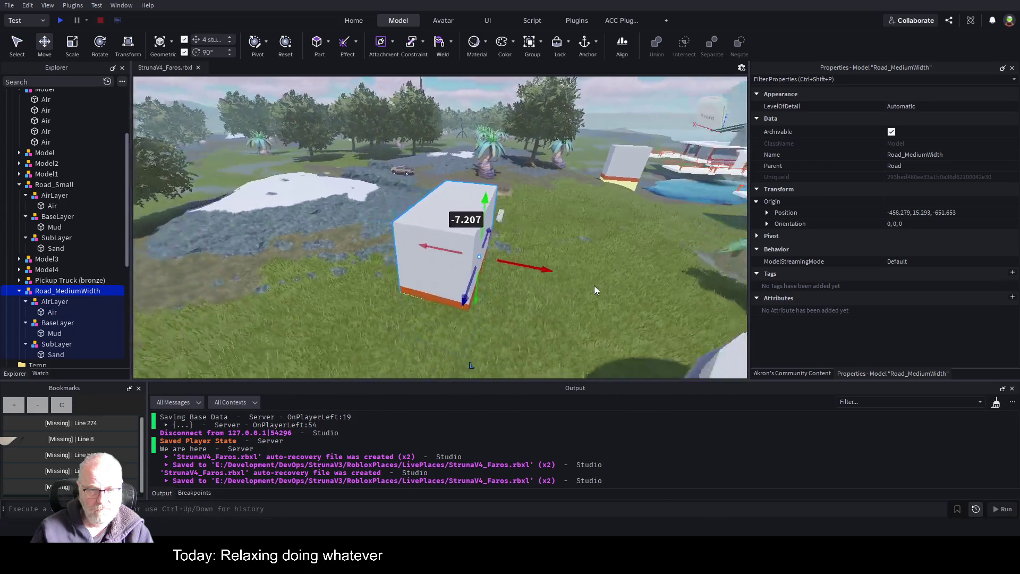
key("d")
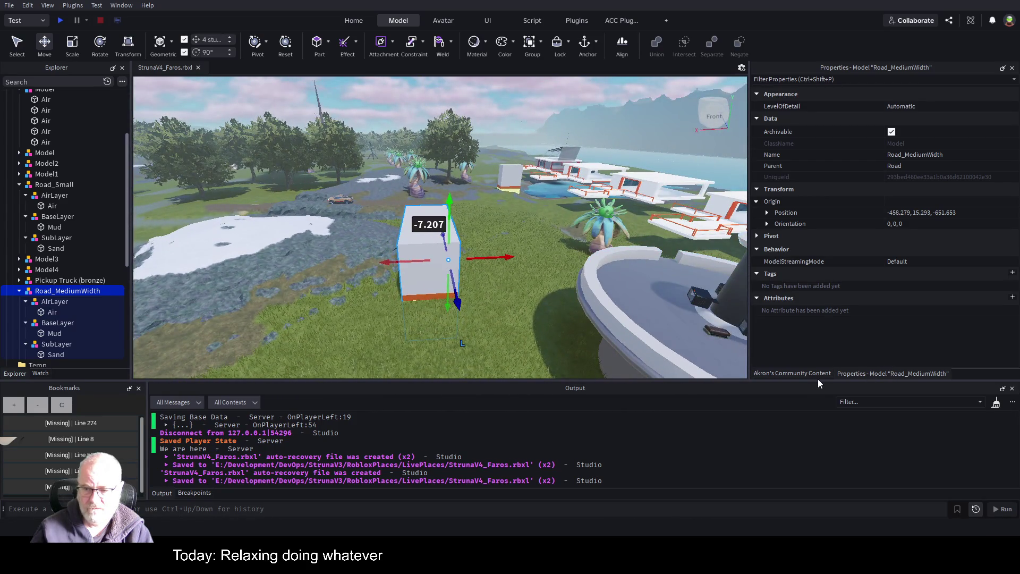
Step: Stamp the road into terrain with Convert 2 Terrain, then duplicate it and shift the copy 28 studs
left_click(812, 374)
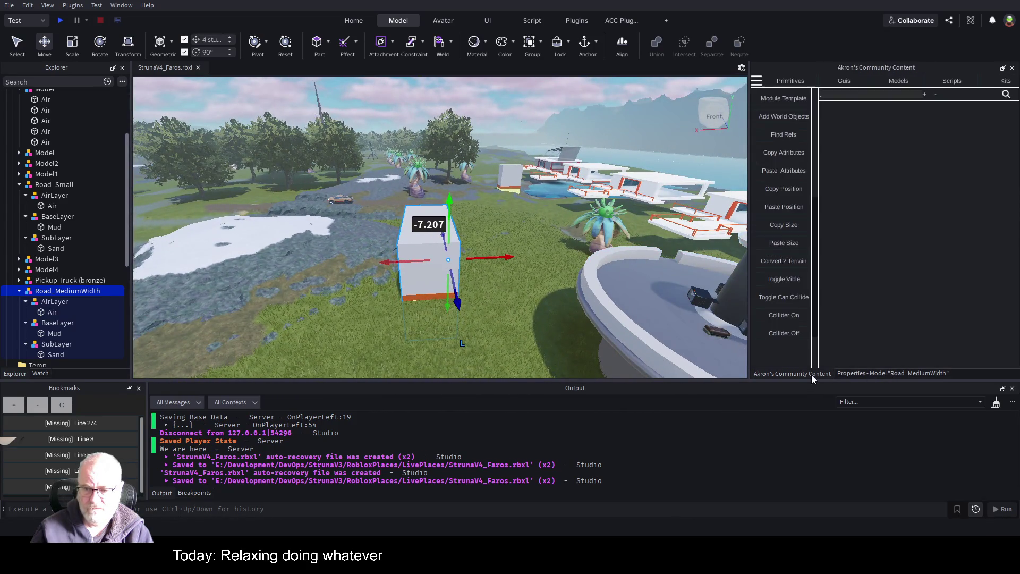
left_click(790, 263)
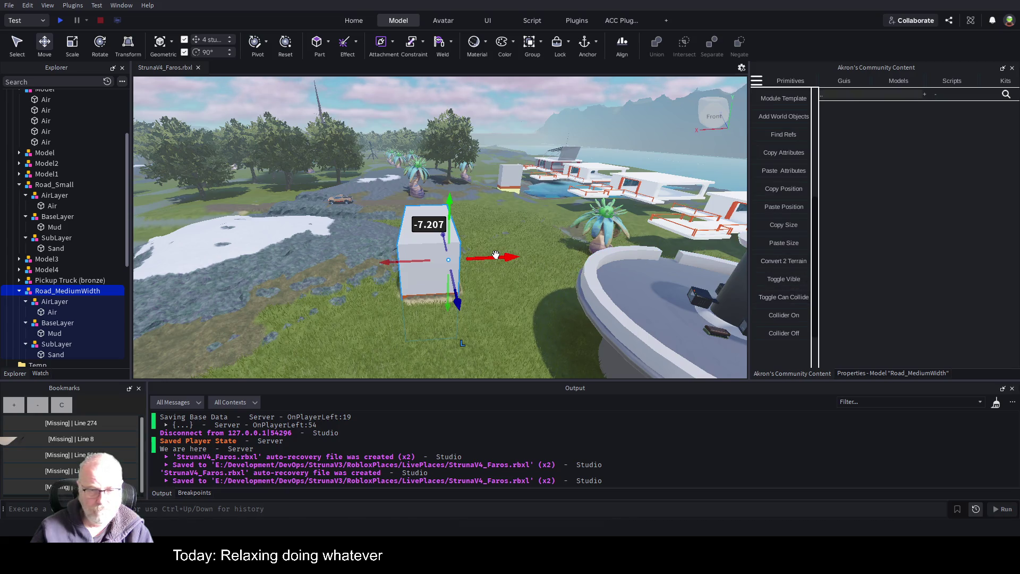
key("ctrl+d")
mouse_move(500, 256)
left_mouse_down()
mouse_move(391, 265)
mouse_move(416, 268)
left_mouse_up()
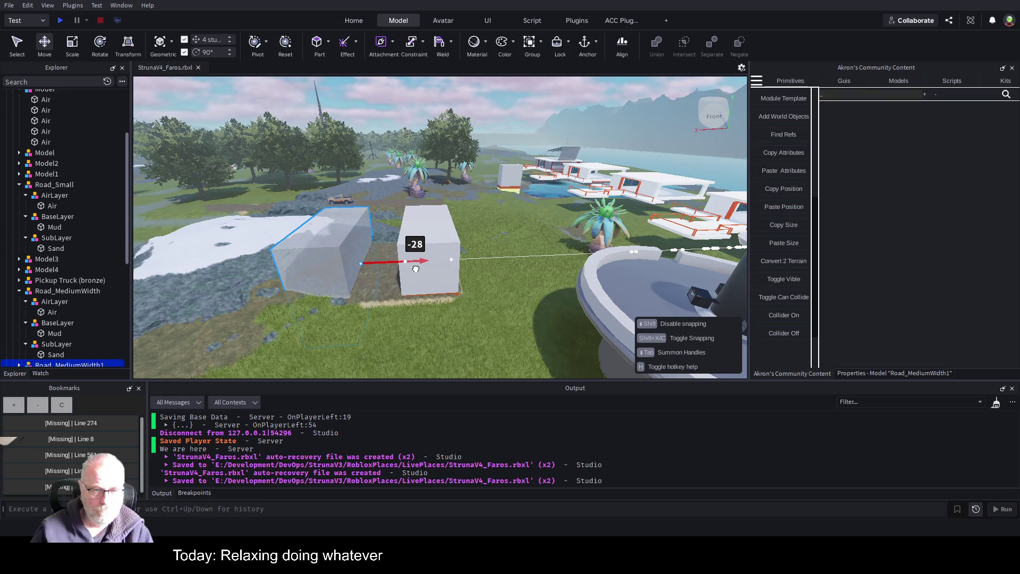
Step: Slide the Road_MediumWidth1 copy a further 32 studs along X beside the original
mouse_move(415, 269)
left_mouse_down()
mouse_move(345, 264)
mouse_move(383, 263)
mouse_move(375, 267)
left_mouse_up()
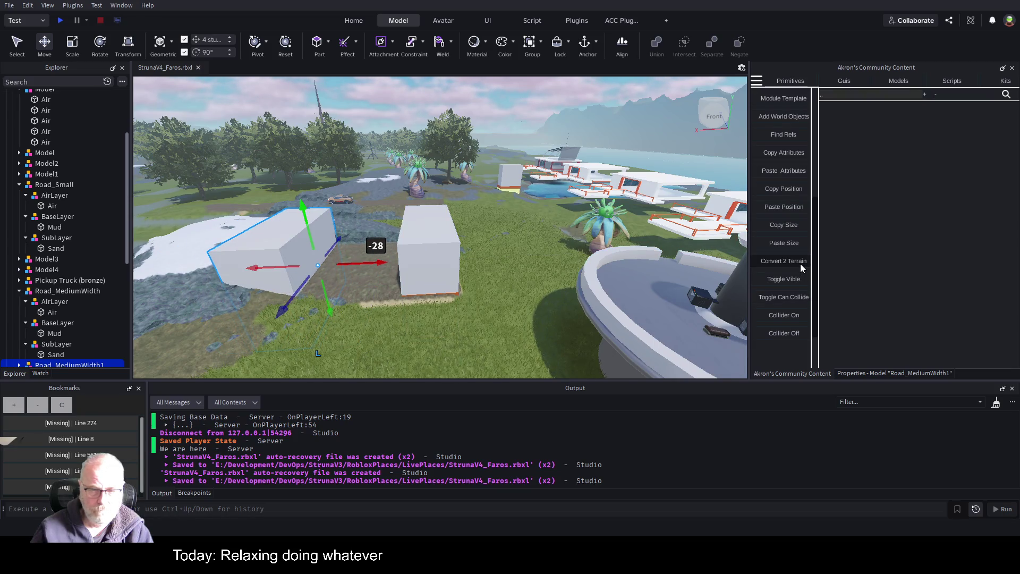
key("d")
key("a")
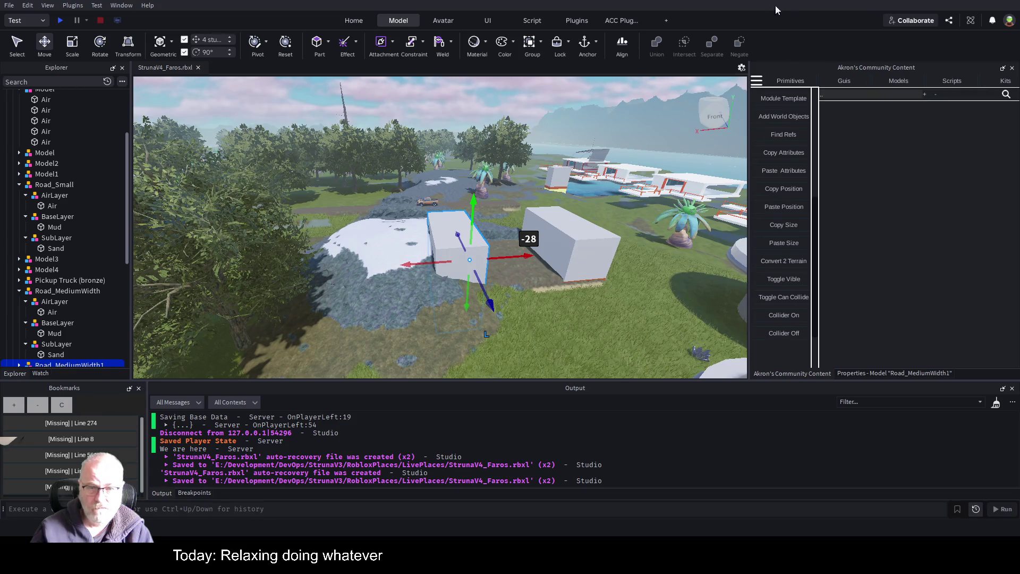
mouse_move(516, 258)
left_mouse_down()
mouse_move(455, 258)
mouse_move(469, 258)
left_mouse_up()
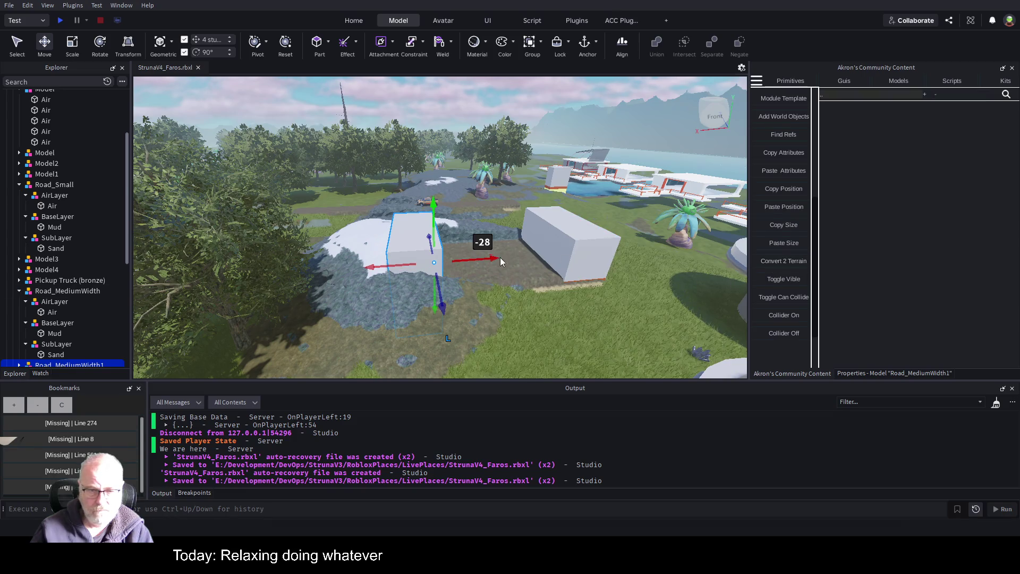
left_click_drag(490, 255, 371, 269)
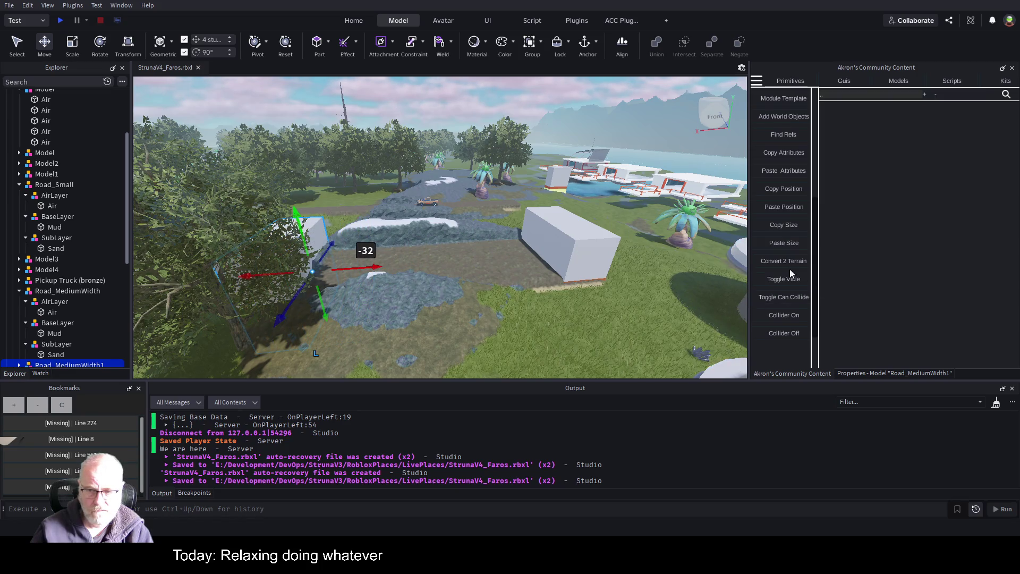
Step: Orbit around the copy to check its alignment on the grass from several angles
right_click(530, 254)
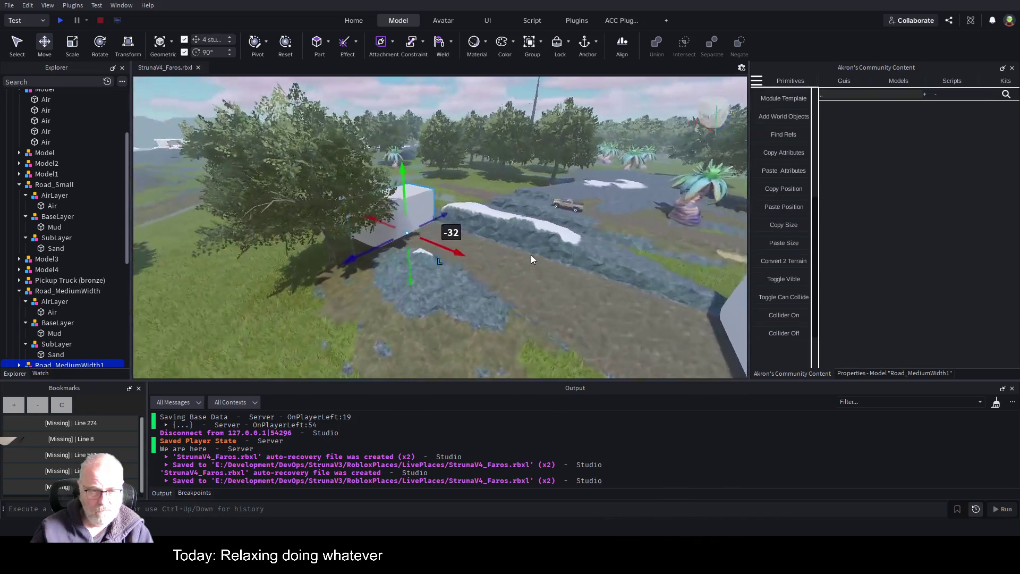
key("f")
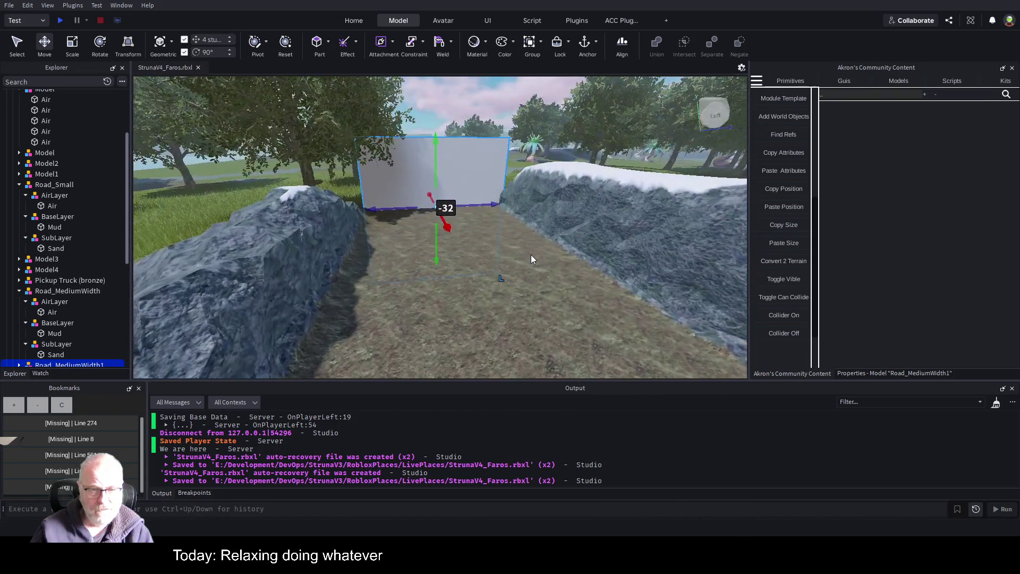
right_click(530, 254)
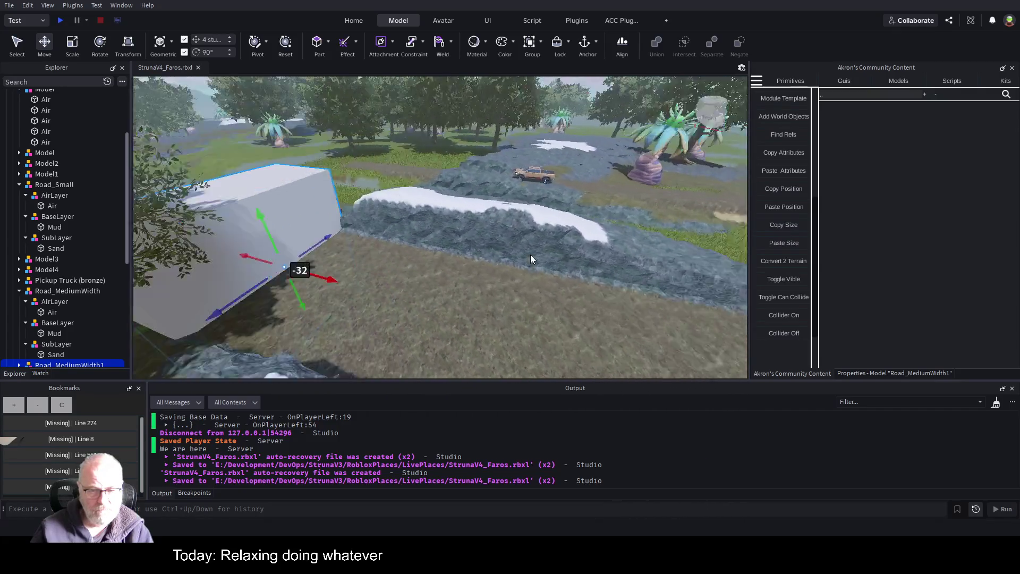
right_click(531, 254)
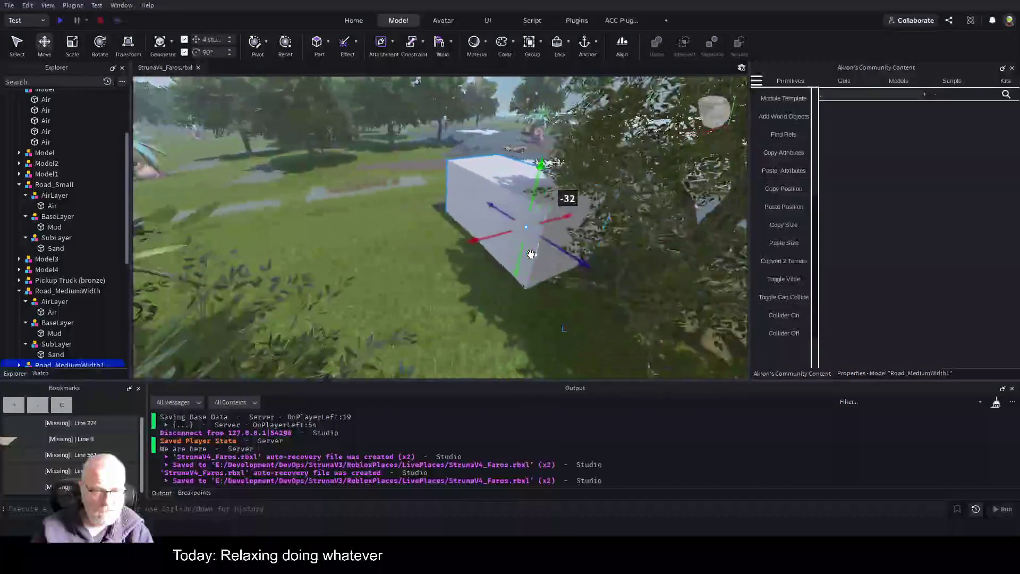
right_click(531, 254)
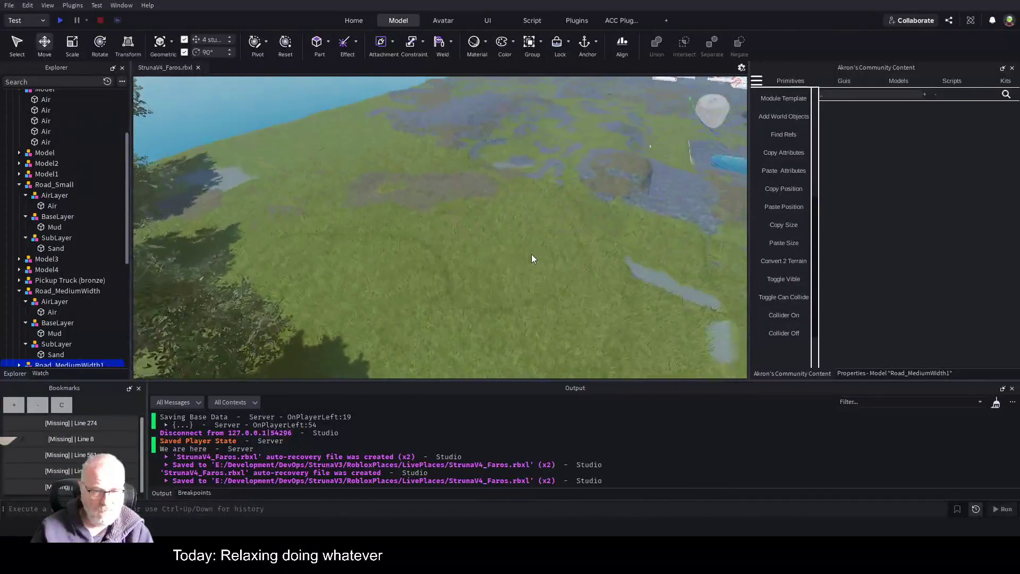
right_click(531, 254)
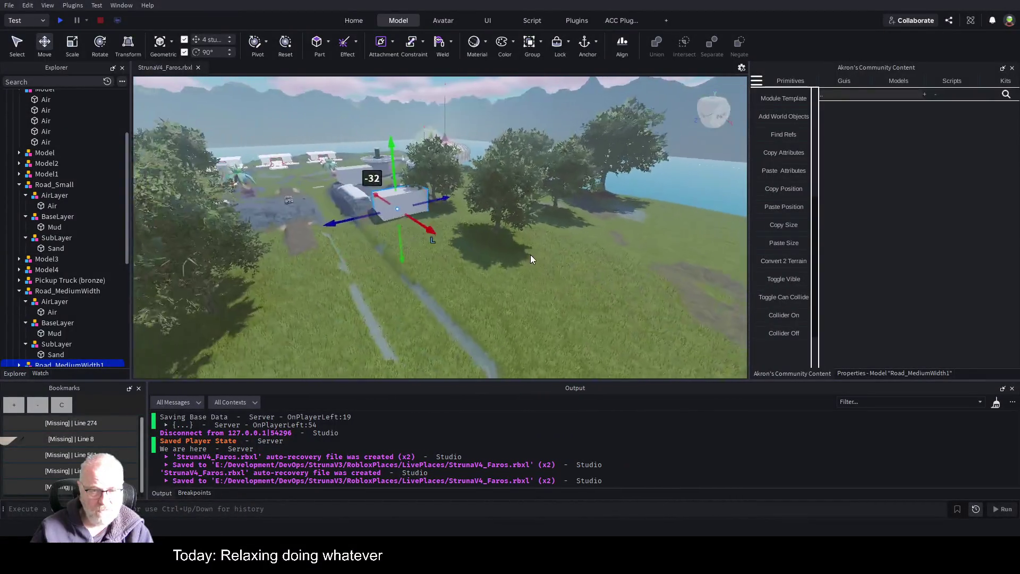
right_click(532, 260)
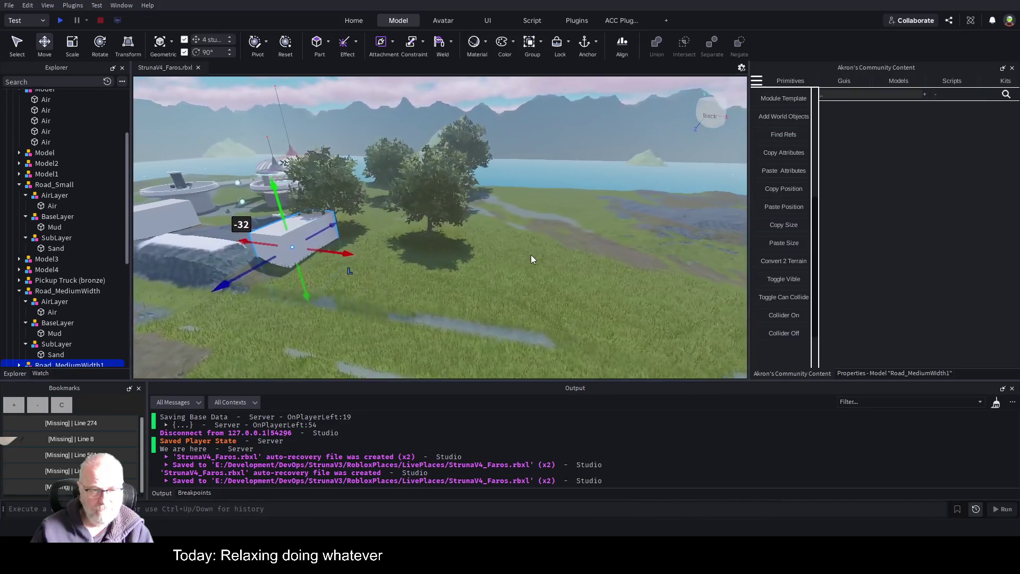
right_click(532, 259)
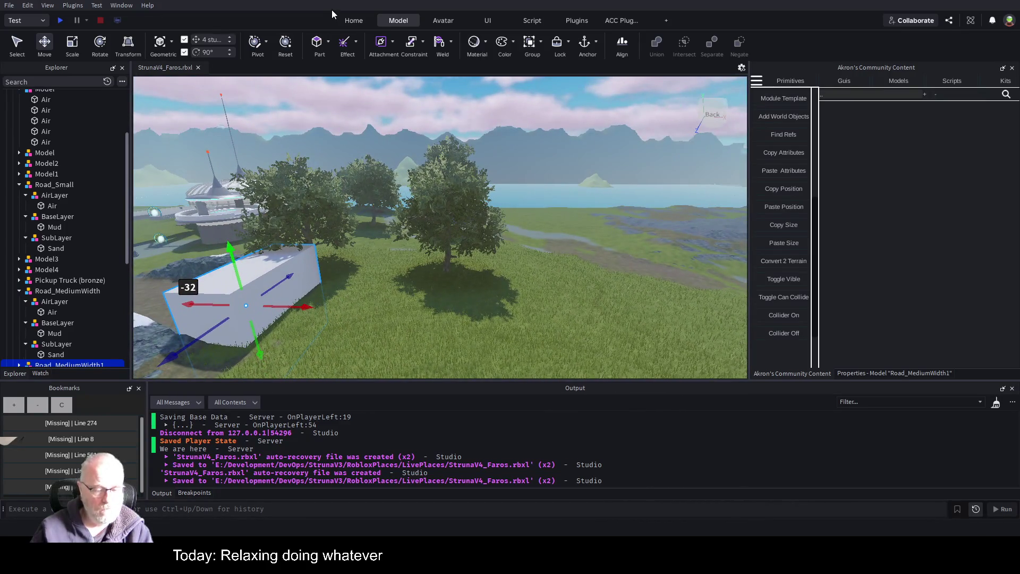
left_click(582, 21)
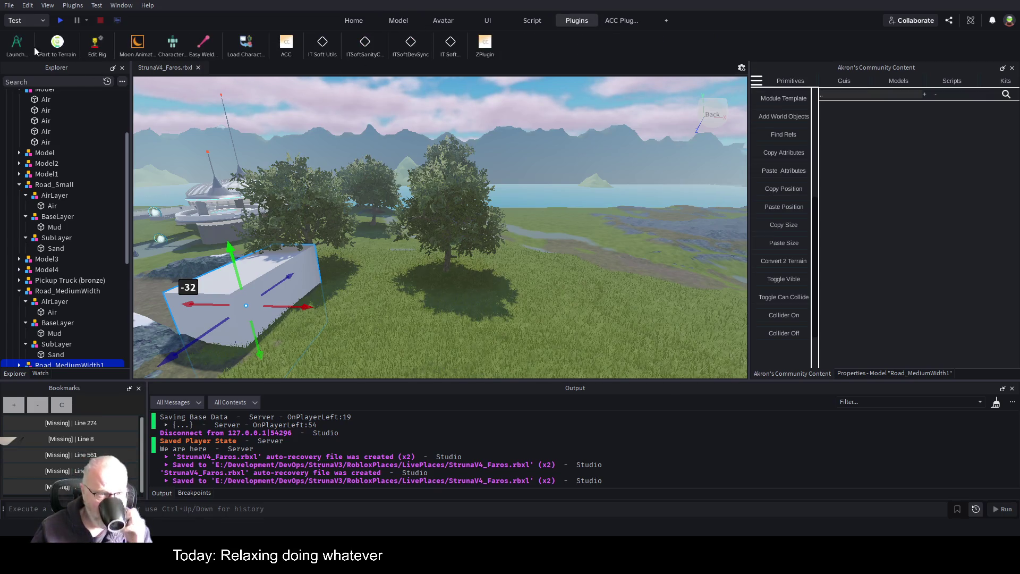
Step: Open Archimedes in a larger panel, set Angle to 0 and extend copies from the right face
left_click(15, 43)
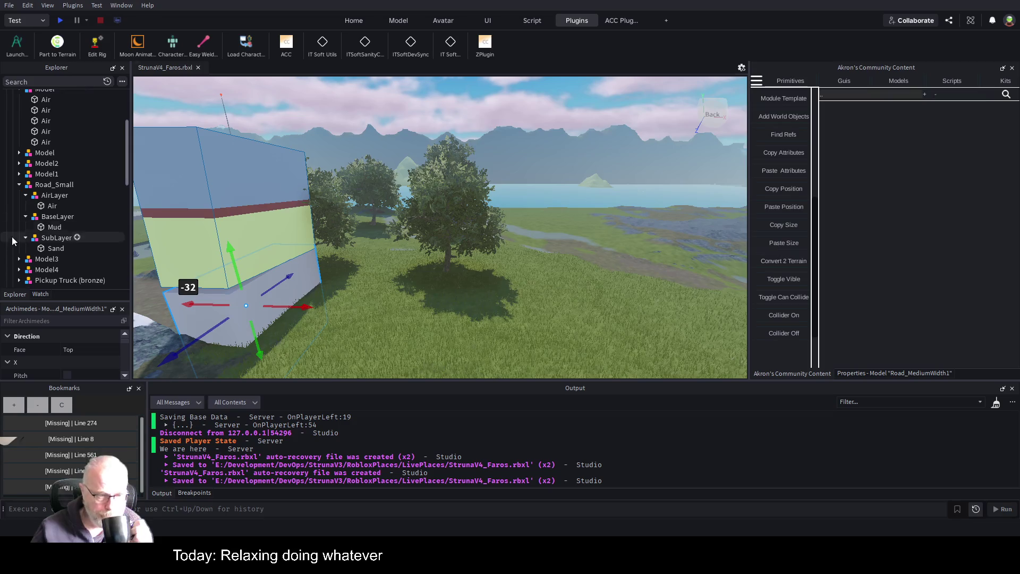
mouse_move(61, 308)
left_mouse_down()
mouse_move(871, 169)
mouse_move(887, 222)
left_mouse_up()
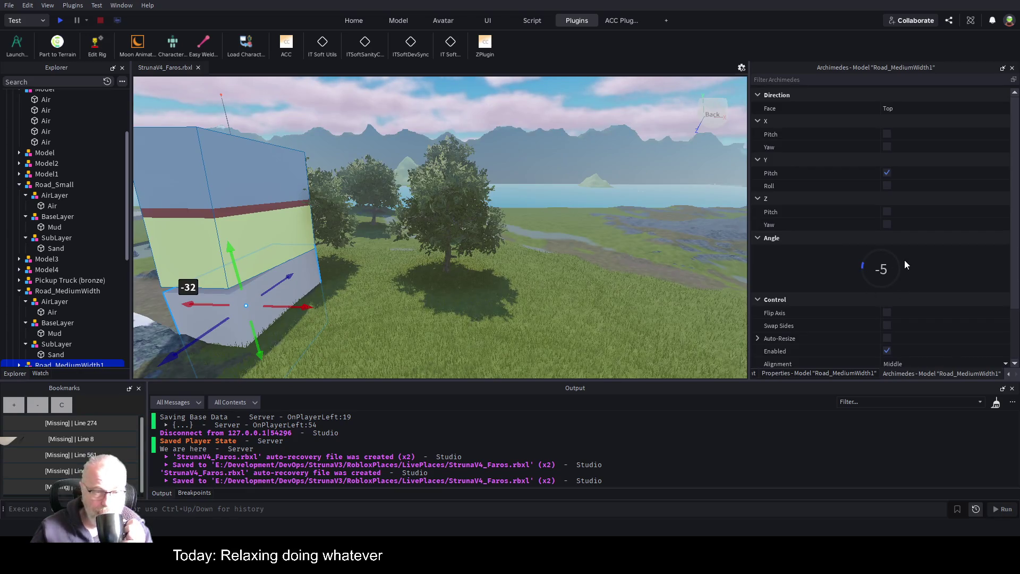
type("0")
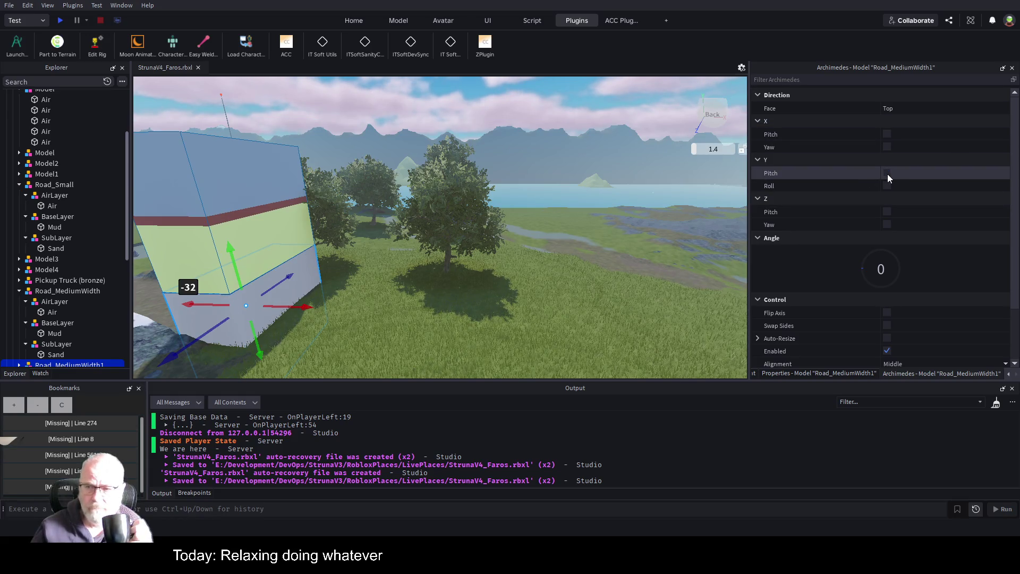
left_click(887, 134)
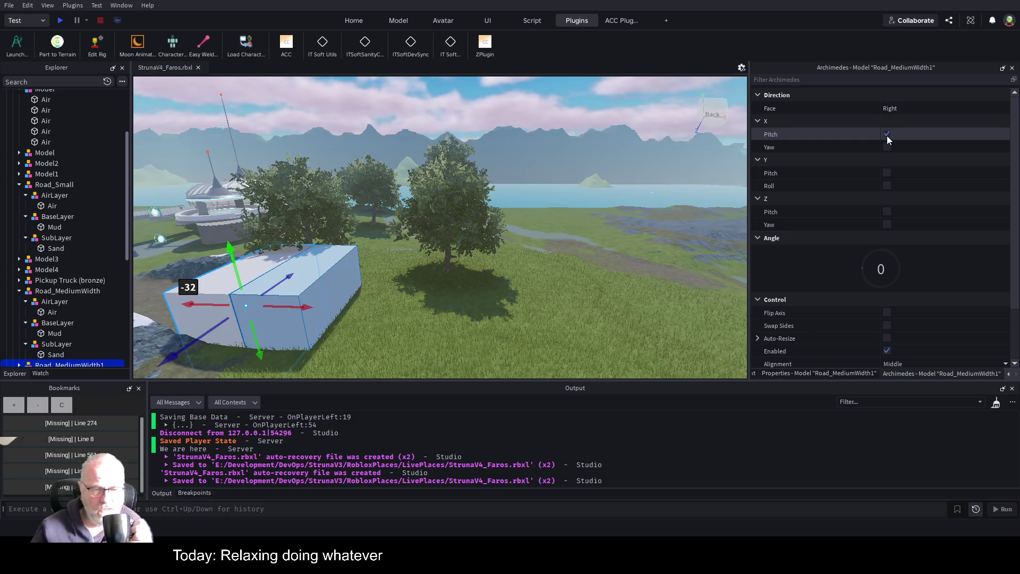
mouse_move(608, 205)
left_mouse_down()
mouse_move(551, 228)
mouse_move(562, 231)
left_mouse_up()
key("d")
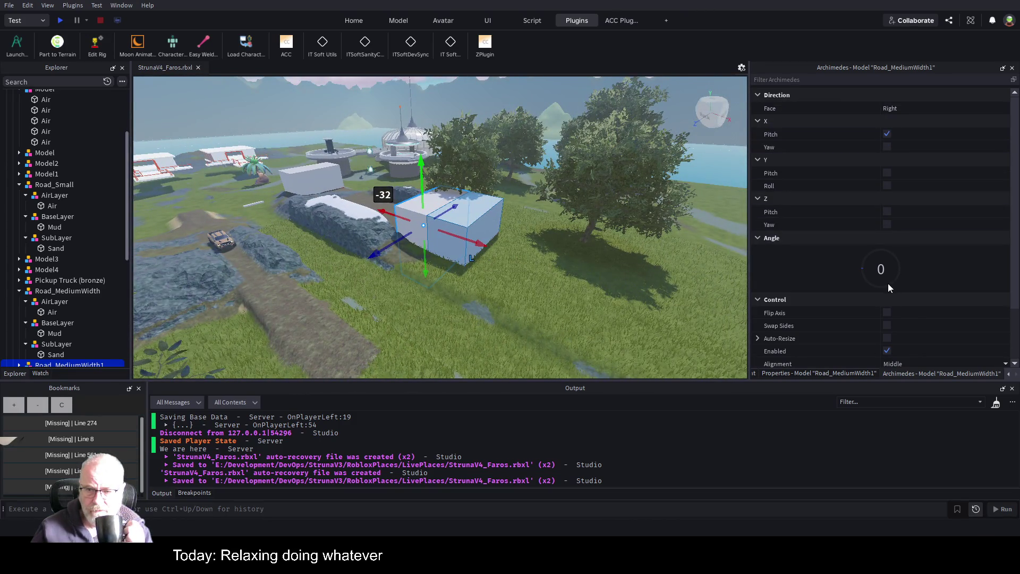
left_click(888, 326)
left_click(888, 326)
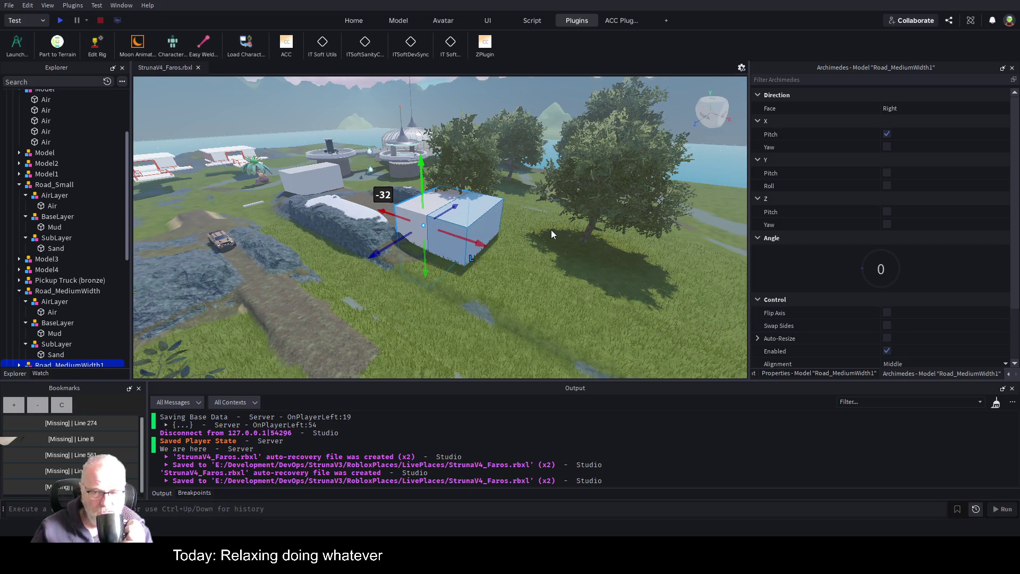
Step: Render five road copies in a row and begin editing the copy amount
scroll(869, 224, "down", 3)
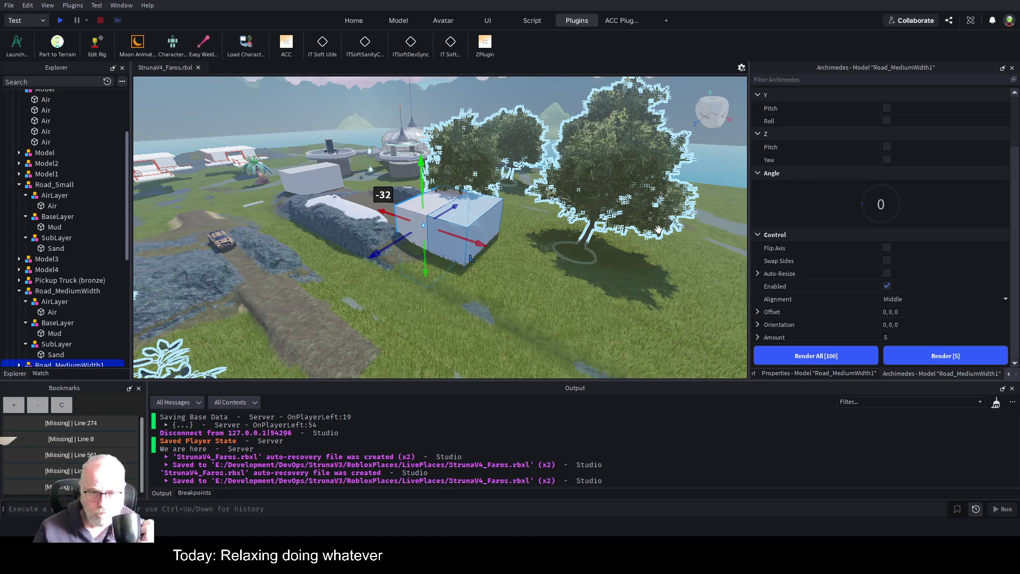
left_click(917, 352)
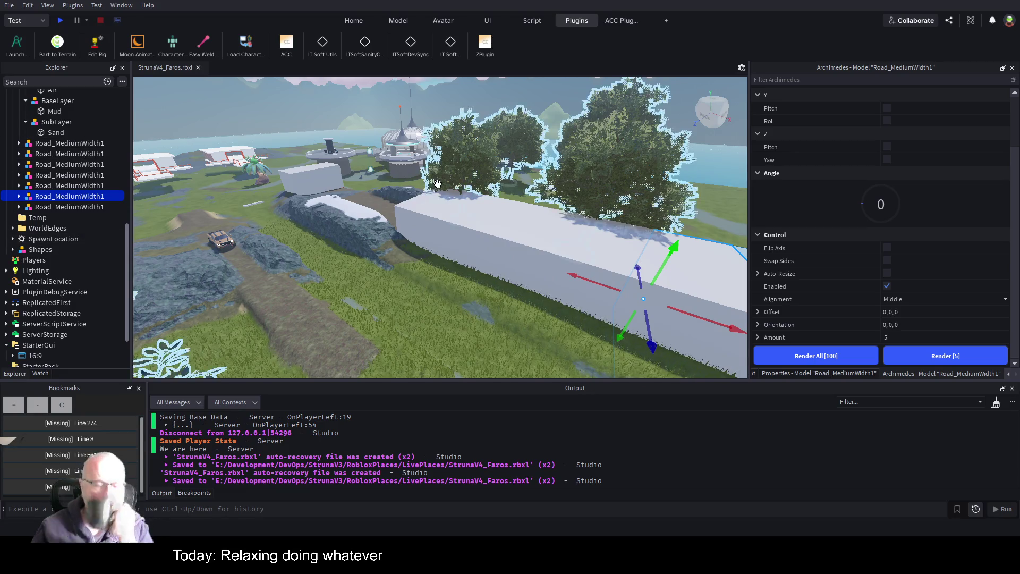
scroll(422, 192, "down", 10)
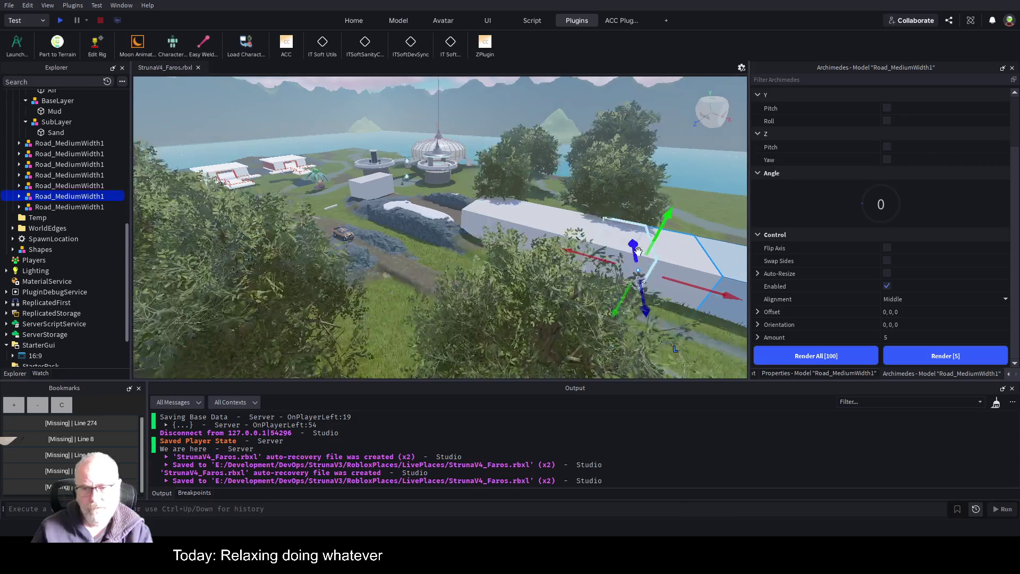
scroll(643, 252, "down", 5)
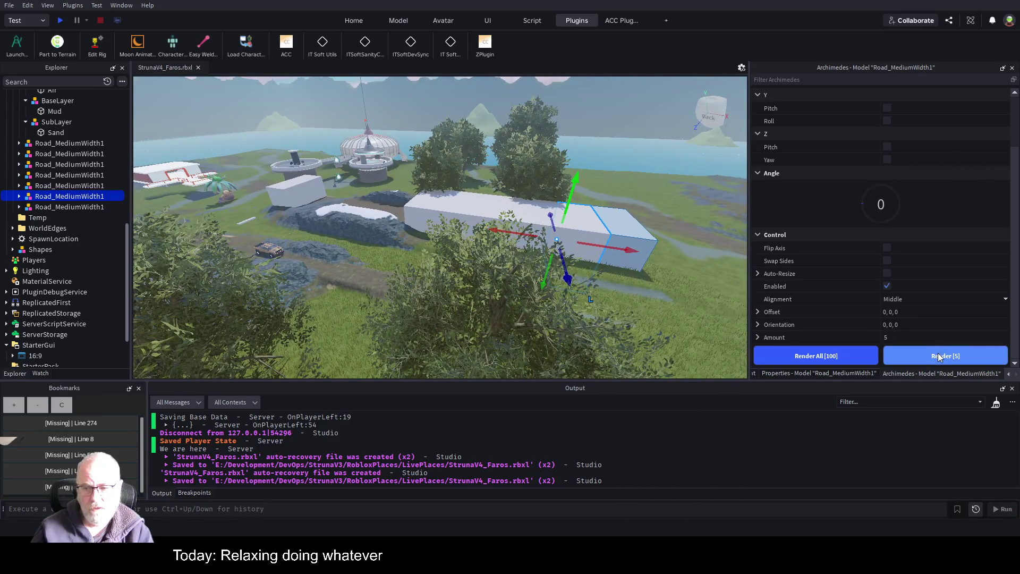
left_click(916, 339)
Step: Render the Archimedes road row with amounts 10, then 13, and finally 11, then delete a selected piece
type("10")
key("Return")
left_click(944, 354)
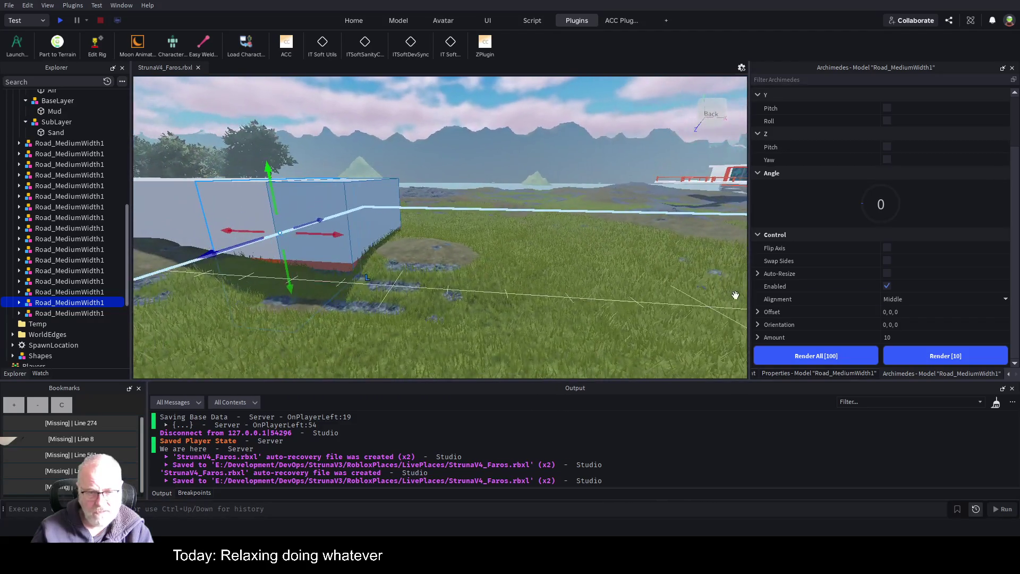
type("13")
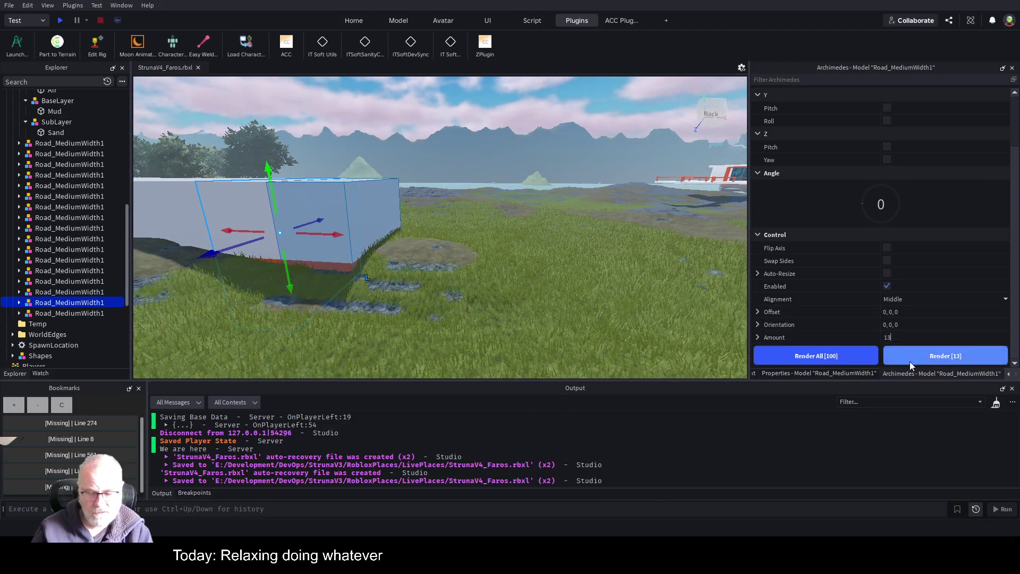
left_click(920, 354)
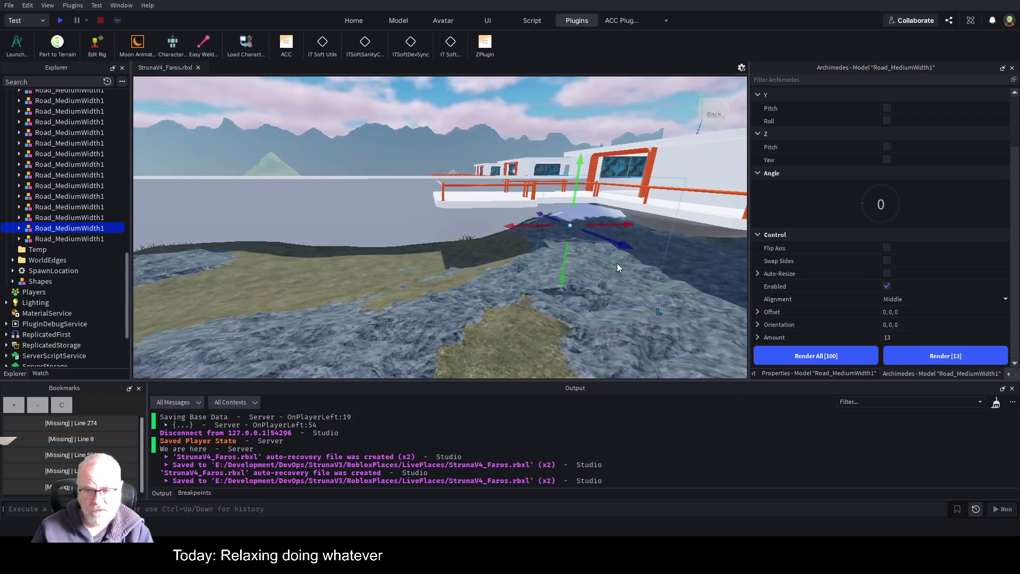
left_click(902, 342)
type("11")
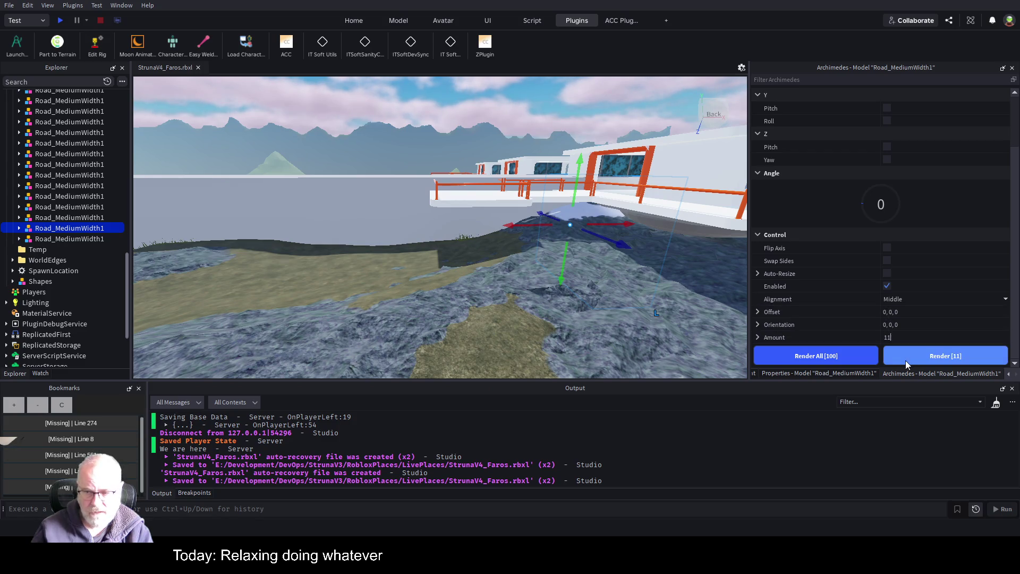
left_click(917, 355)
key("w")
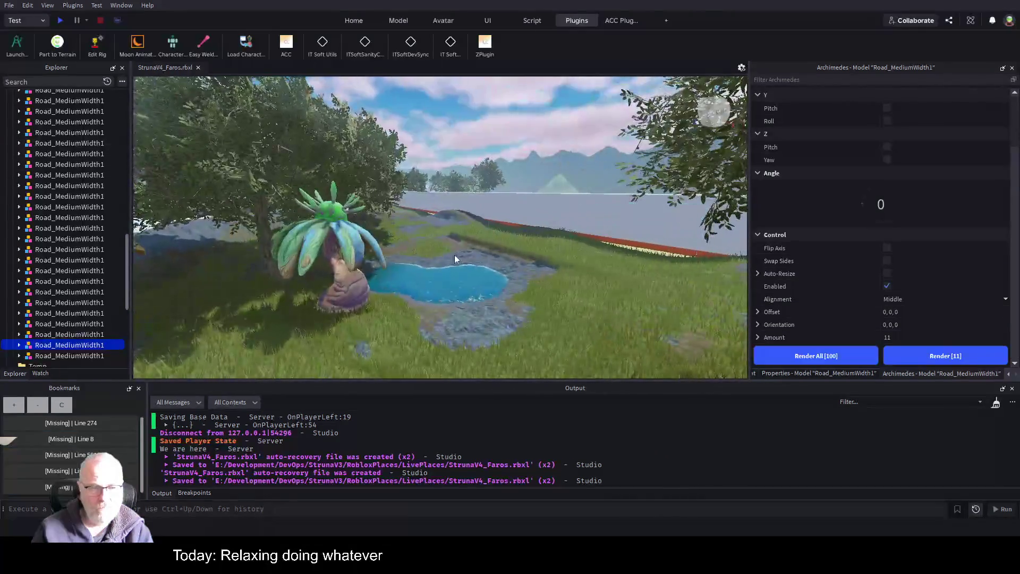
key("Delete")
Step: Delete the eight surplus Road_MediumWidth1 copies from Explorer
key("ctrl+z")
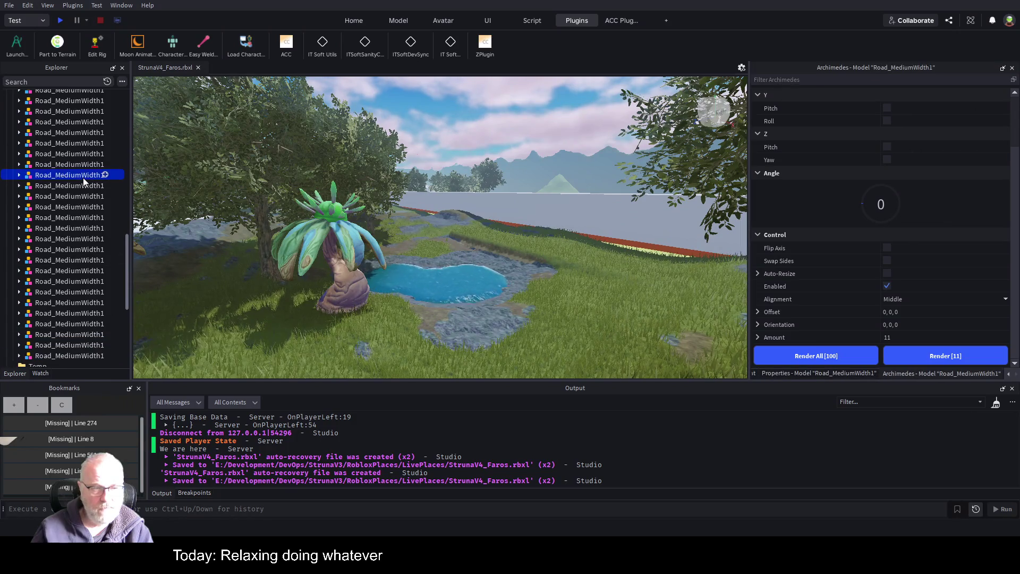
scroll(100, 266, "down", 3)
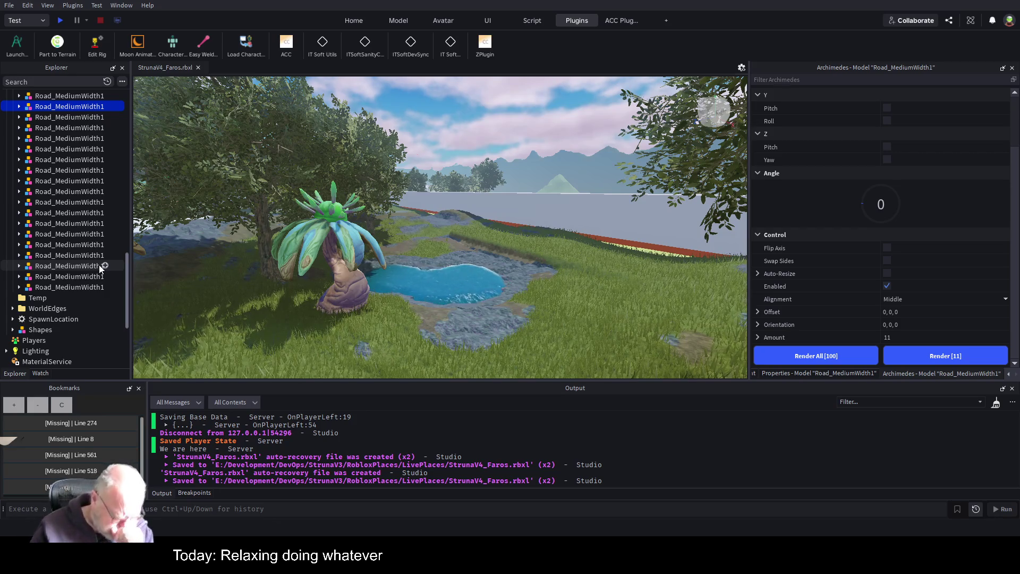
key("Delete")
key("ctrl+z")
left_click(91, 117)
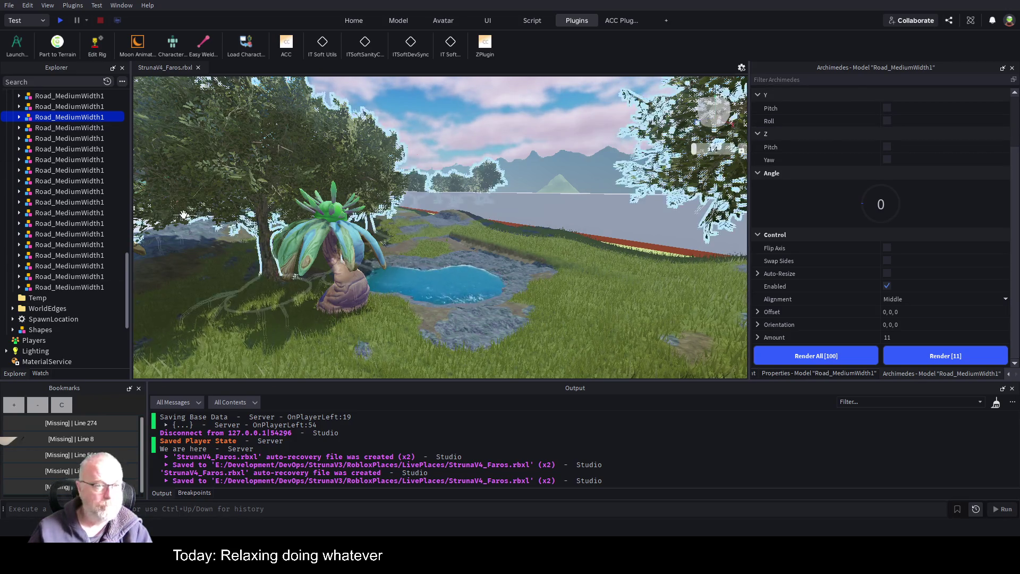
left_click(76, 257)
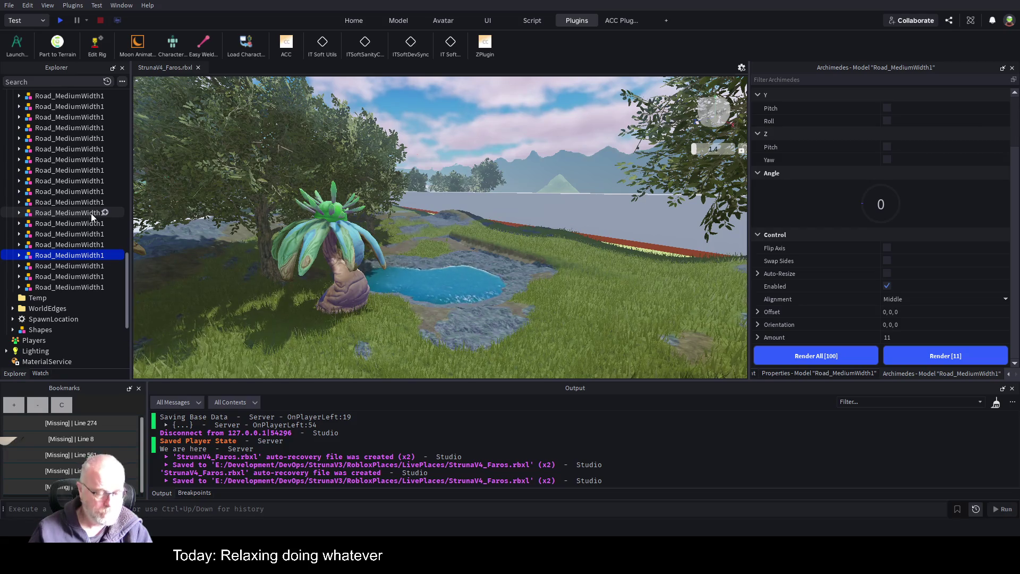
left_click(78, 183, "shift")
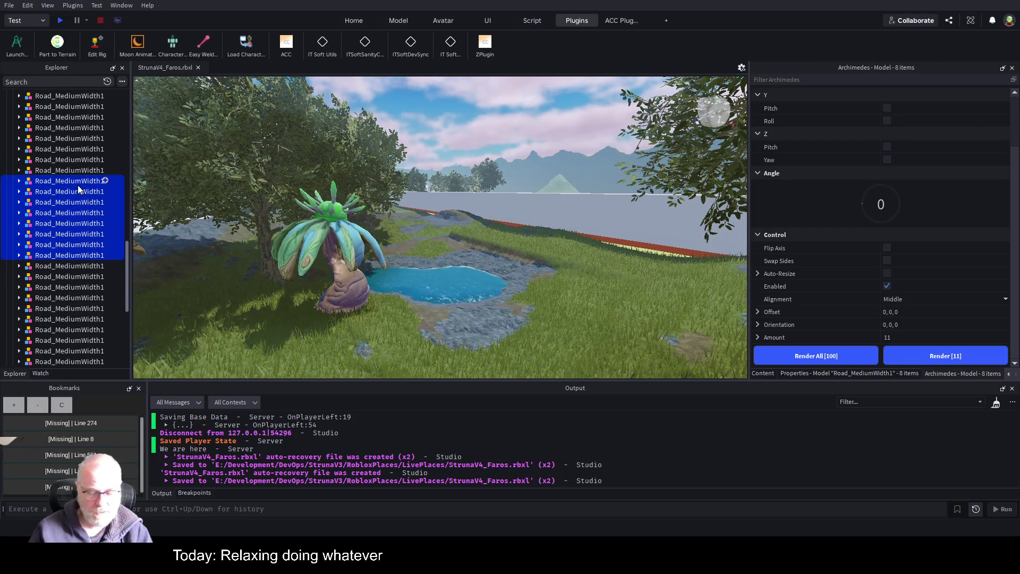
key("Delete")
left_click(77, 190)
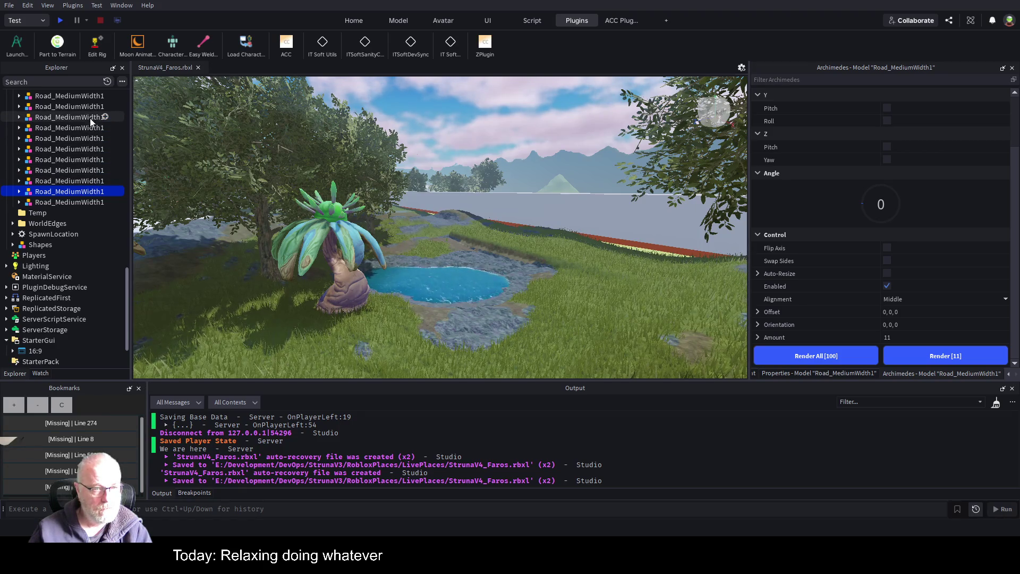
key("ctrl+z")
key("Delete")
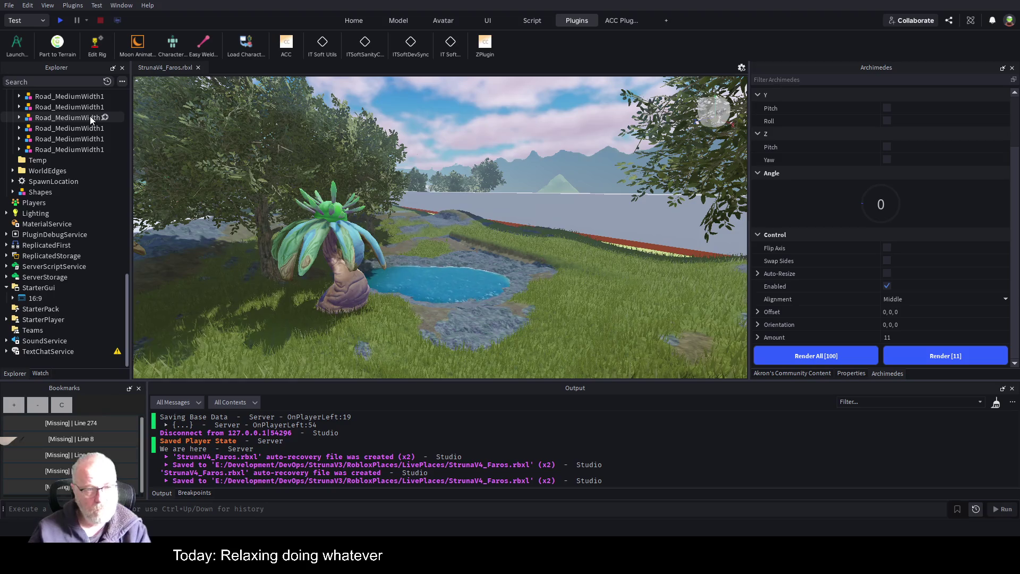
Step: Disable Archimedes repeat generation and group the remaining road pieces into one Model
key("w")
key("w")
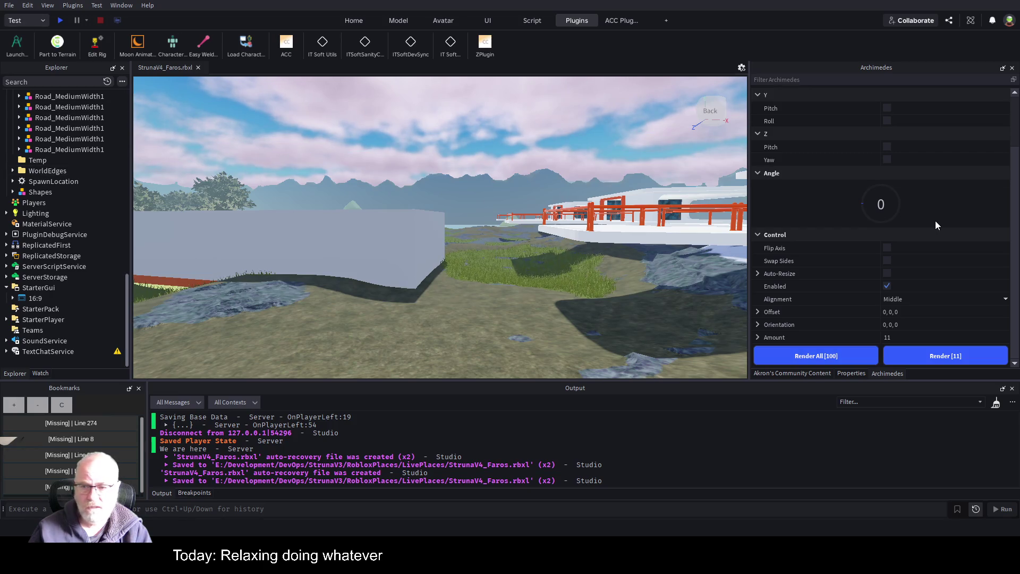
scroll(932, 219, "up", 3)
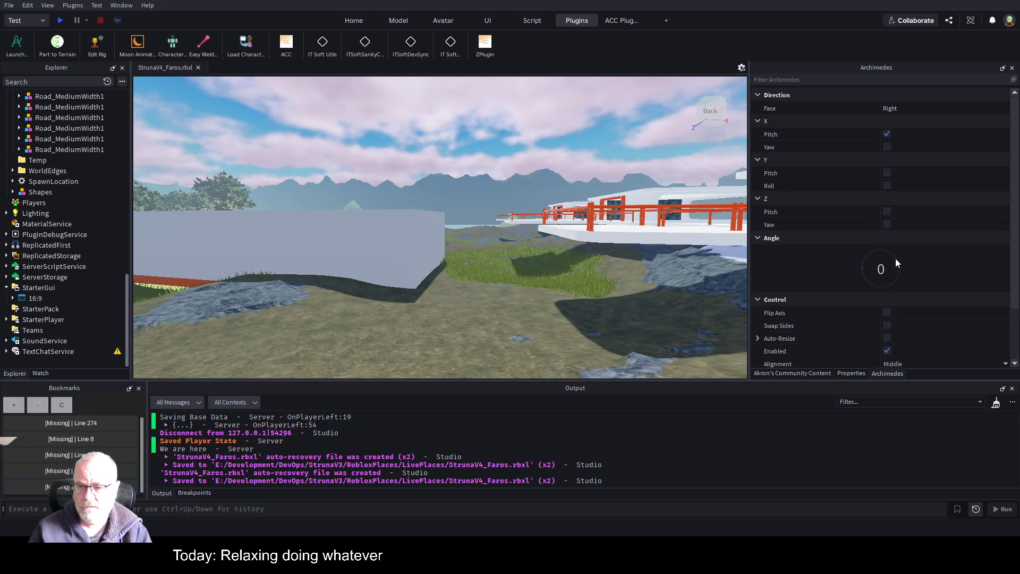
left_click(887, 351)
scroll(85, 158, "up", 8)
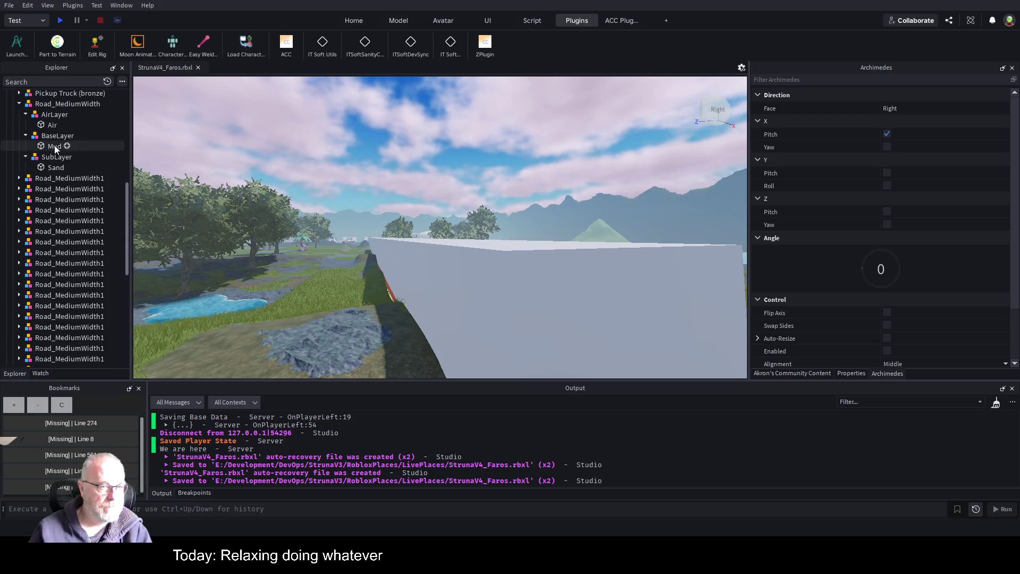
left_click(25, 179)
scroll(61, 229, "down", 5)
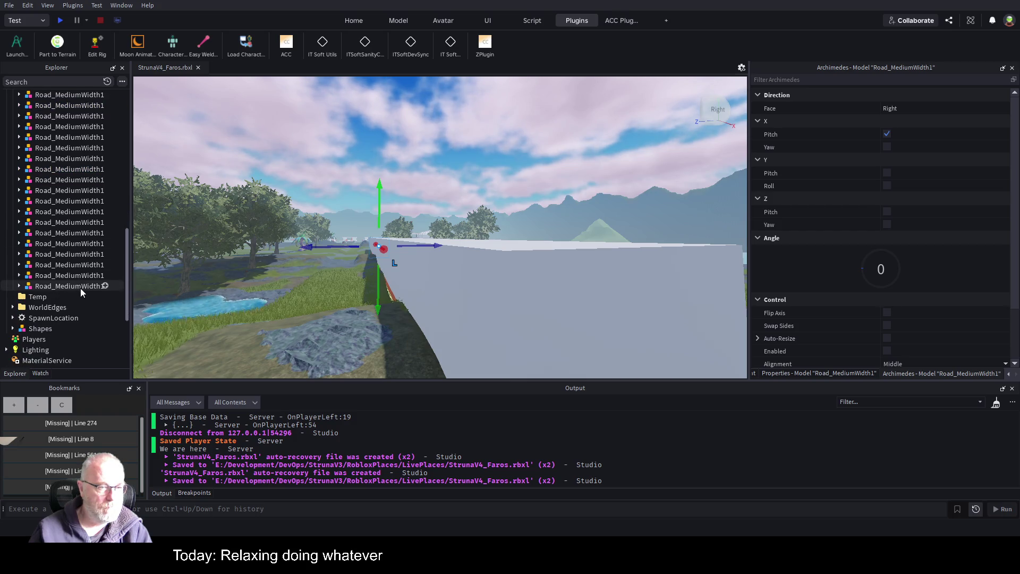
left_click(81, 288, "shift")
key("ctrl+g")
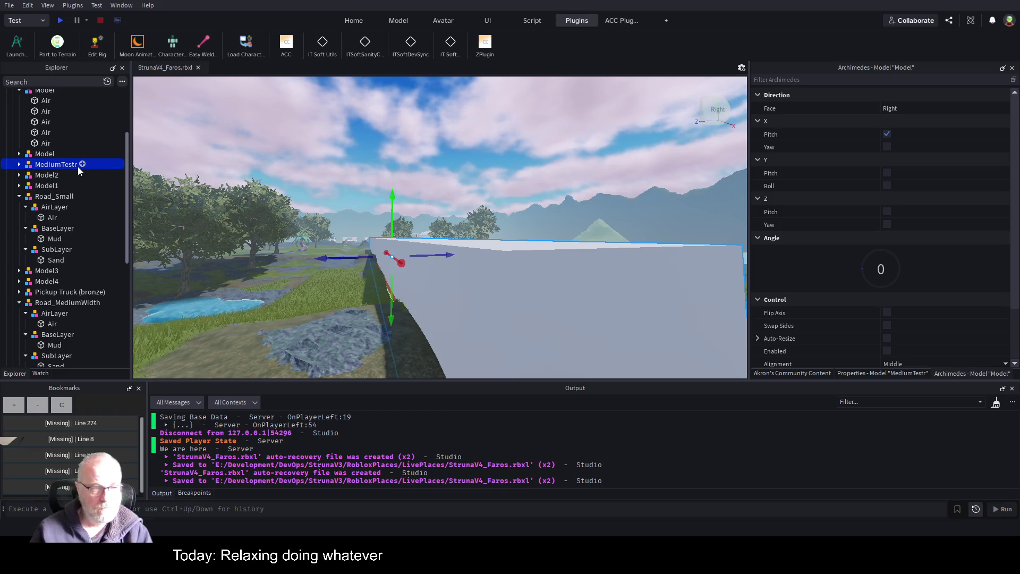
left_click(898, 374)
left_click(940, 372)
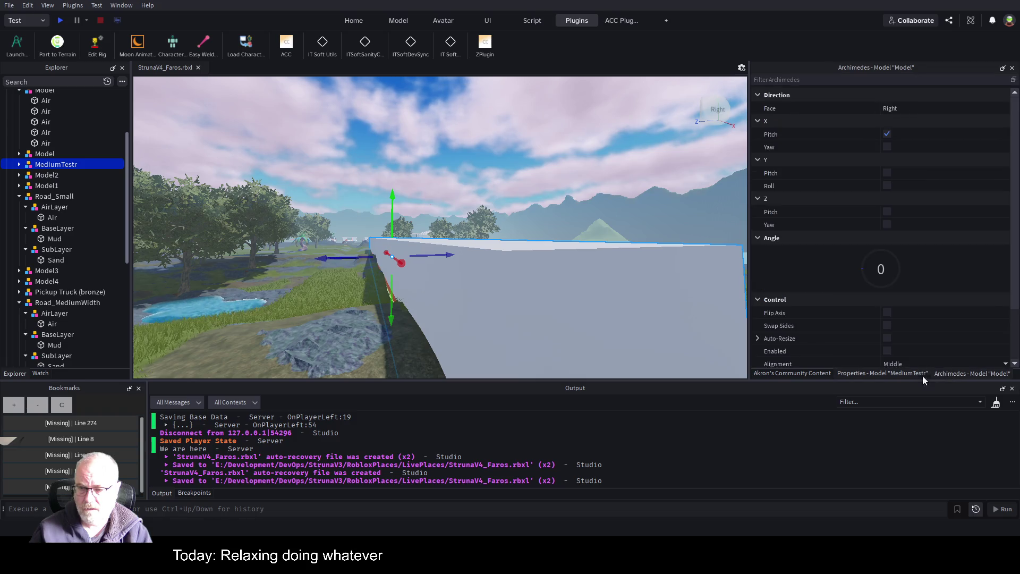
left_click(802, 374)
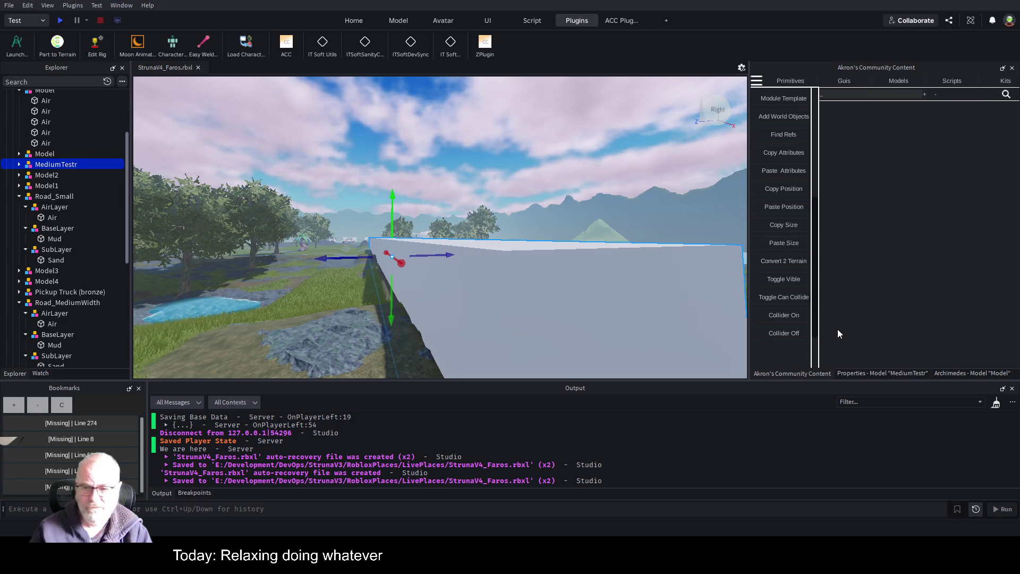
left_click(785, 280)
key("w")
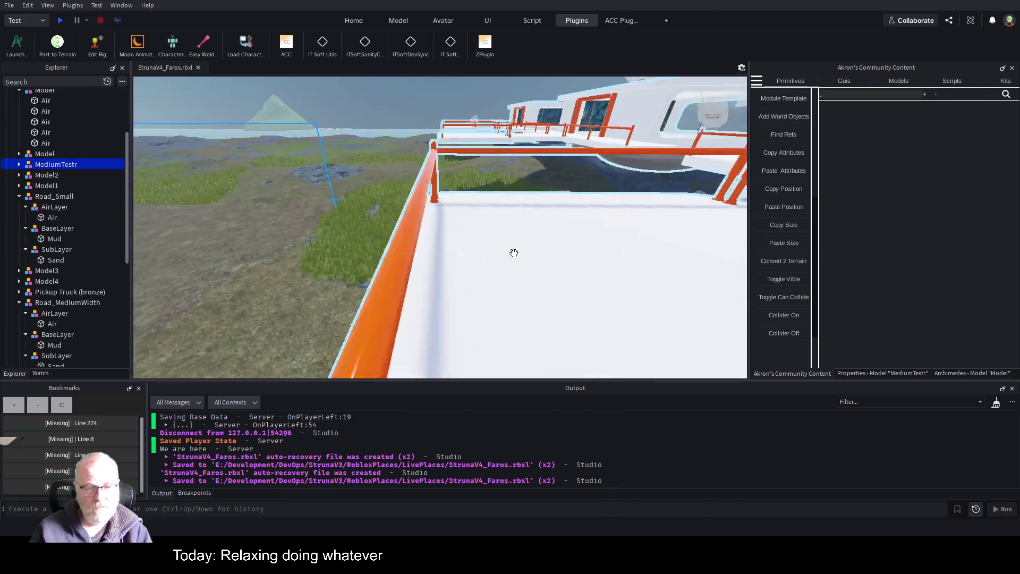
key("Left")
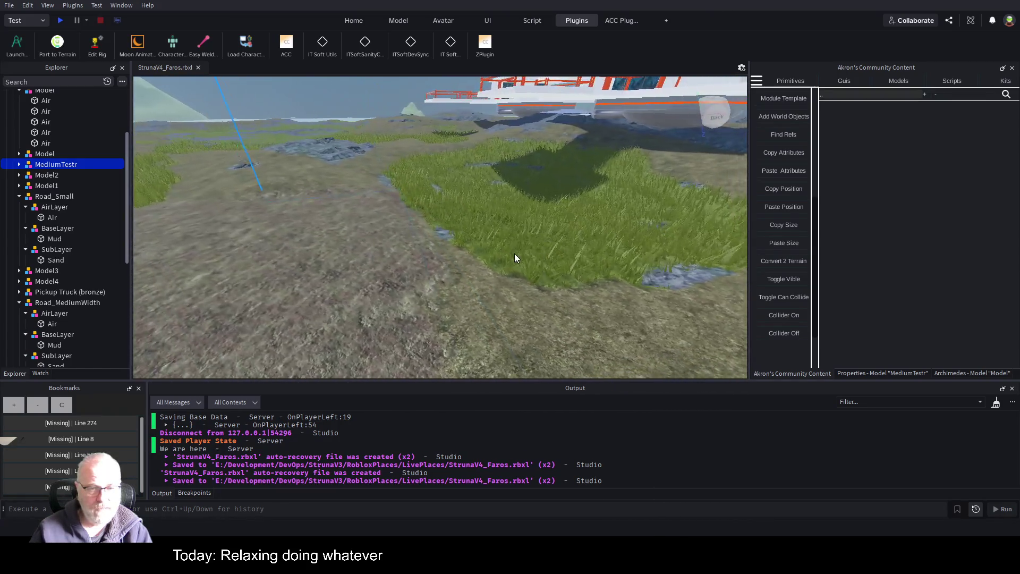
key("w")
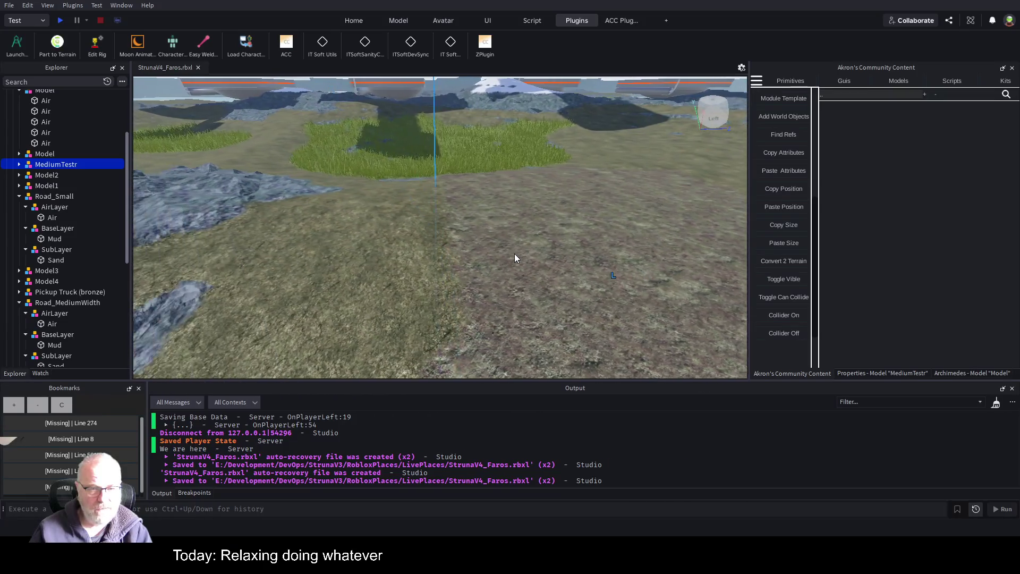
key("w")
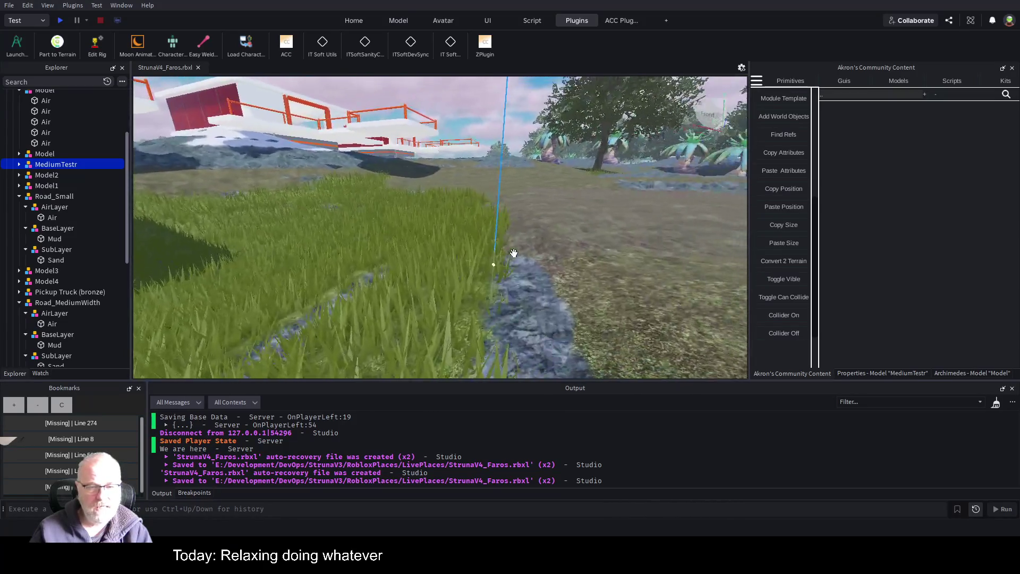
key("f")
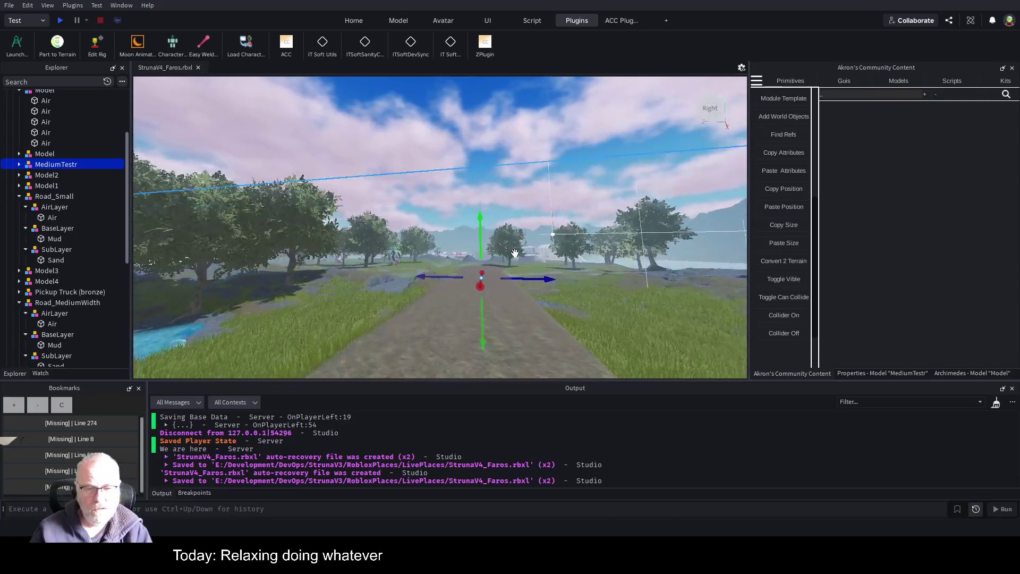
key("w")
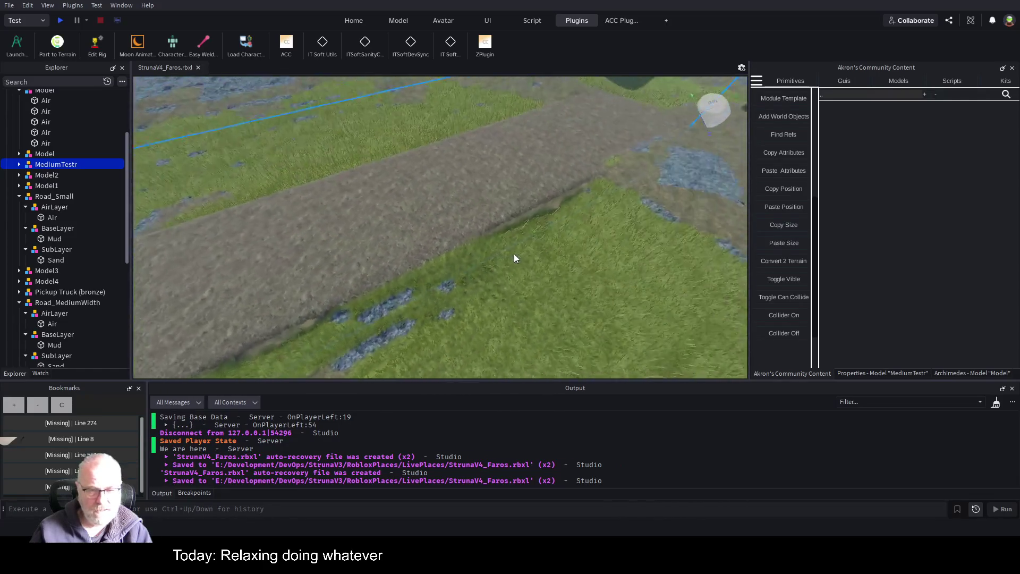
key("f")
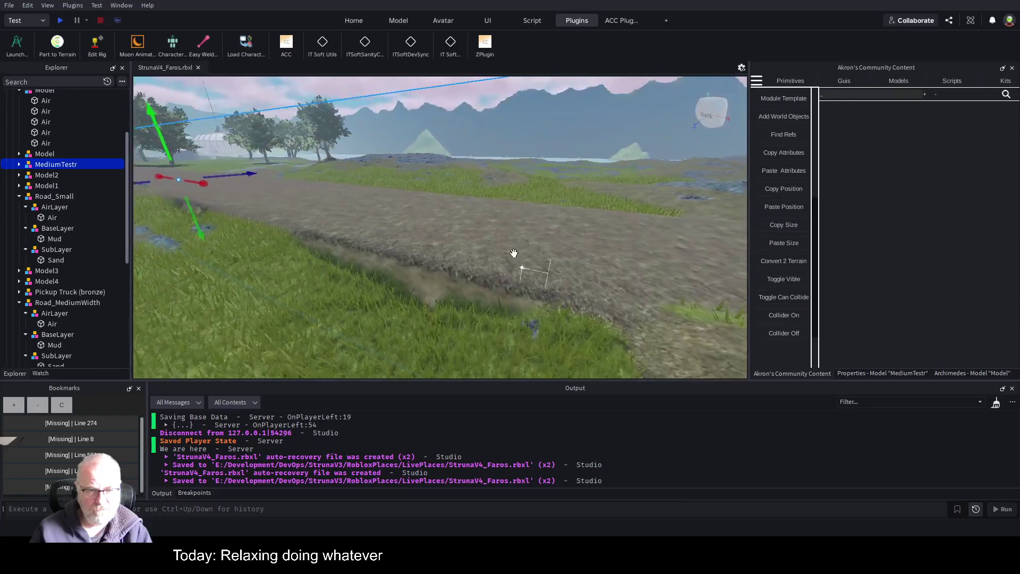
key("w")
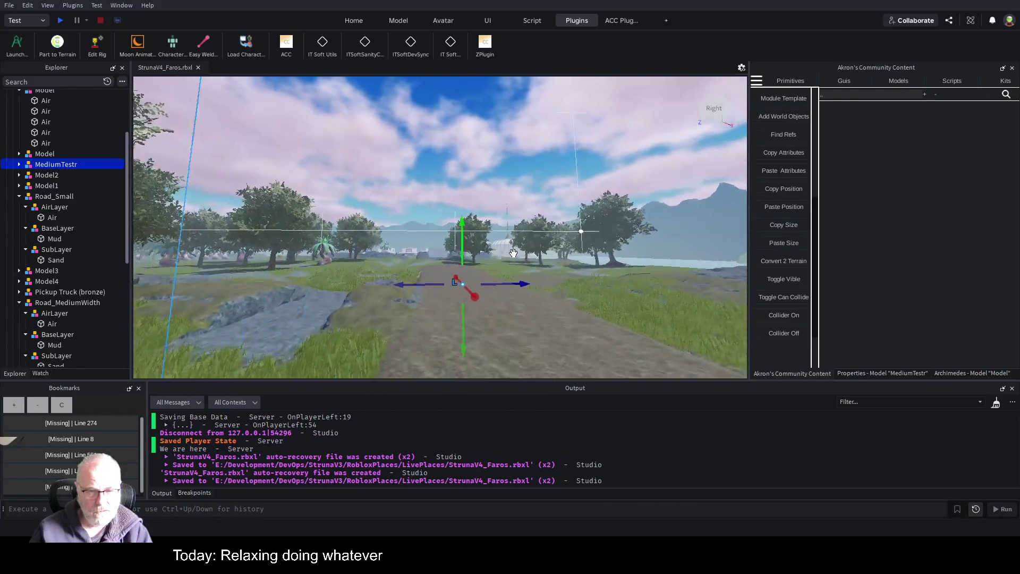
key("w")
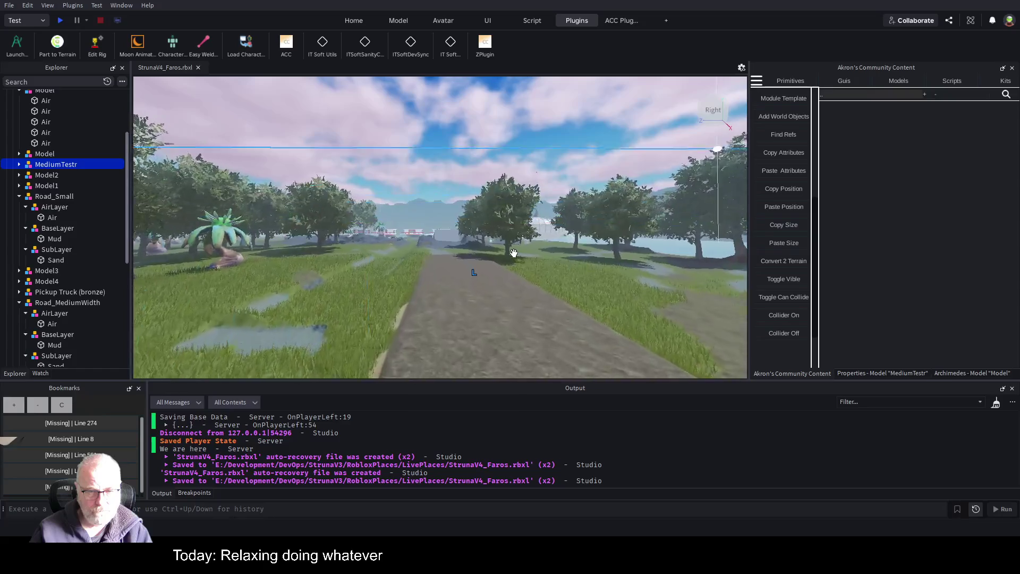
key("w")
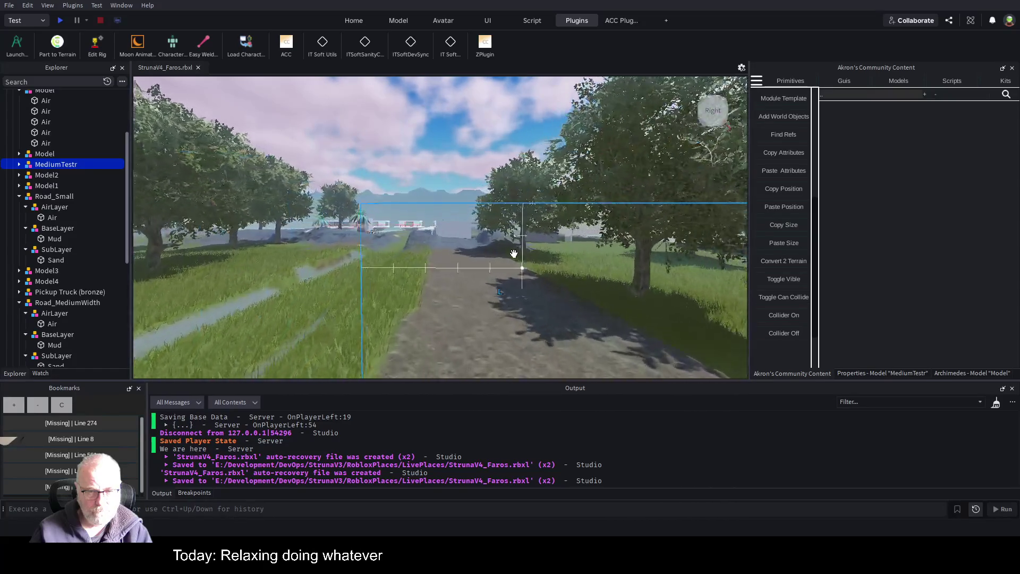
key("w")
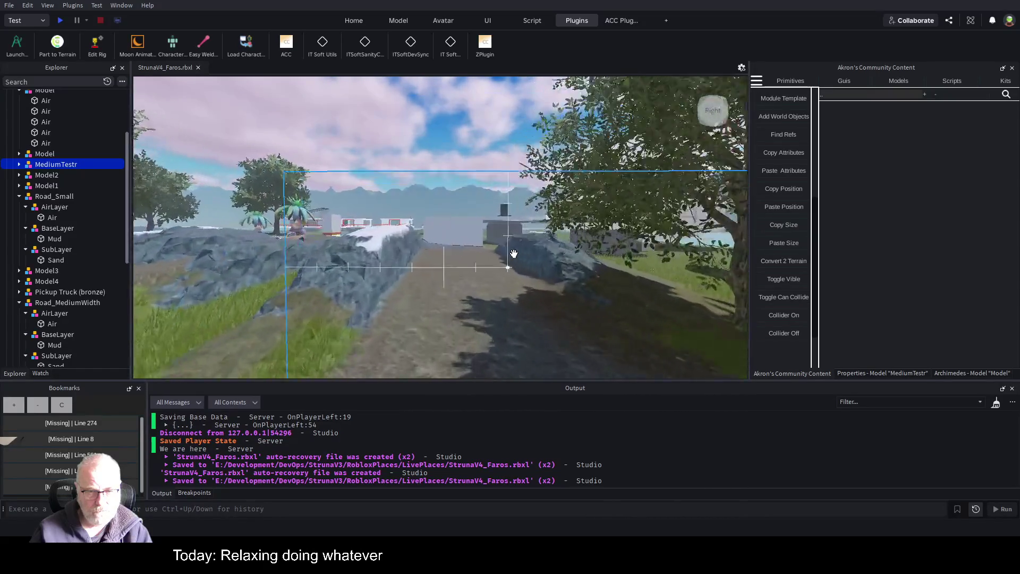
key("Left")
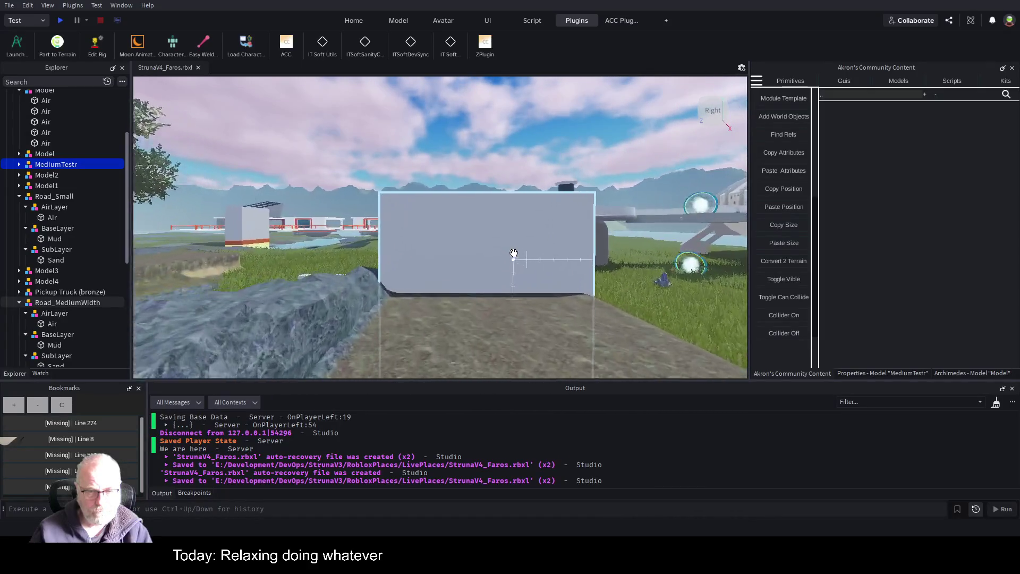
key("w")
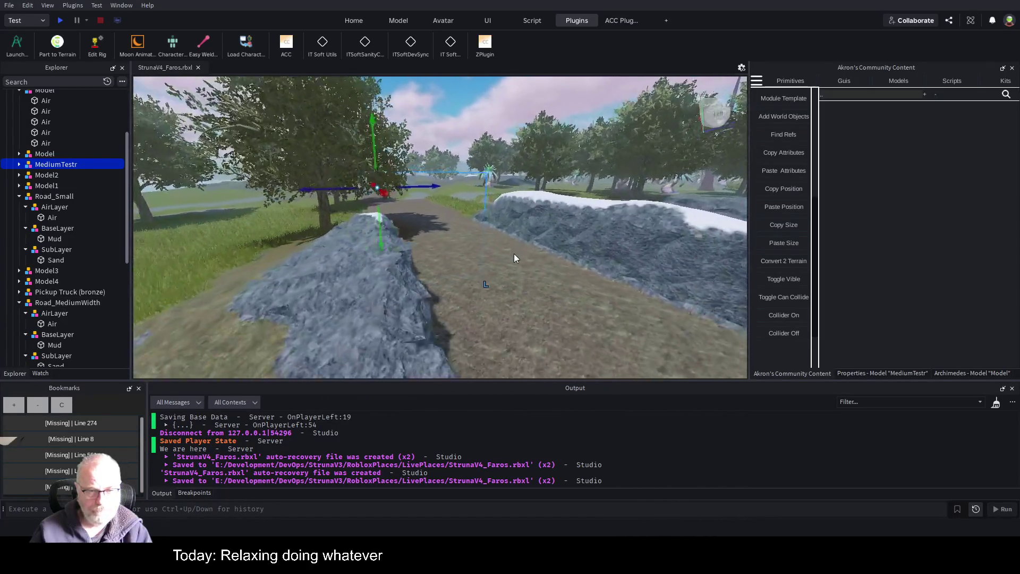
key("s")
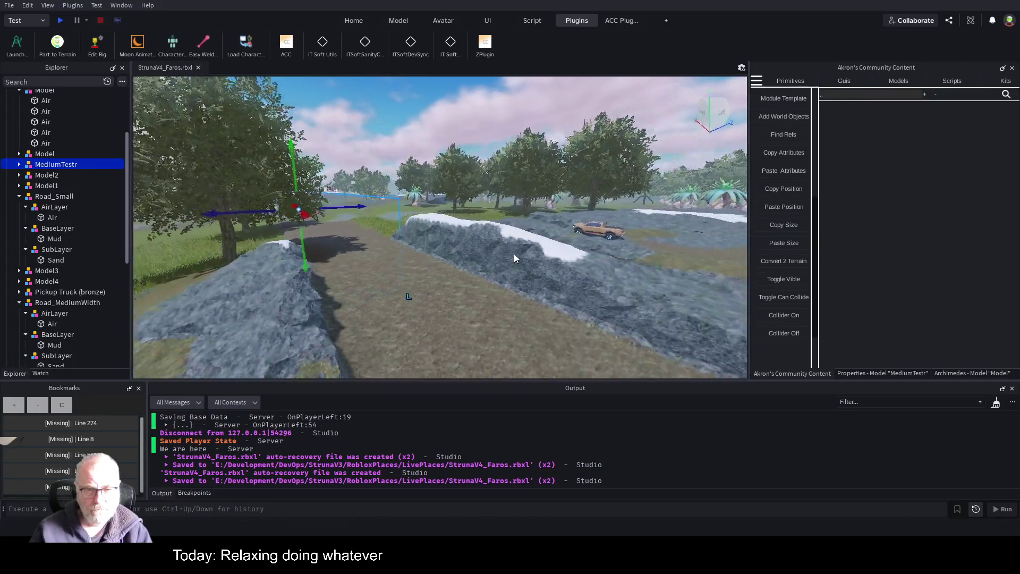
key("a")
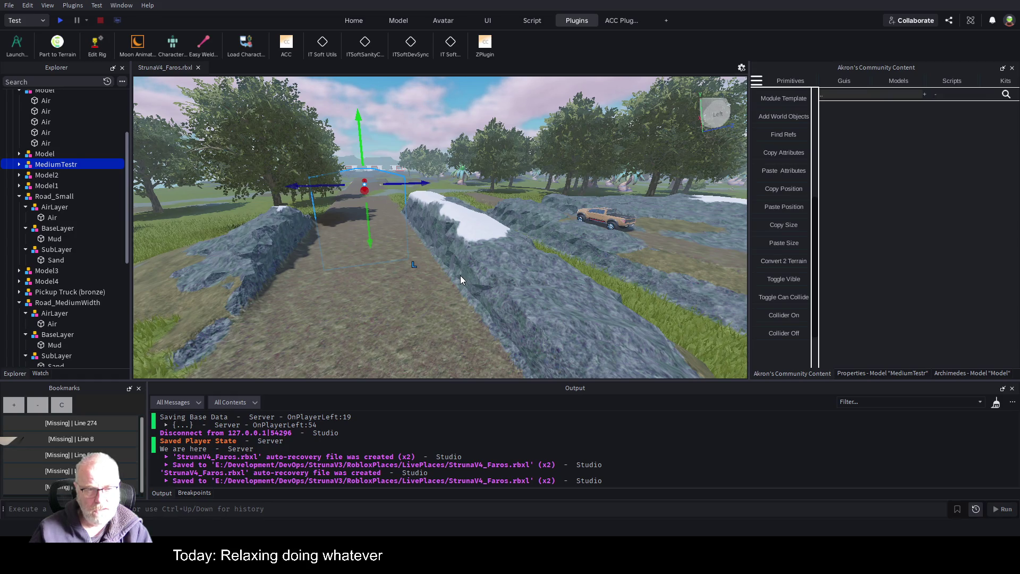
key("d")
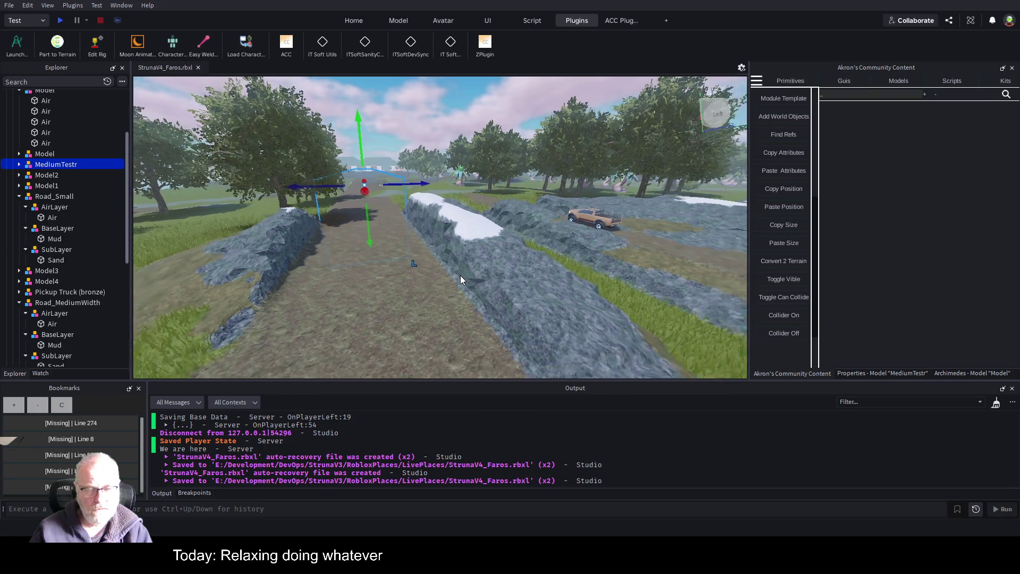
key("w")
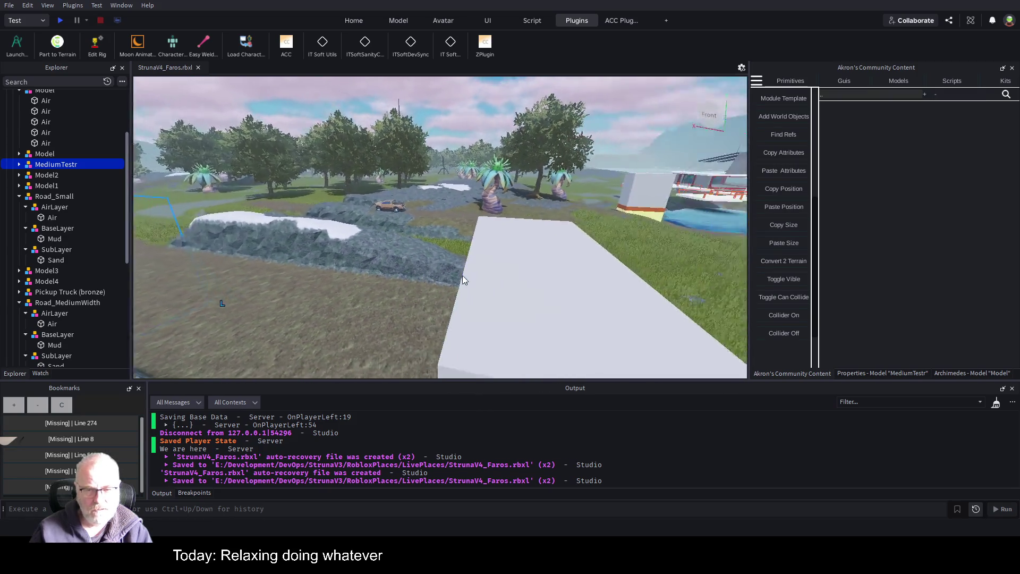
key("a")
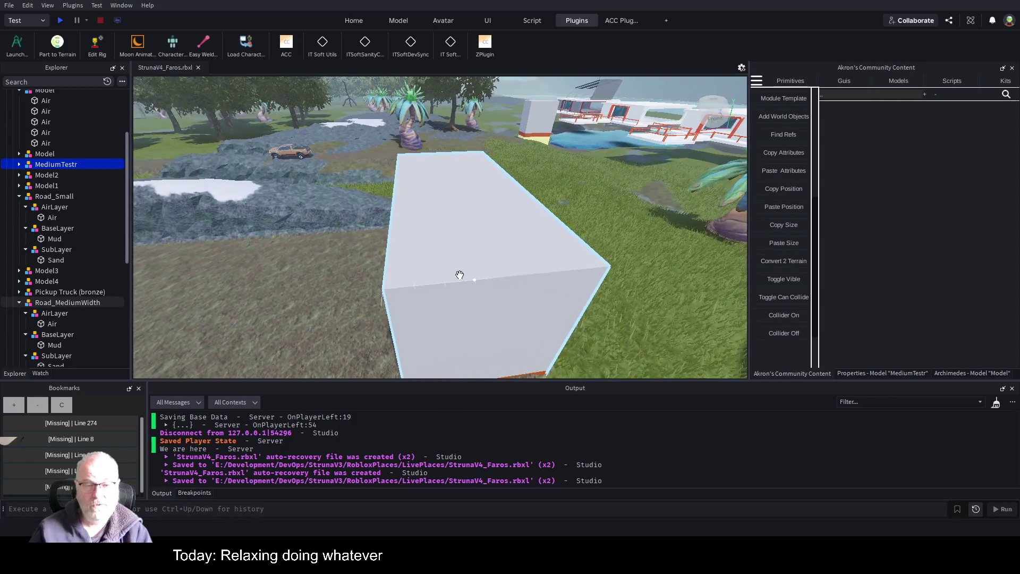
key("d")
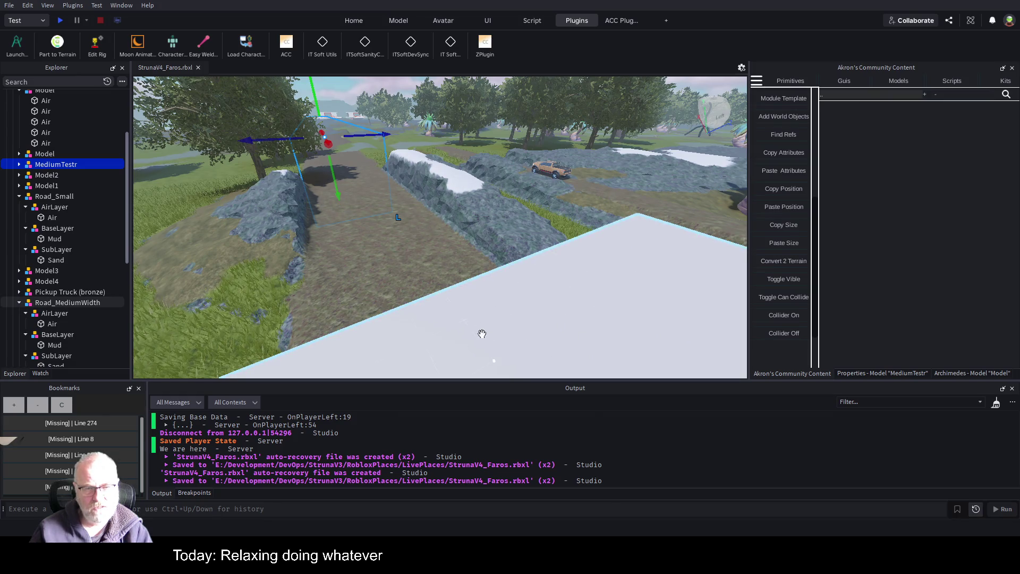
key("Left")
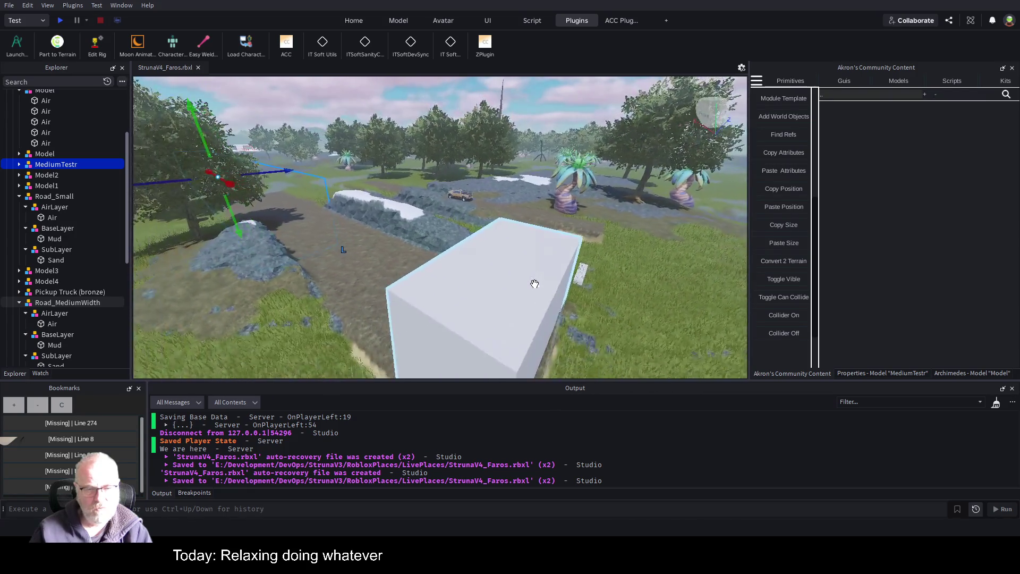
key("Left")
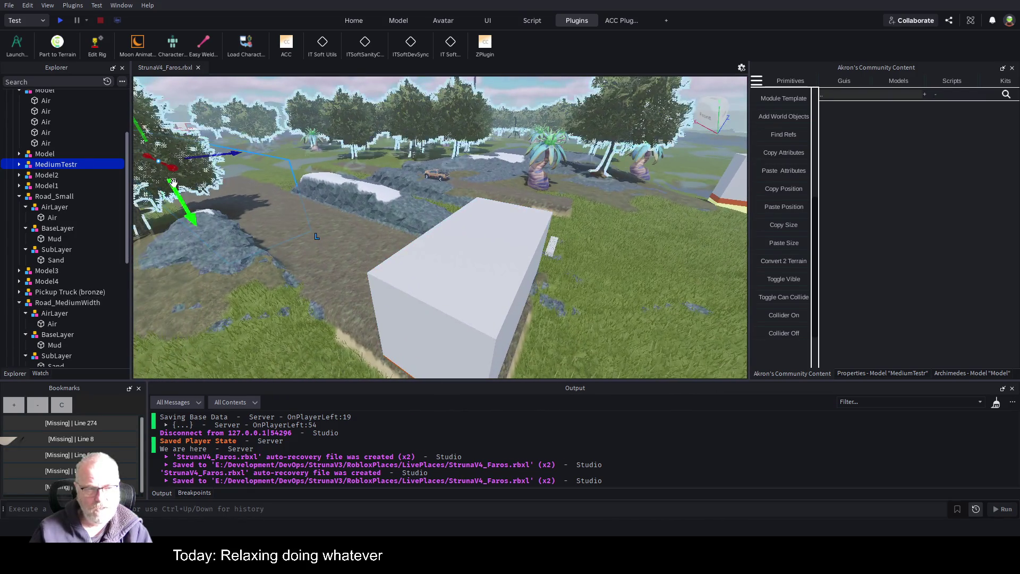
left_click(46, 154)
left_click(49, 165)
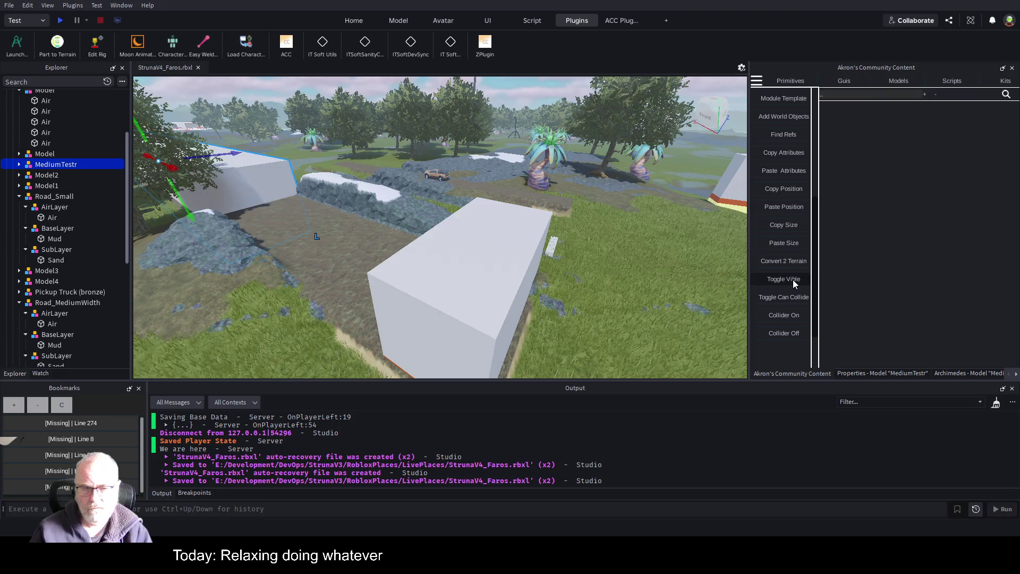
key("f")
key("w")
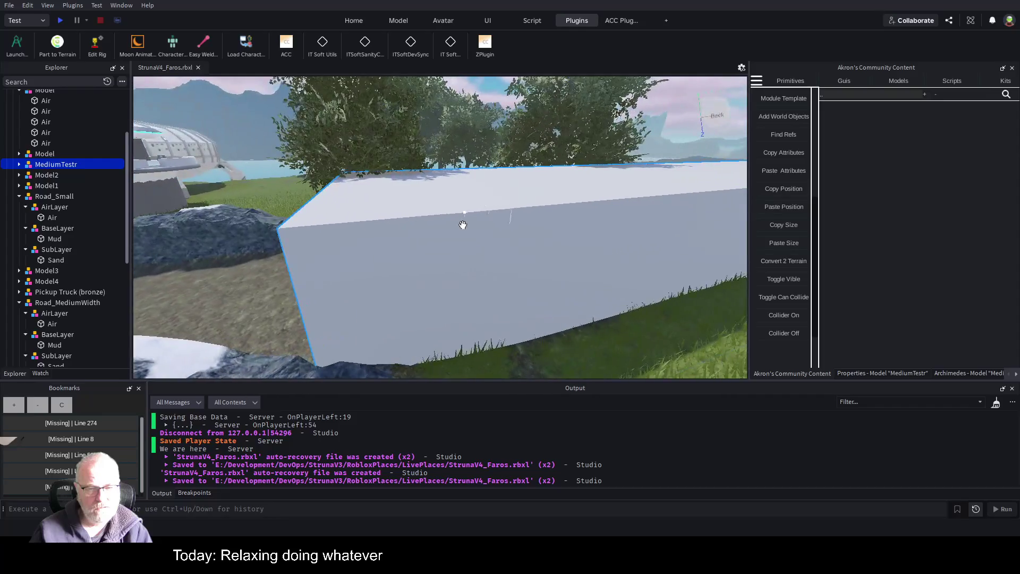
left_click(391, 242)
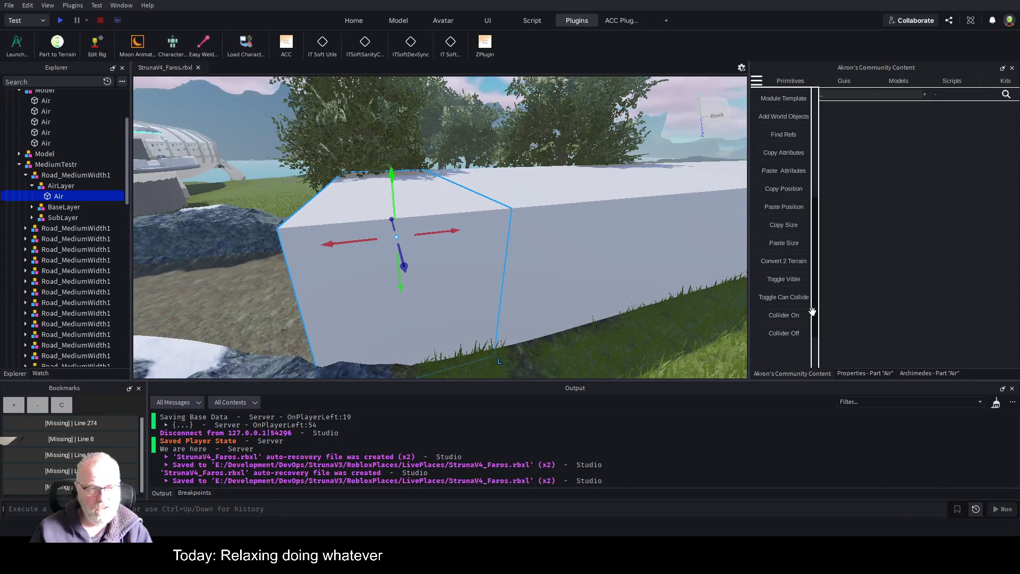
Step: Change the Air part's Shape property to Ball, then return it to Block
left_click(867, 372)
scroll(900, 304, "down", 5)
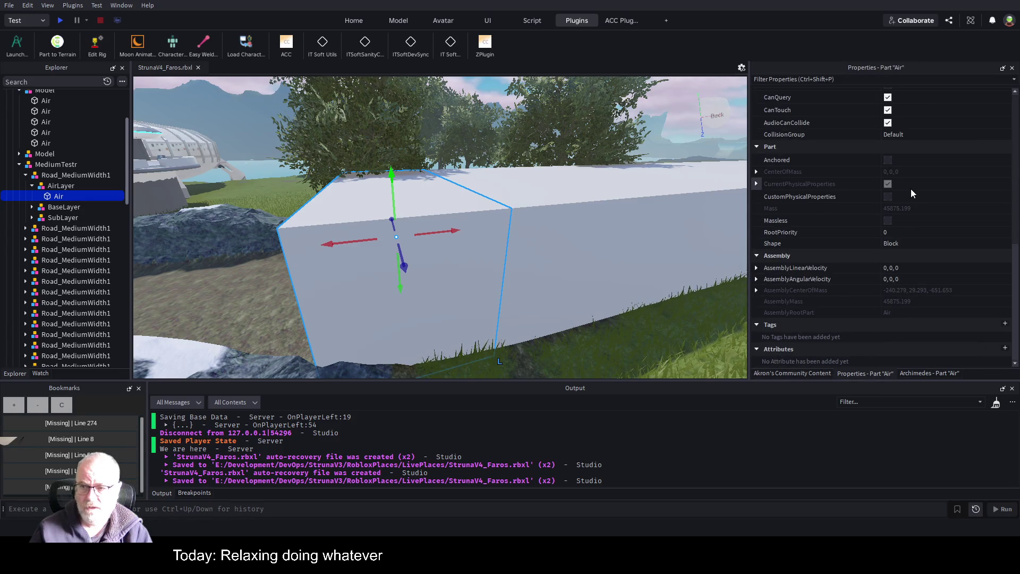
left_click(938, 246)
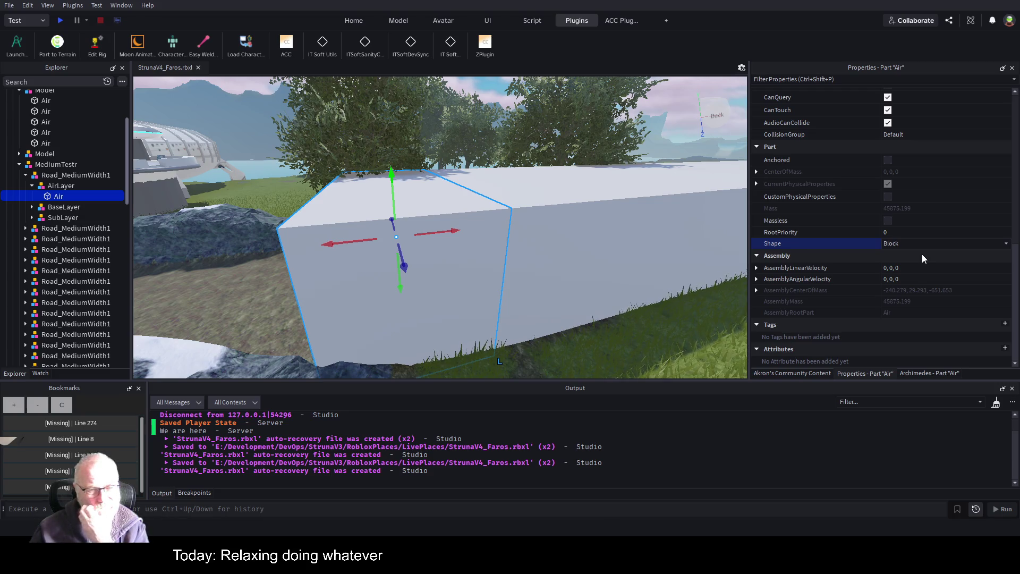
scroll(922, 254, "up", 1)
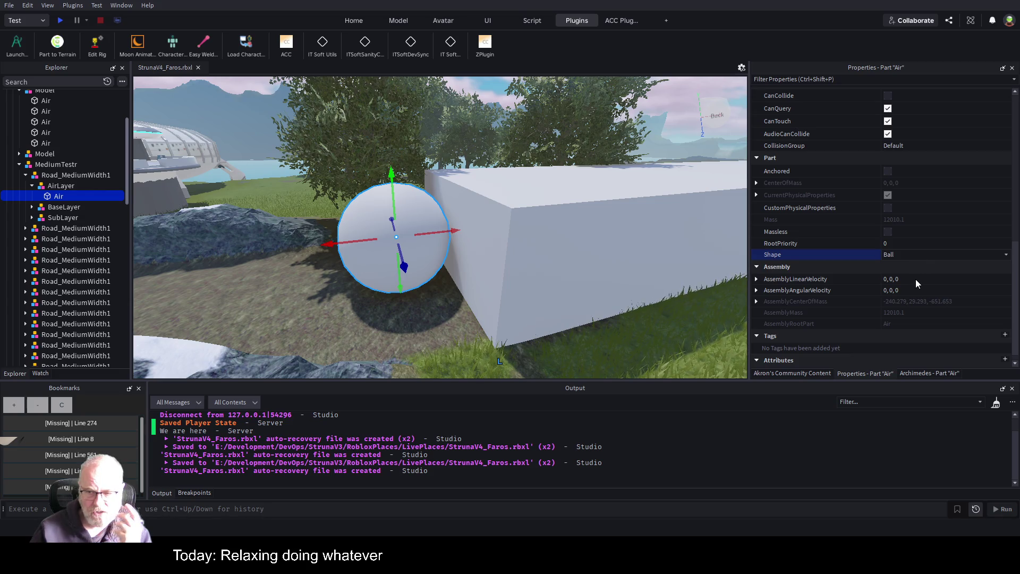
scroll(920, 269, "down", 1)
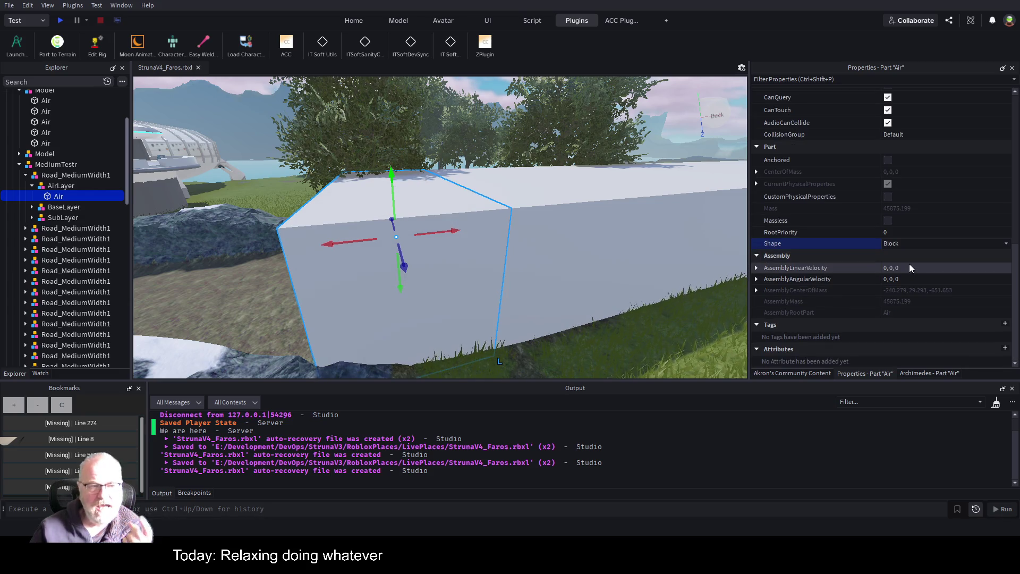
scroll(573, 229, "up", 5)
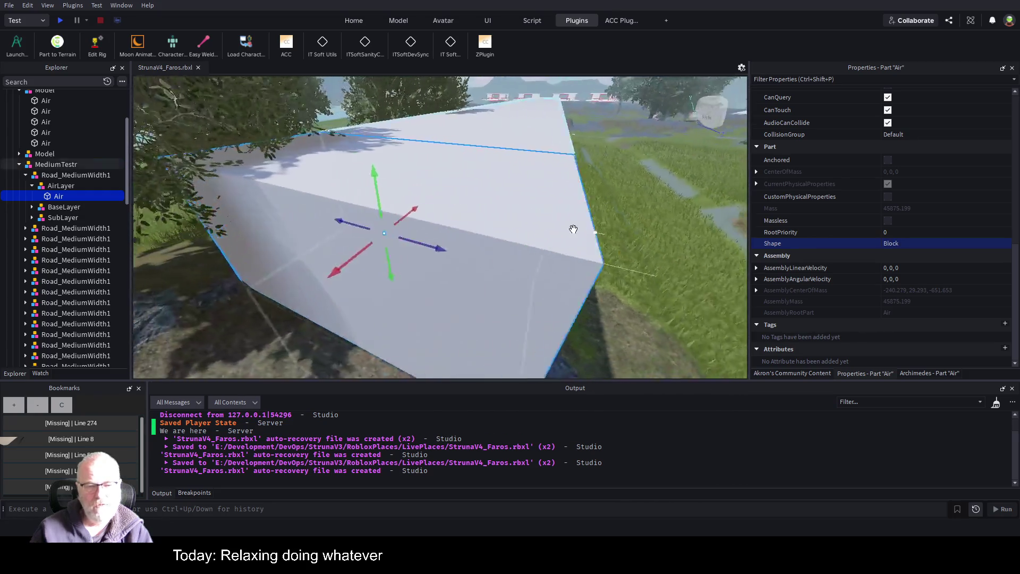
scroll(573, 230, "down", 5)
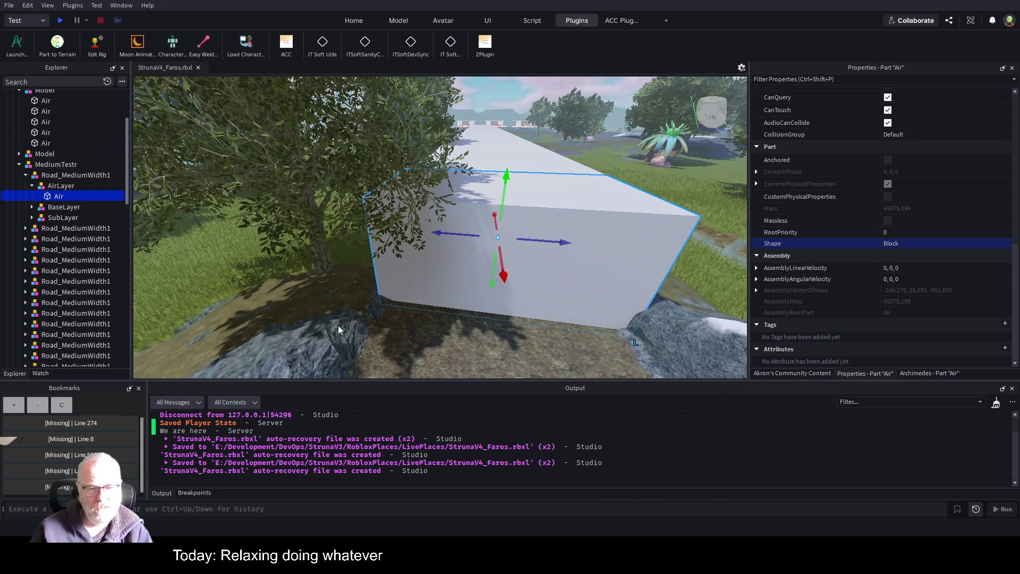
scroll(464, 295, "down", 3)
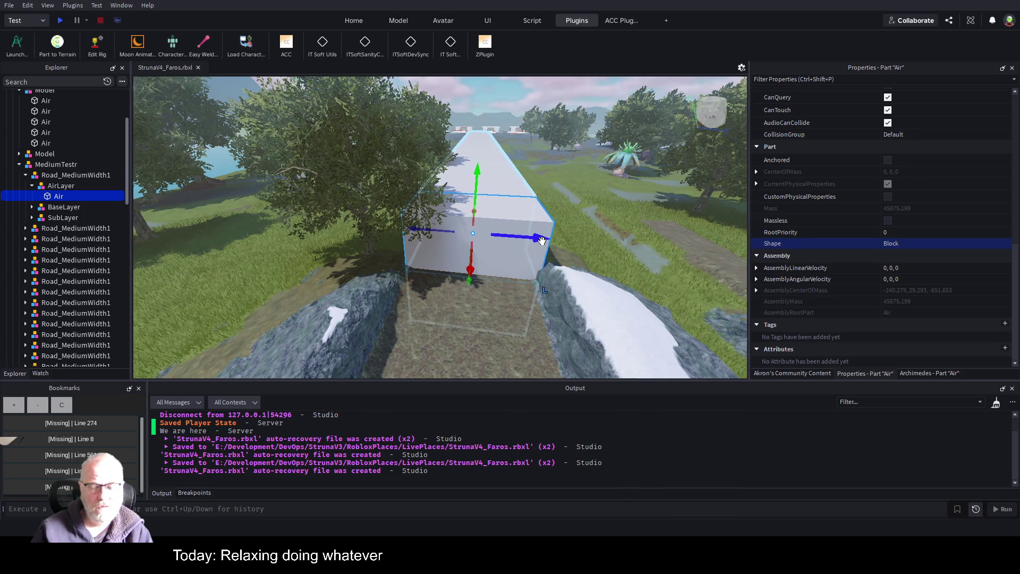
Step: Fly the camera over to the white Air blocks and select each one
key("a")
key("d")
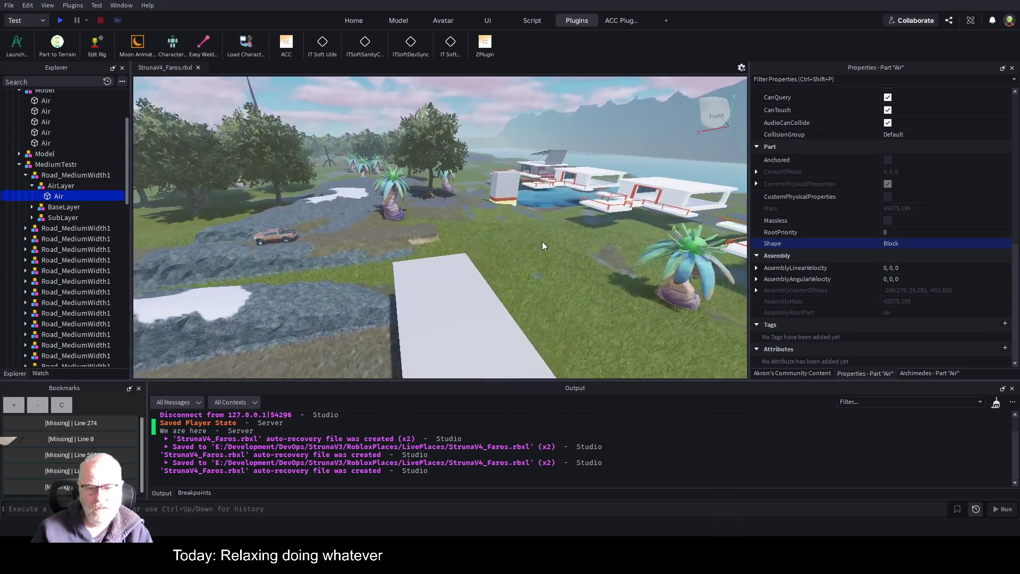
key("w")
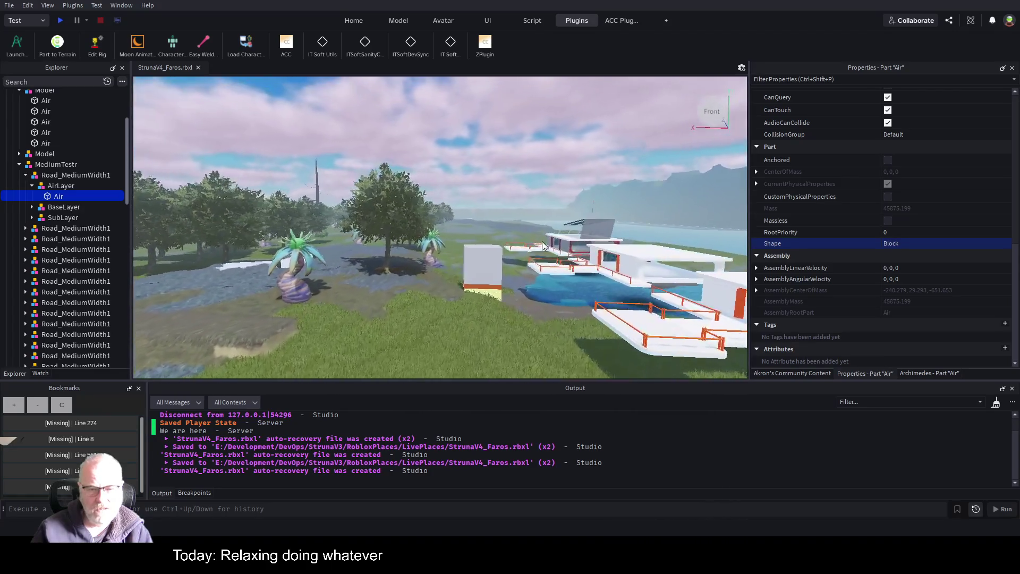
key("w")
left_click(538, 277)
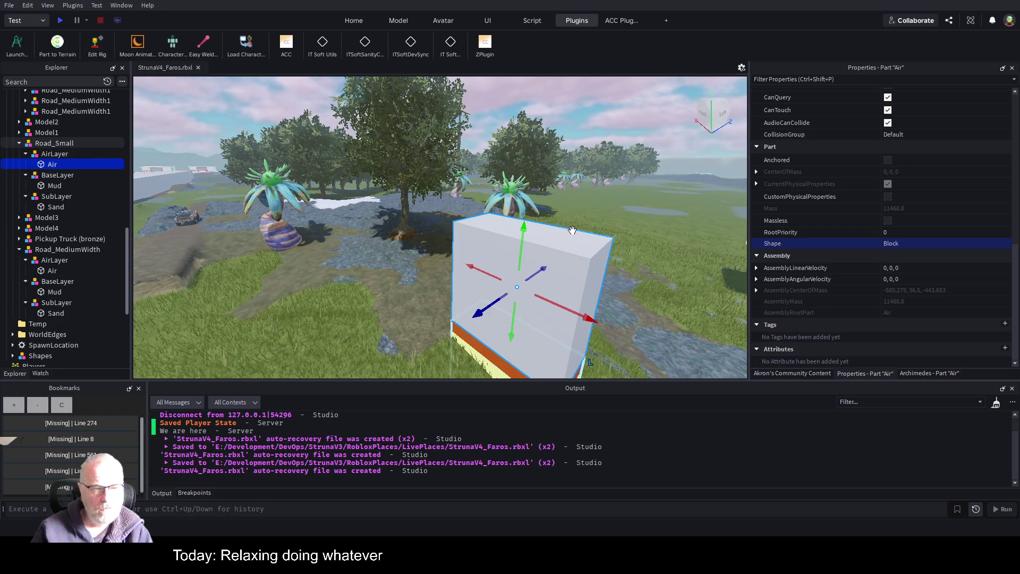
key("a")
key("a")
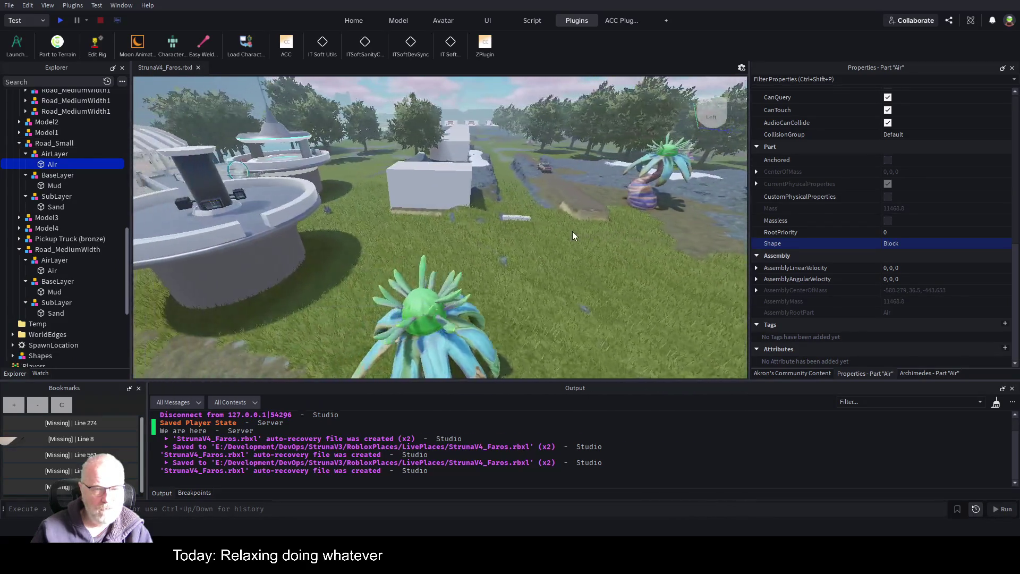
left_click(466, 167)
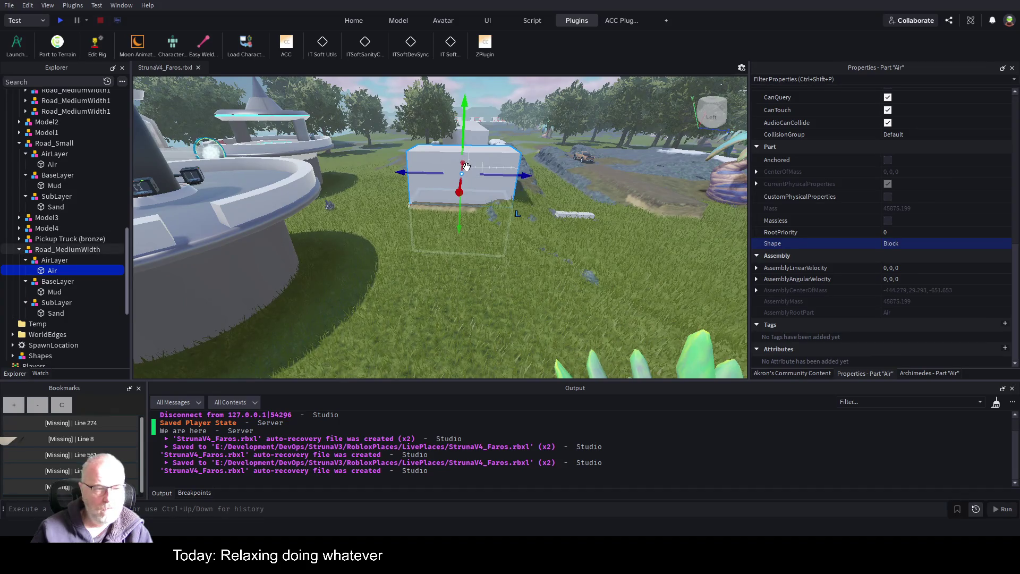
Step: Duplicate Road_MediumWidth as Road_MediumWidth1 and move it 84 studs along X beside the original
left_click(81, 231)
left_click(81, 249)
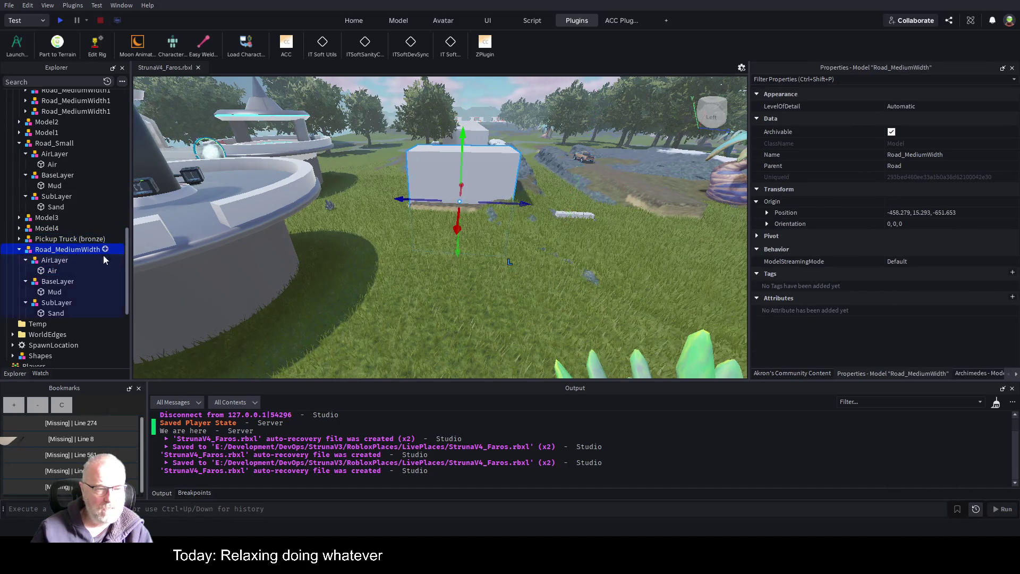
key("ctrl+d")
left_click_drag(457, 228, 457, 345)
key("d")
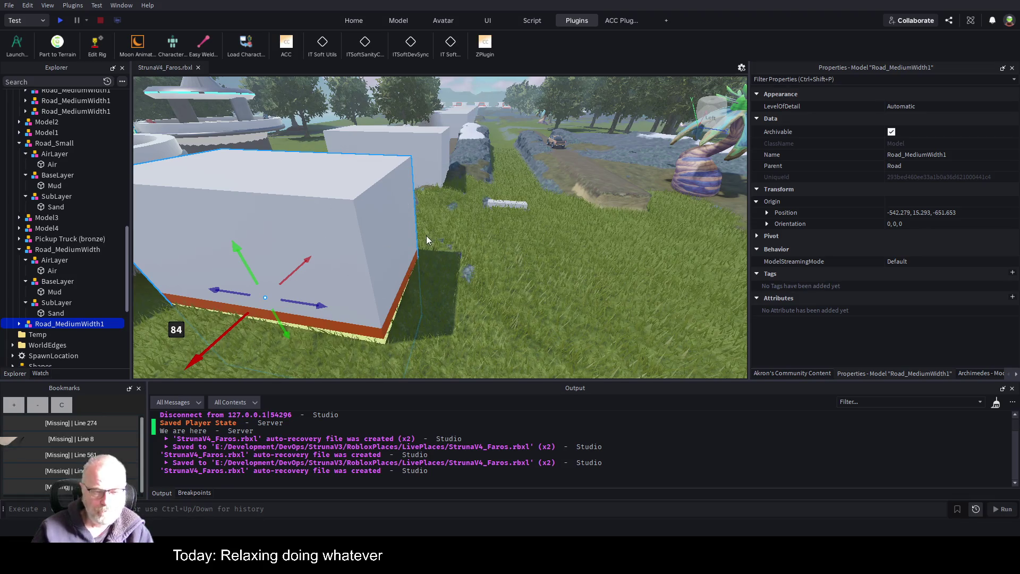
key("d")
key("d")
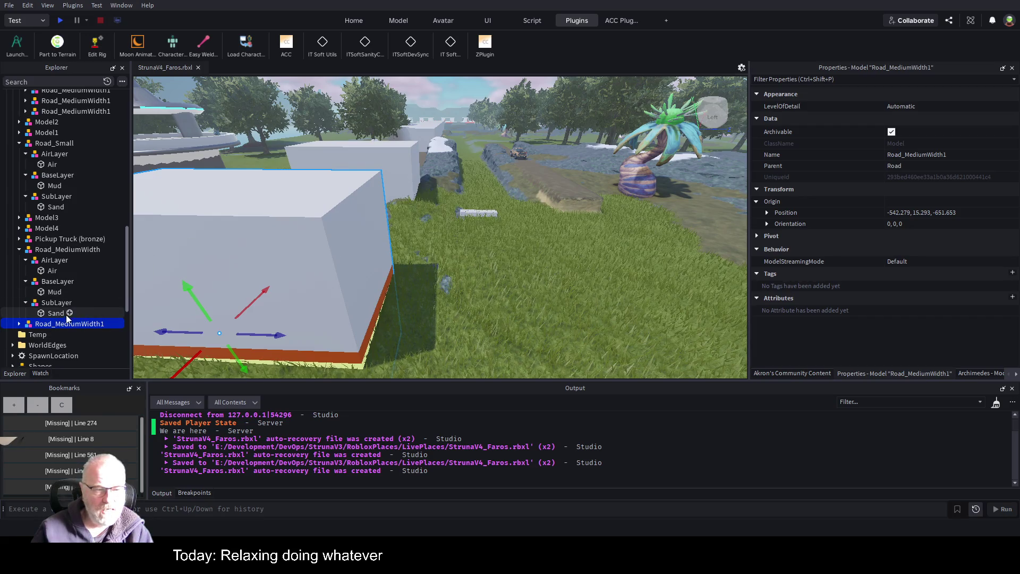
Step: Duplicate Road_MediumWidth's Air part, delete the copy, and collapse the template's layers
left_click(52, 272)
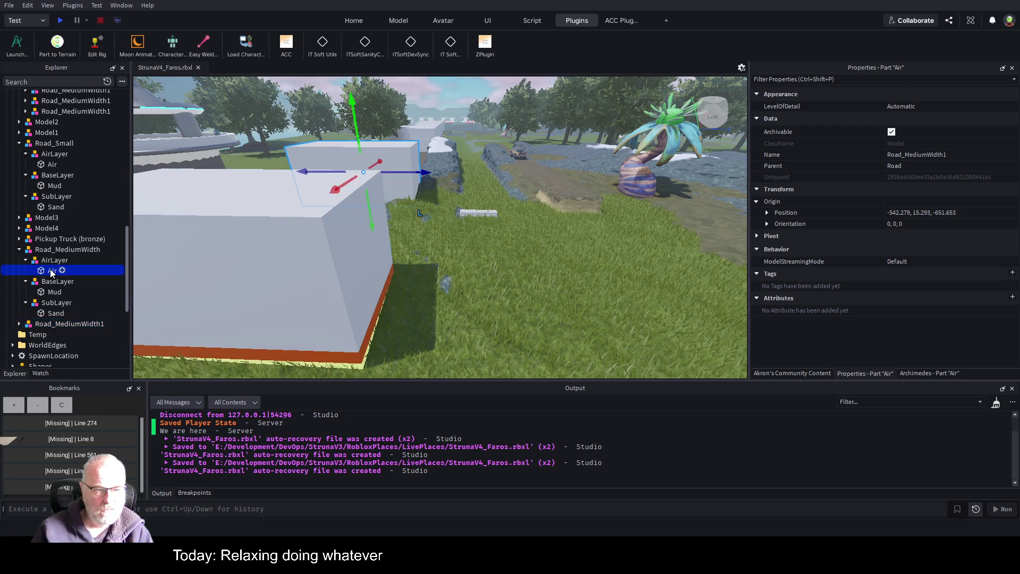
key("ctrl+d")
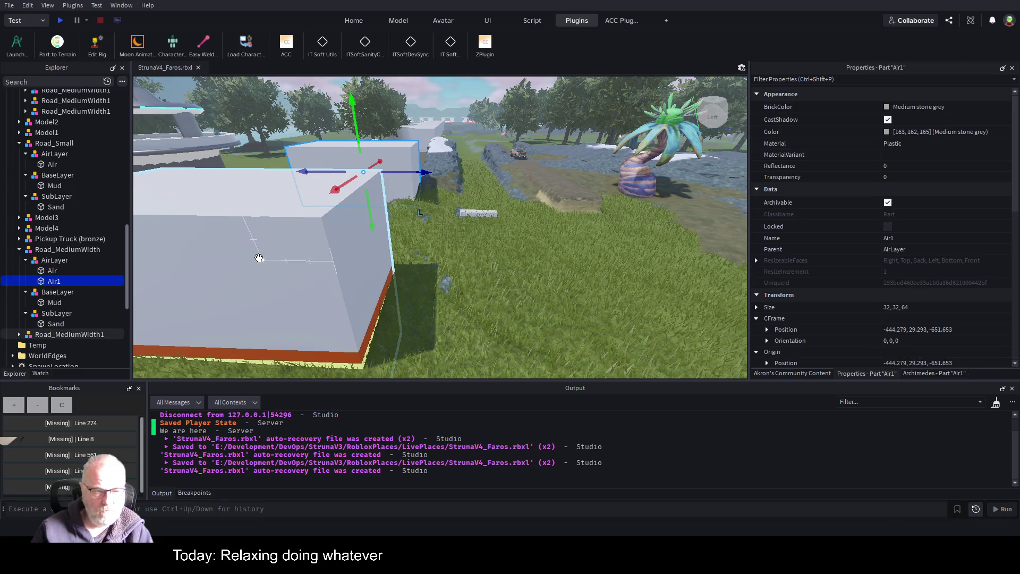
key("Delete")
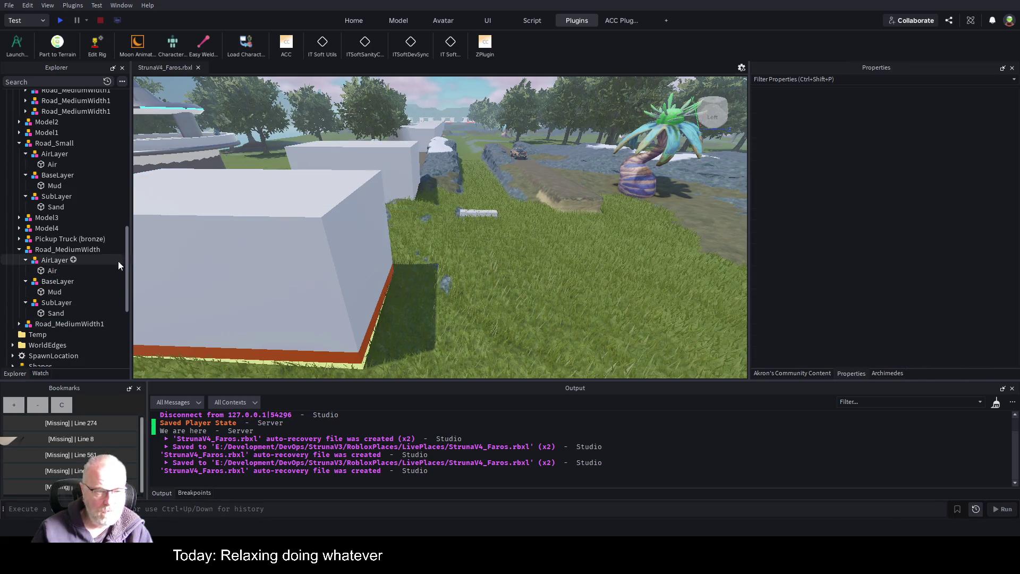
left_click(19, 249)
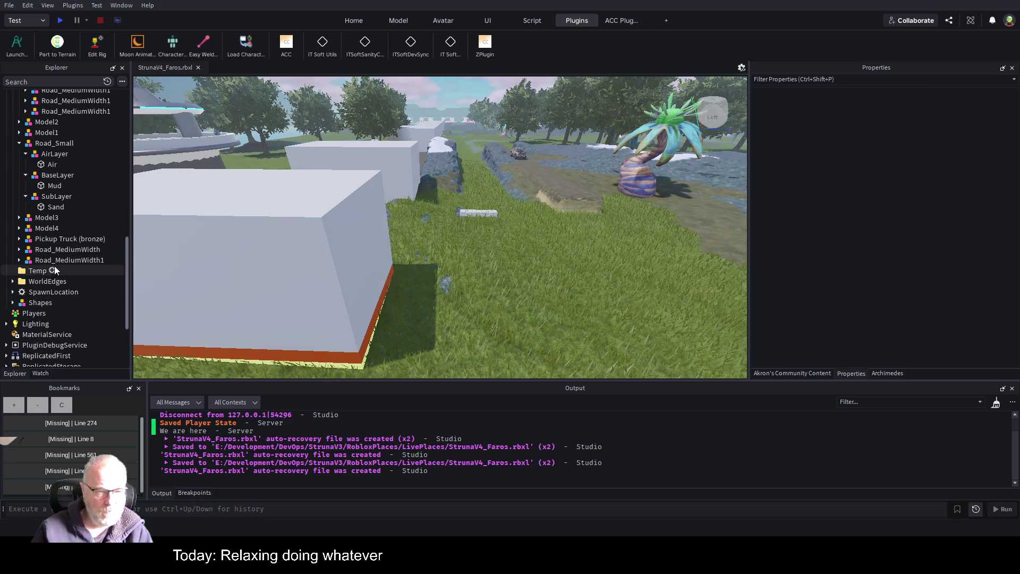
left_click(55, 271)
left_click(19, 260)
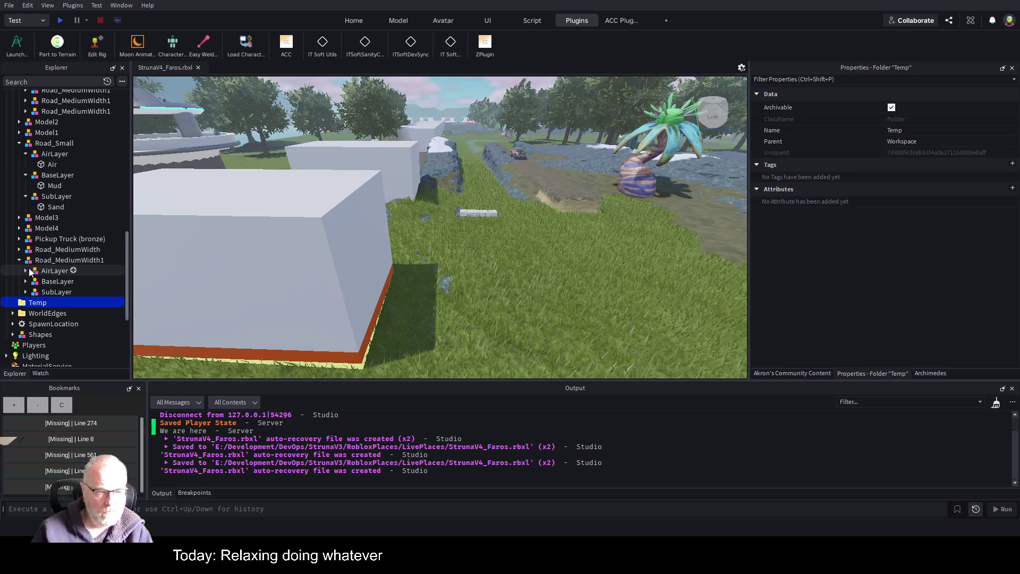
left_click(26, 271)
left_click(52, 282)
key("ctrl+d")
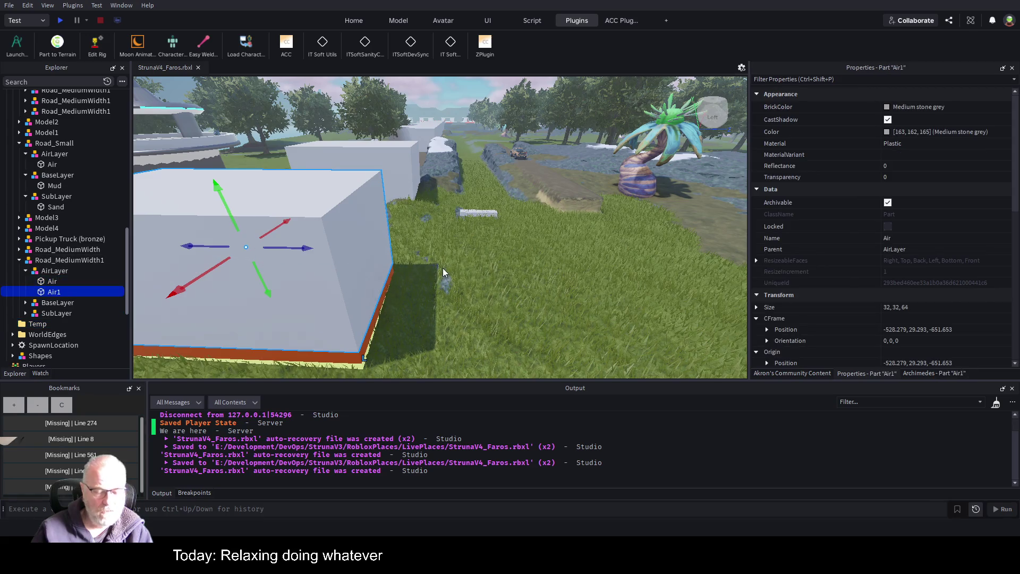
mouse_move(304, 249)
left_mouse_down()
mouse_move(597, 253)
mouse_move(558, 266)
left_mouse_up()
scroll(951, 268, "down", 5)
scroll(958, 270, "down", 3)
left_click(930, 244)
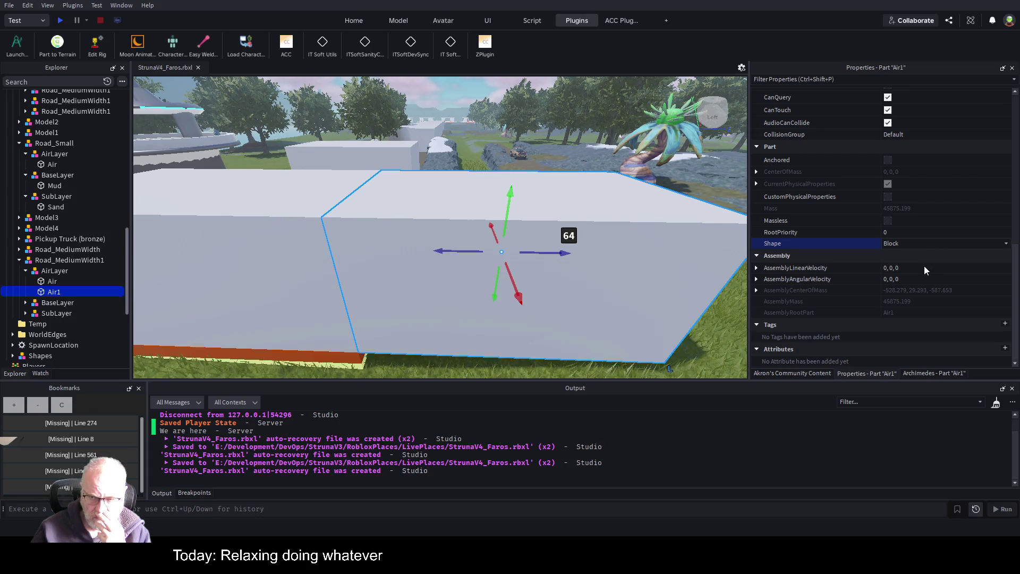
key("Down")
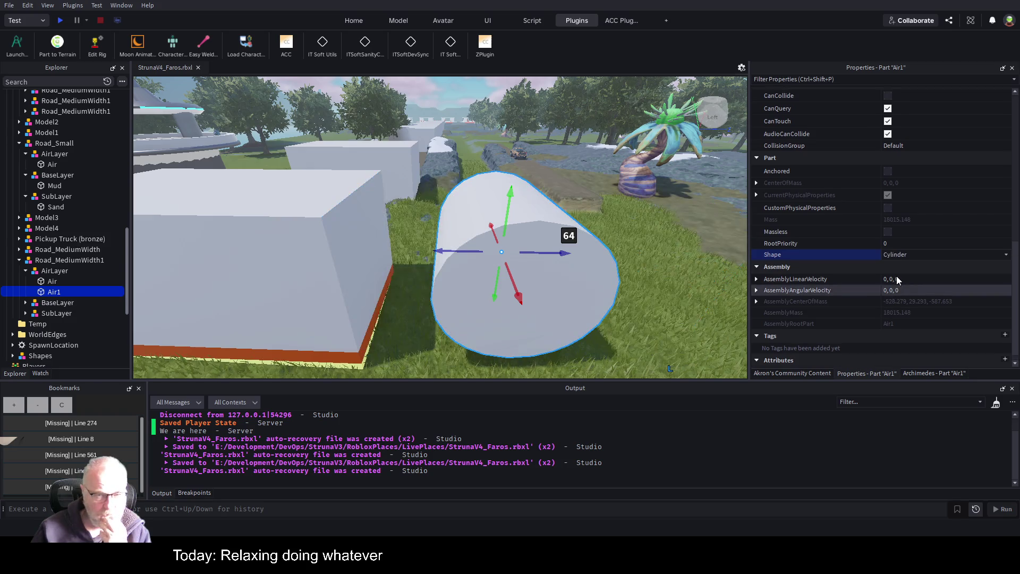
left_click_drag(562, 255, 470, 252)
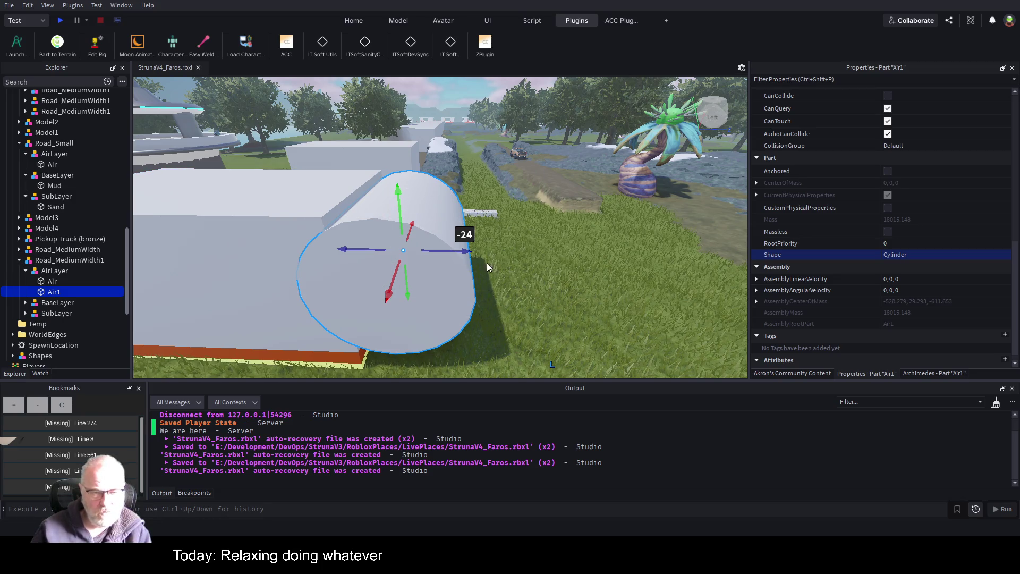
left_click_drag(461, 254, 392, 261)
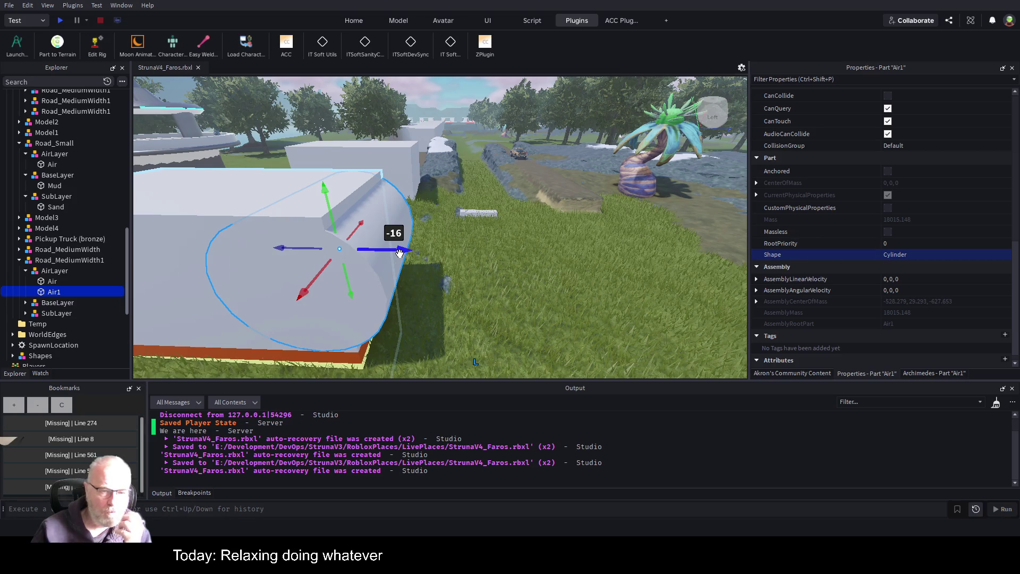
mouse_move(400, 255)
left_mouse_down()
mouse_move(366, 259)
mouse_move(390, 259)
left_mouse_up()
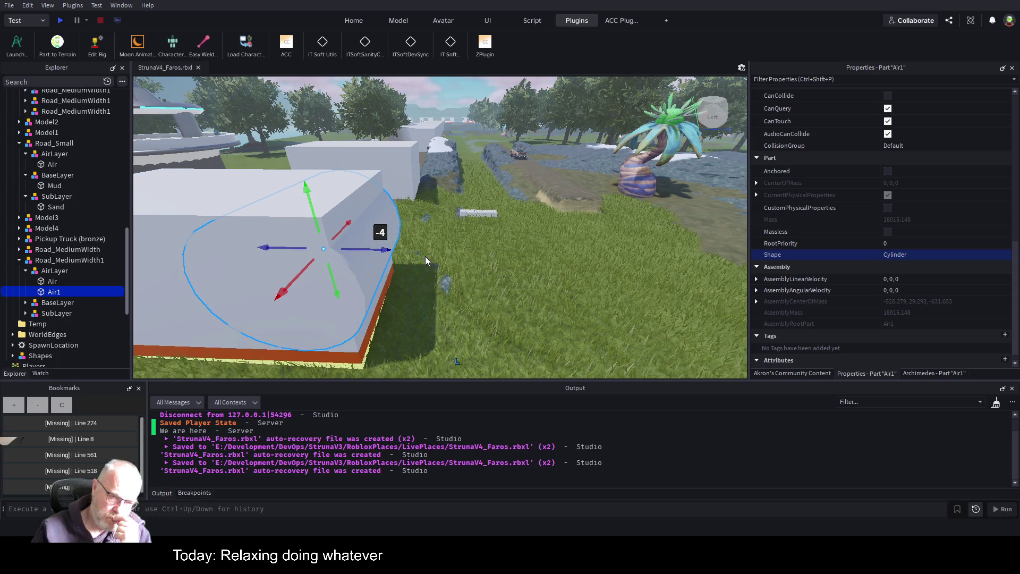
key("Delete")
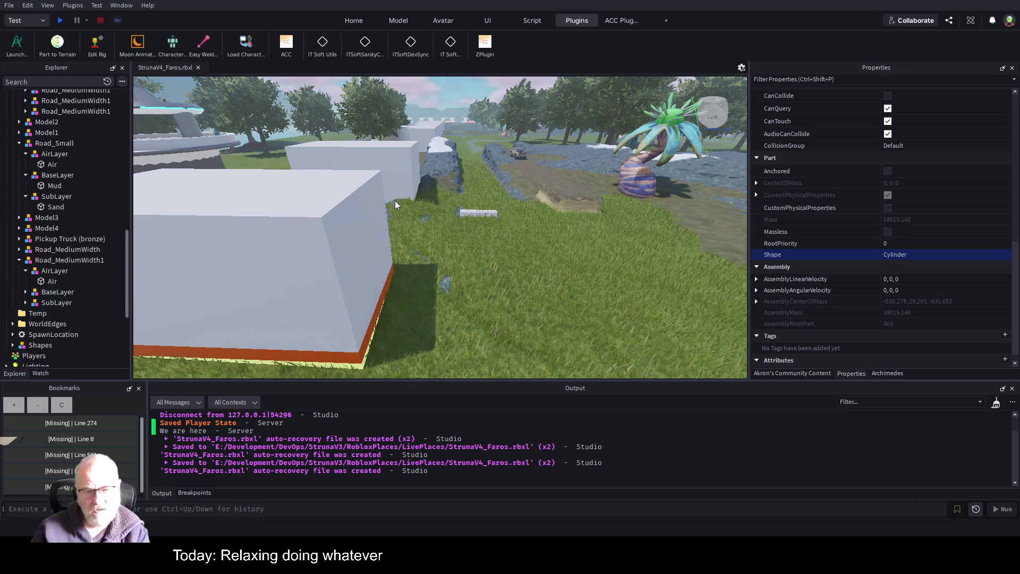
Step: Duplicate Air as Air1, move it 68 studs along the road, and scale it to a 32×32×8 slab
left_click(55, 281)
key("ctrl+d")
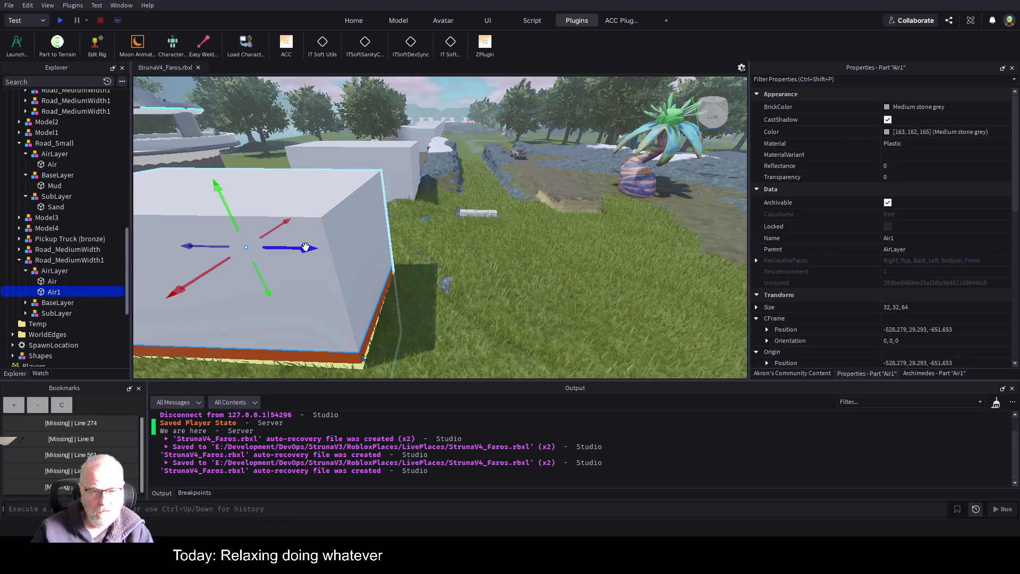
mouse_move(286, 251)
left_mouse_down()
mouse_move(290, 242)
mouse_move(574, 248)
mouse_move(559, 248)
left_mouse_up()
key("ctrl+3")
left_click_drag(669, 254, 417, 257)
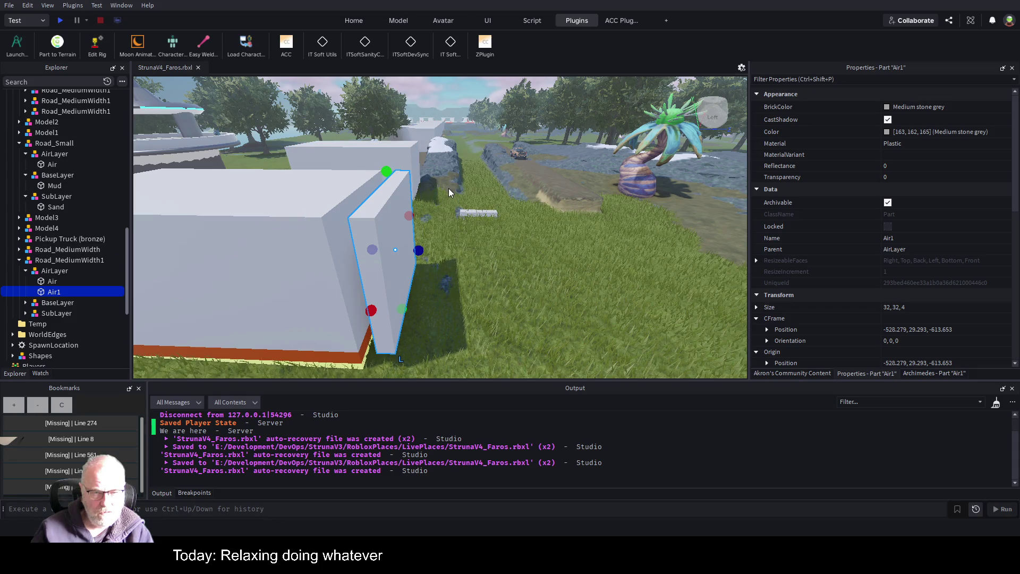
left_click_drag(419, 251, 431, 251)
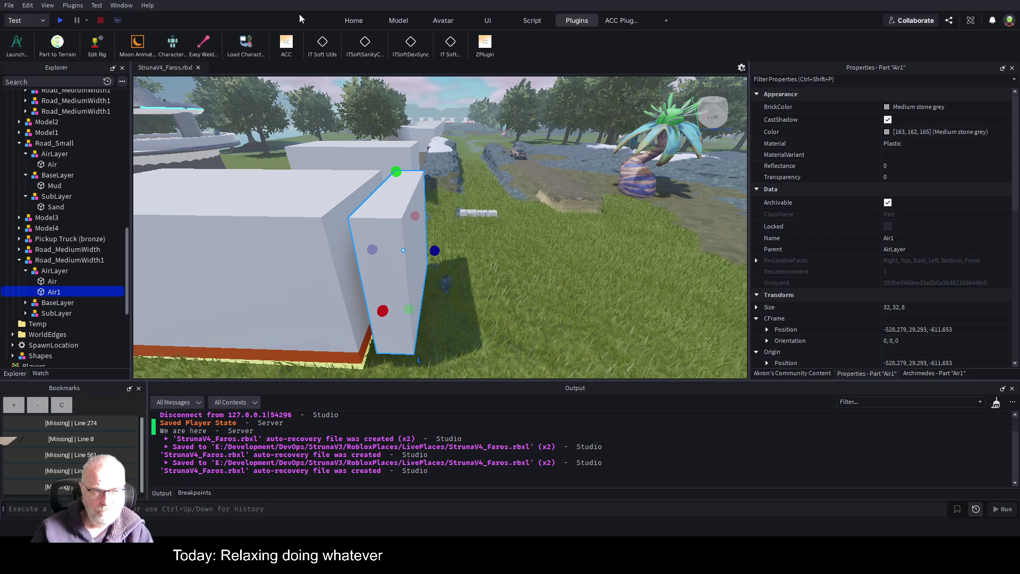
left_click(403, 21)
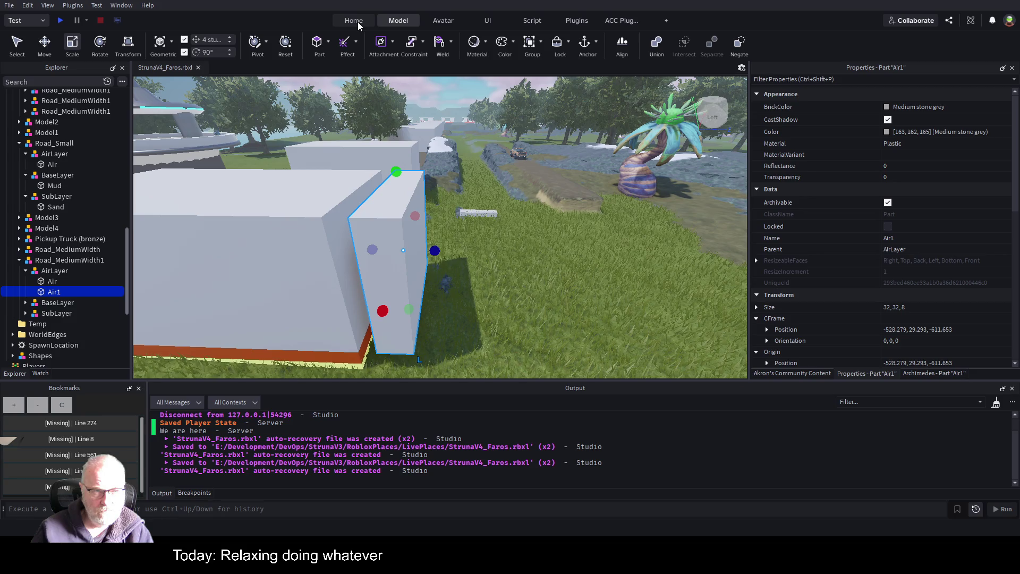
Step: Set a 5° rotation snap and tilt the Air1 slab to 25 degrees
left_click(99, 42)
mouse_move(442, 229)
left_mouse_down()
mouse_move(451, 260)
mouse_move(451, 251)
left_mouse_up()
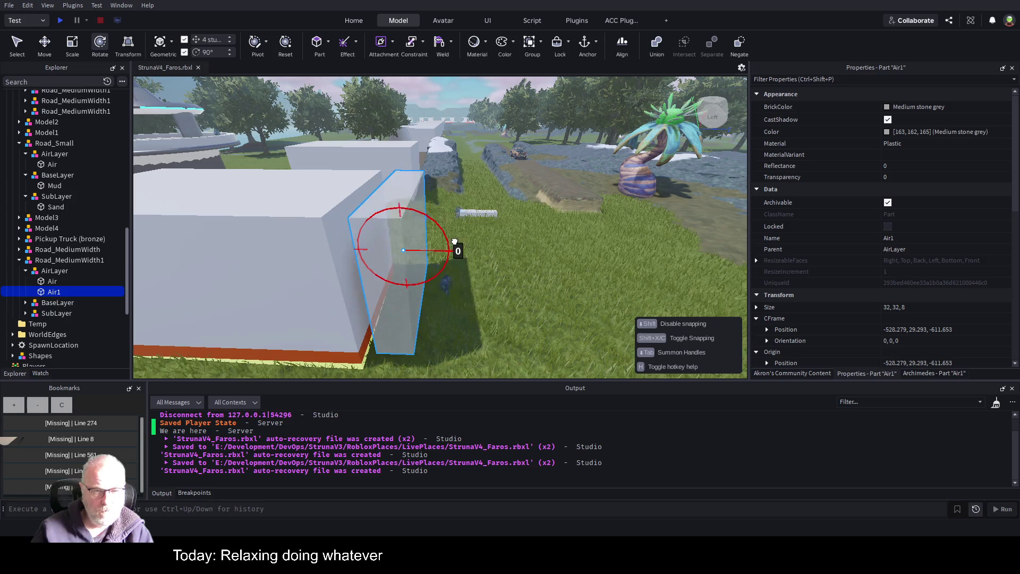
left_click(184, 53)
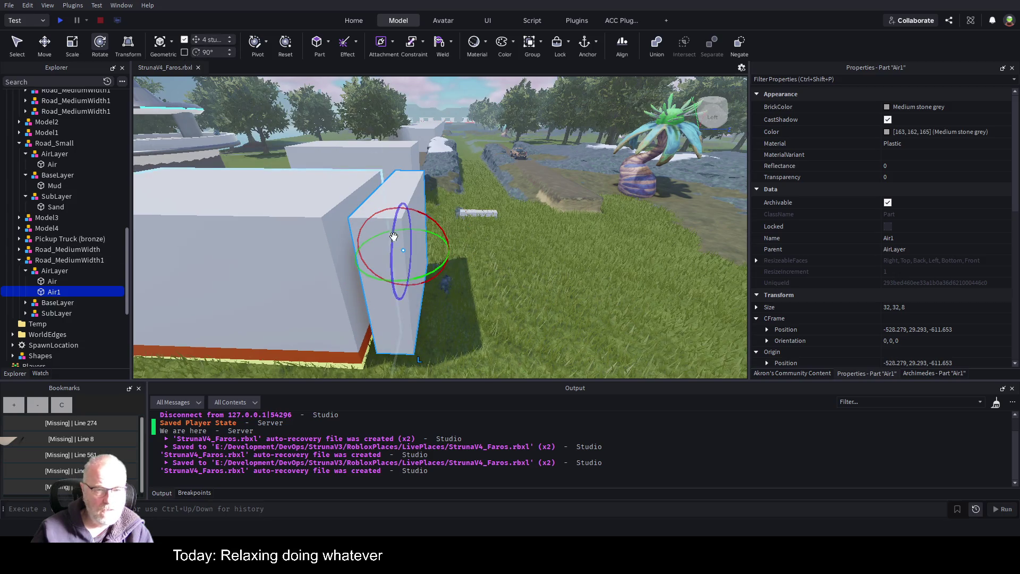
left_click(185, 53)
left_click(216, 53)
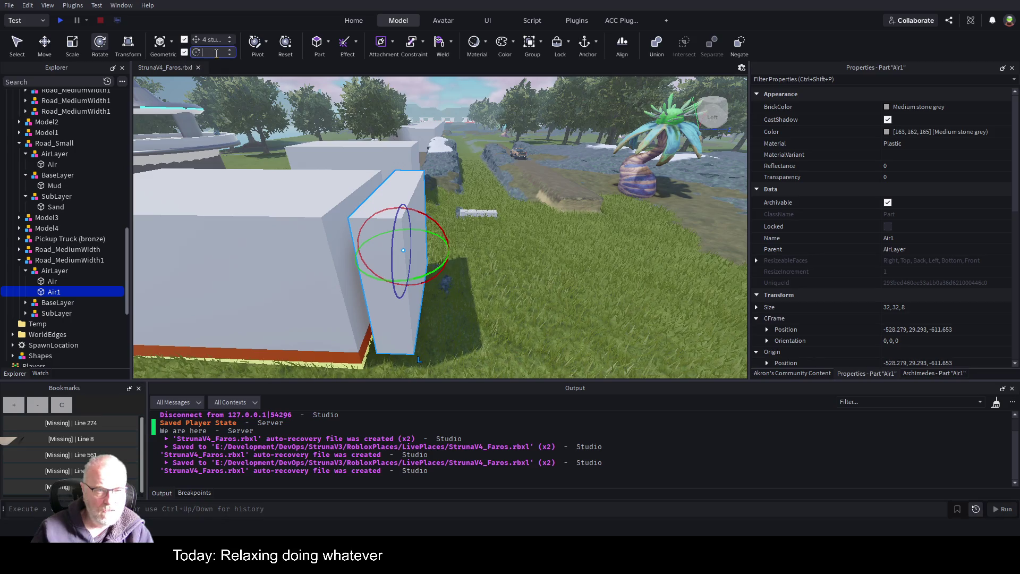
type("5")
key("Return")
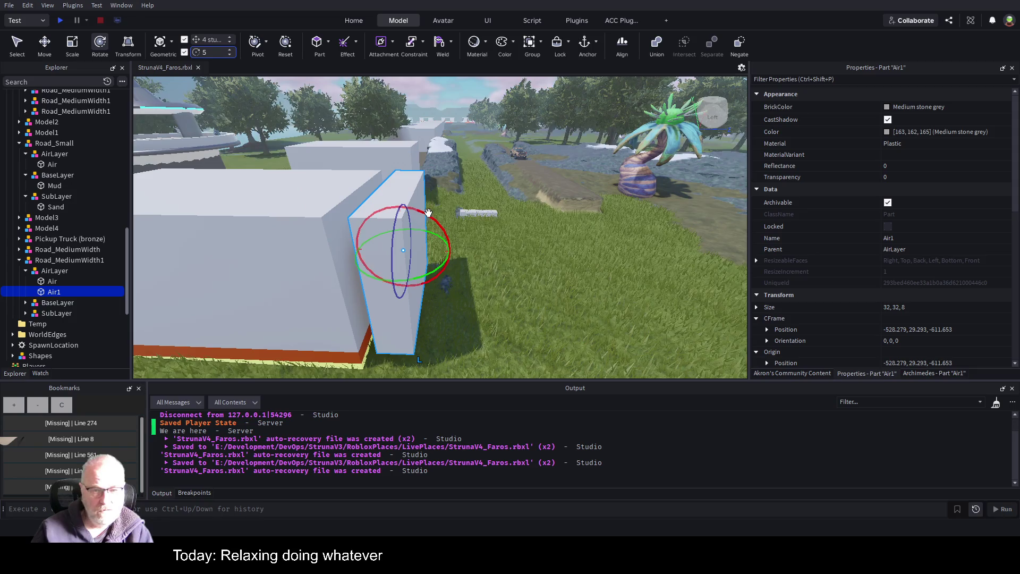
mouse_move(428, 215)
left_mouse_down()
mouse_move(450, 240)
mouse_move(450, 225)
left_mouse_up()
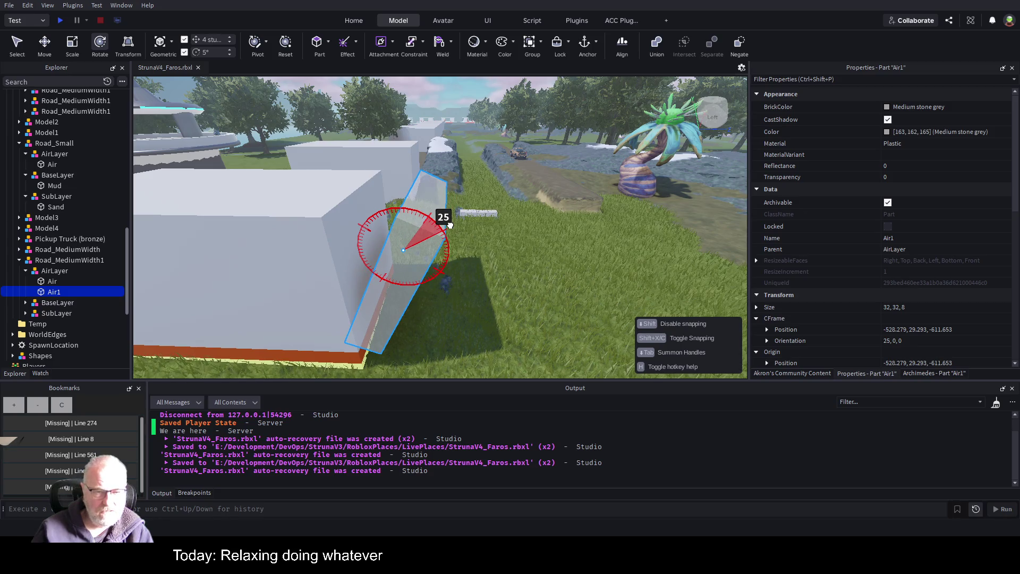
left_click_drag(450, 225, 449, 224)
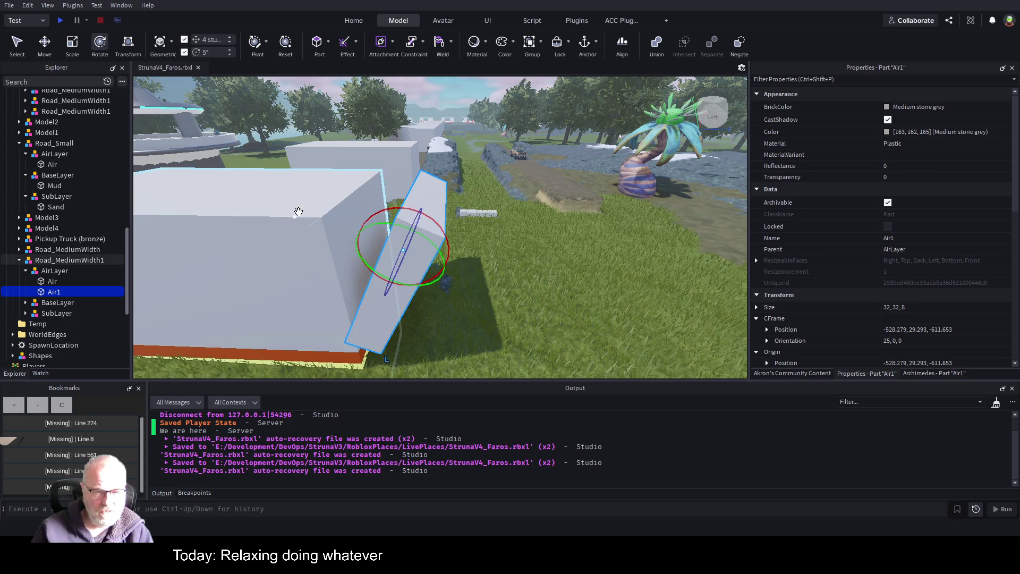
Step: Try stretching the whole Road_MediumWidth1 model, then undo the resize
left_click(326, 228)
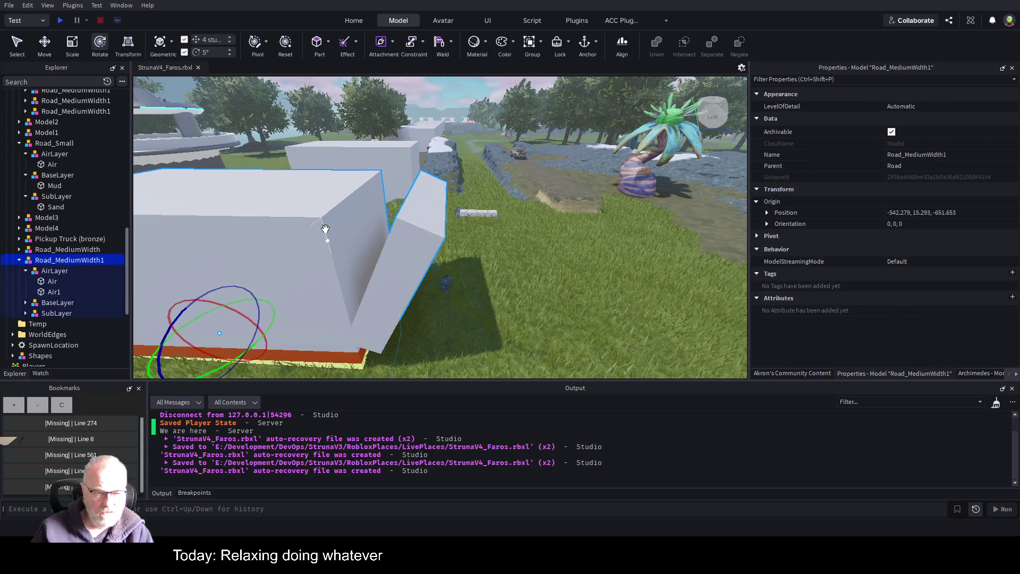
key("ctrl+3")
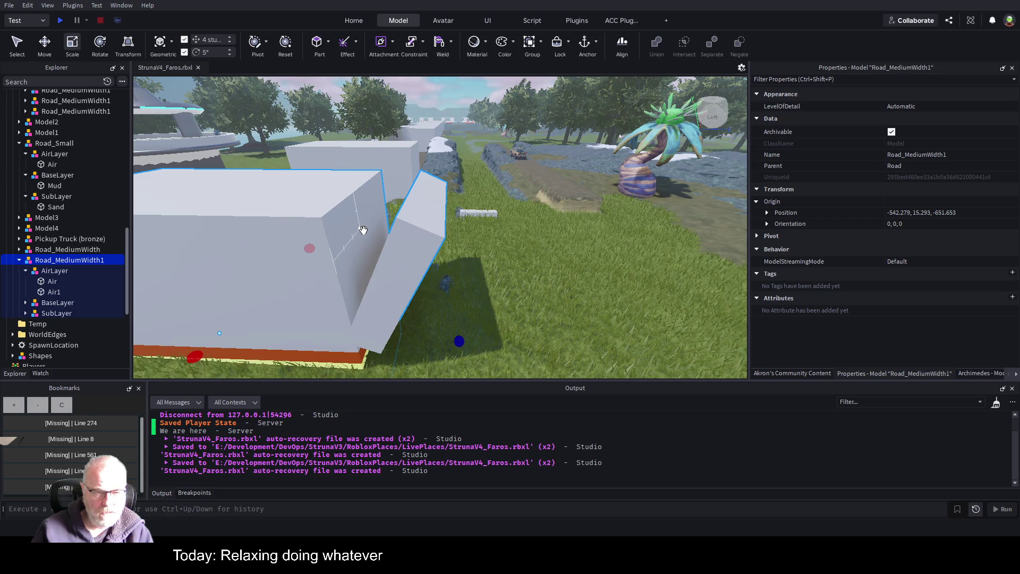
left_click_drag(460, 340, 508, 333)
key("ctrl+z")
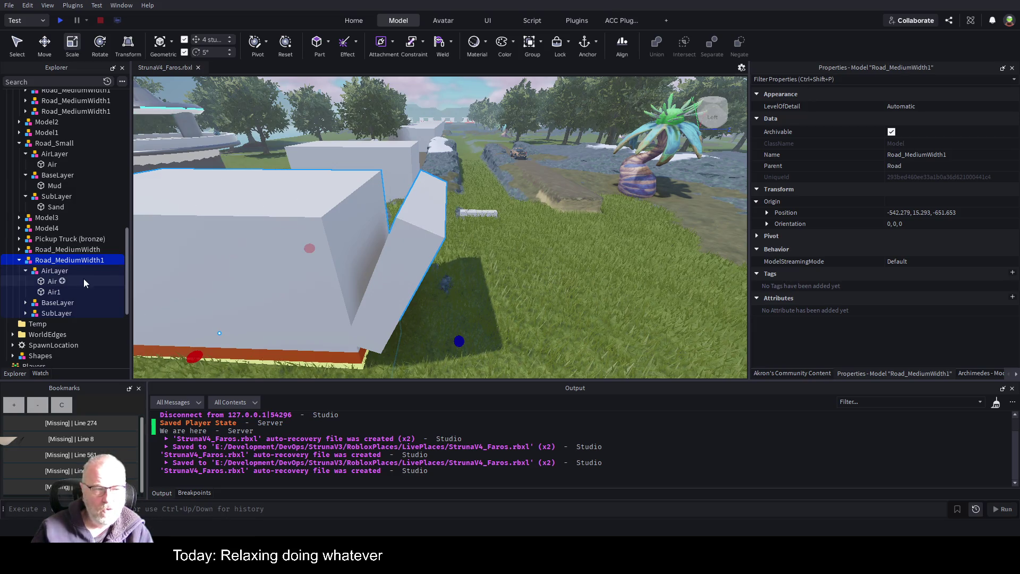
Step: Duplicate Air1 into Air2–Air5 at smaller tilts and move Air5 4 studs back along the road
left_click(403, 212, "alt")
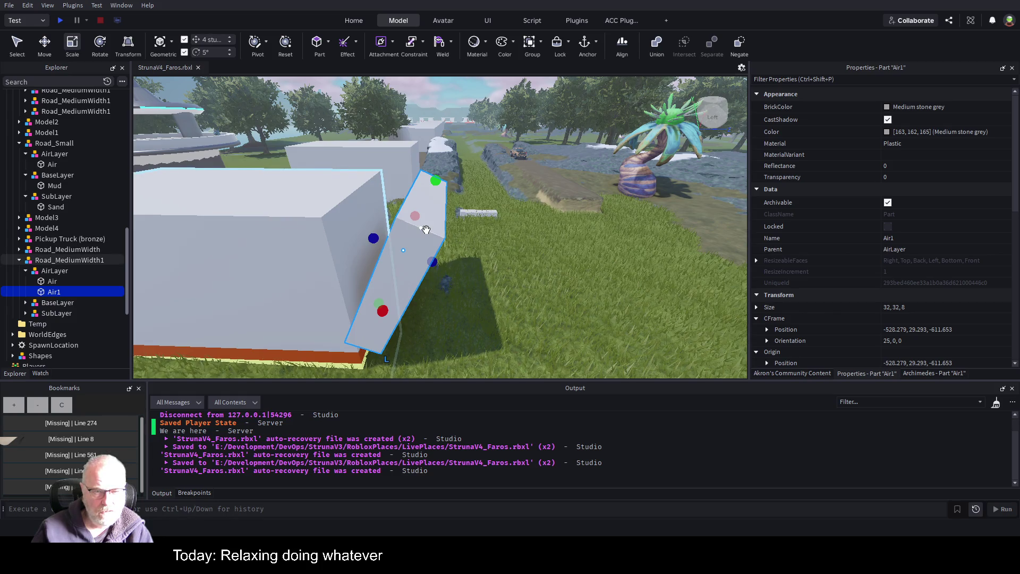
key("ctrl+d")
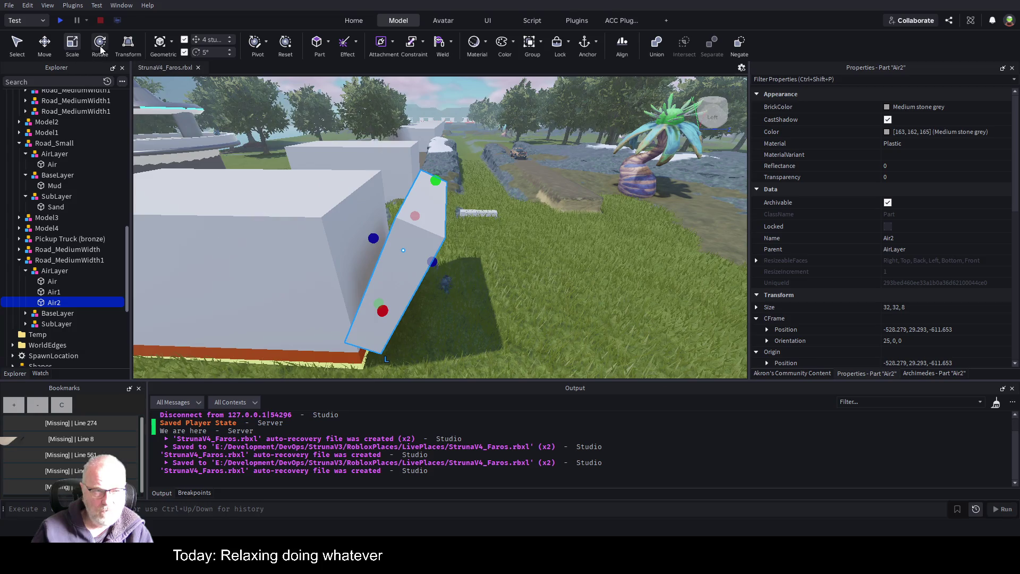
left_click(100, 49)
mouse_move(443, 228)
left_mouse_down()
mouse_move(416, 210)
mouse_move(428, 215)
left_mouse_up()
key("ctrl+d")
key("ctrl+d")
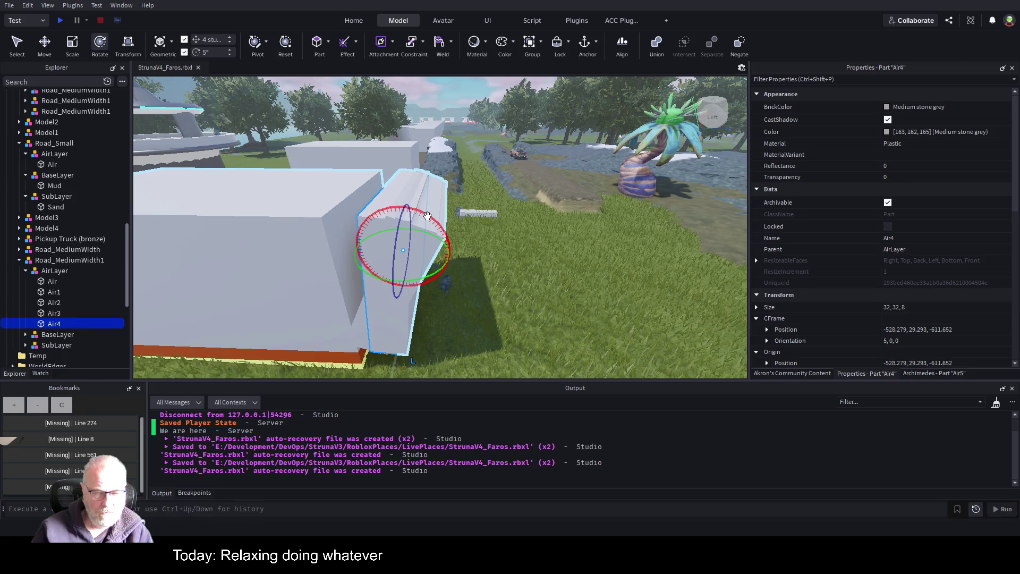
key("ctrl+d")
key("ctrl+2")
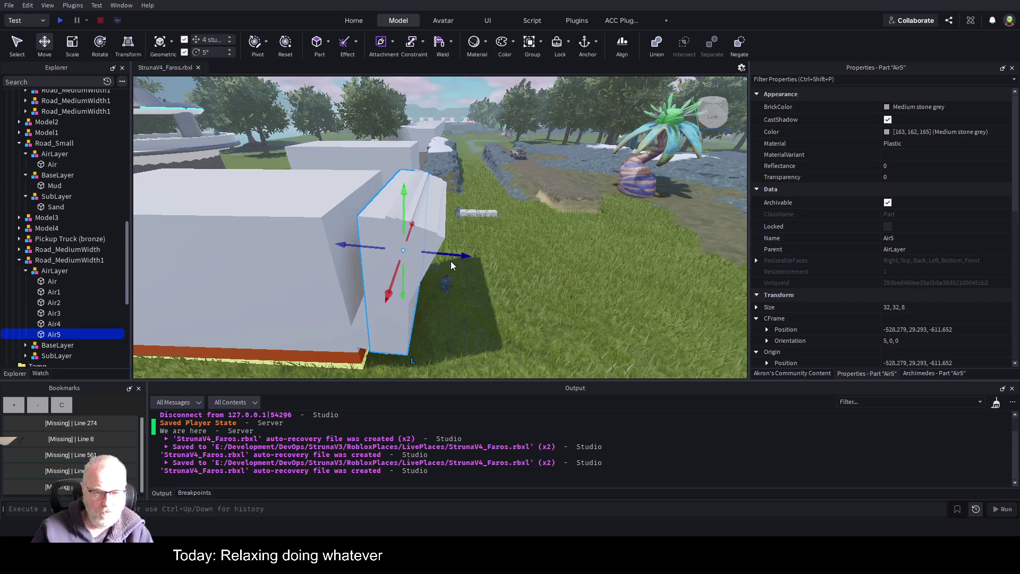
left_click_drag(452, 256, 428, 250)
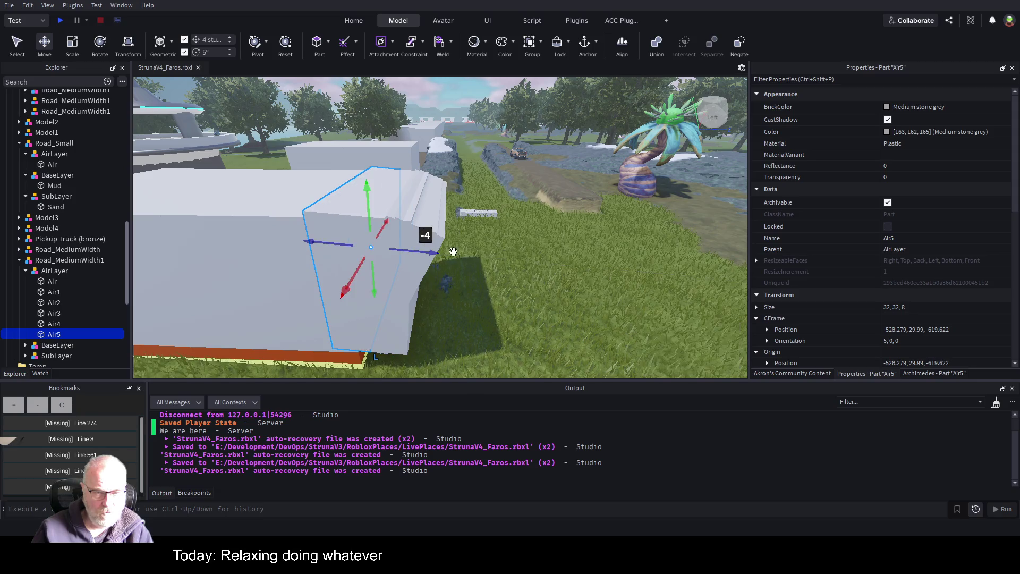
key("s")
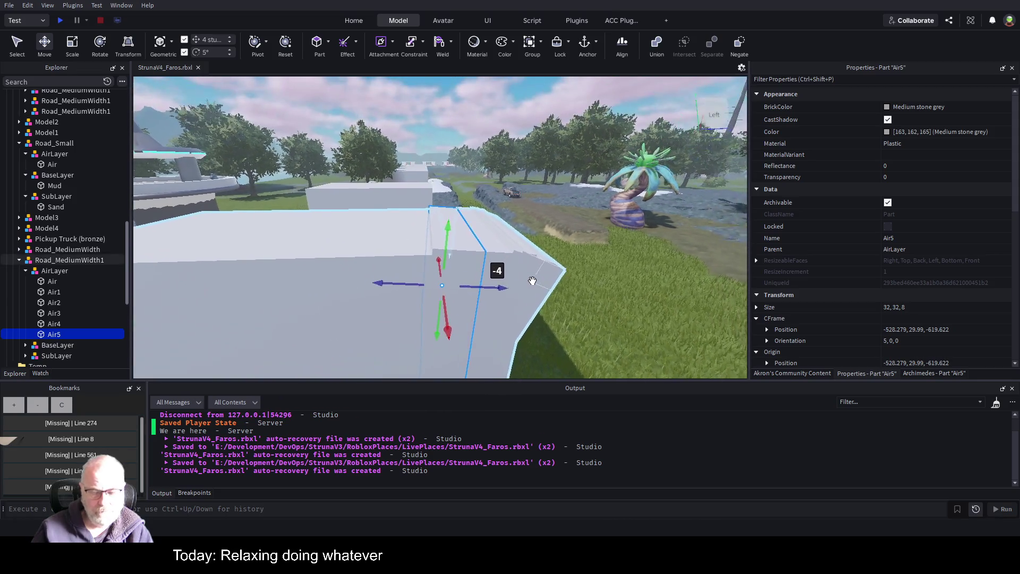
key("w")
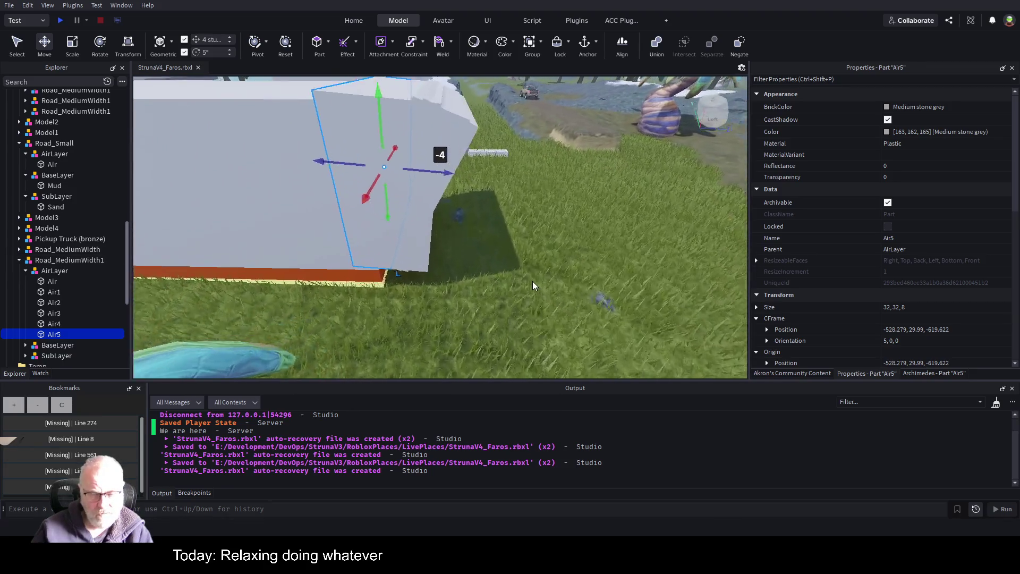
key("s")
key("s")
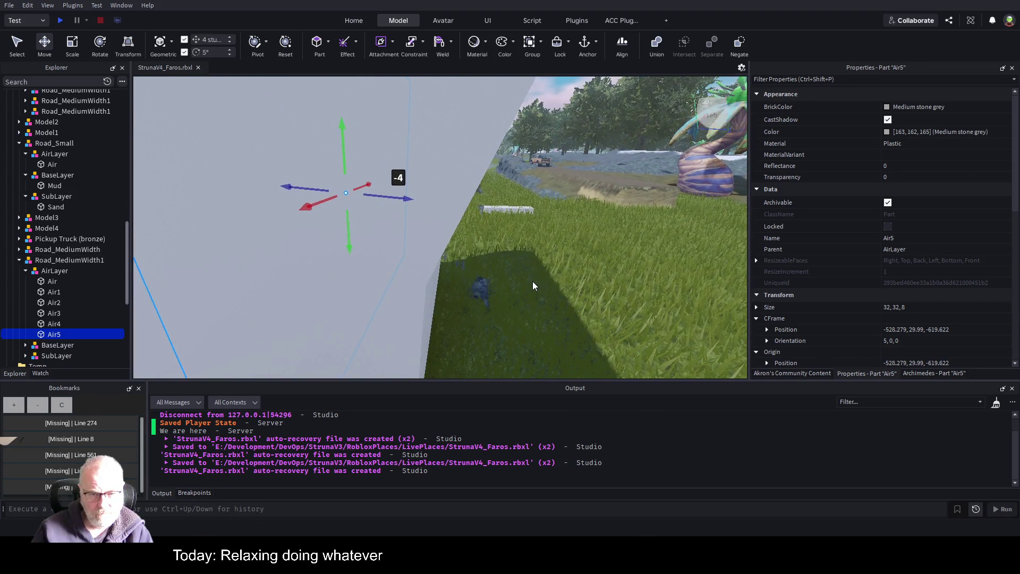
key("d")
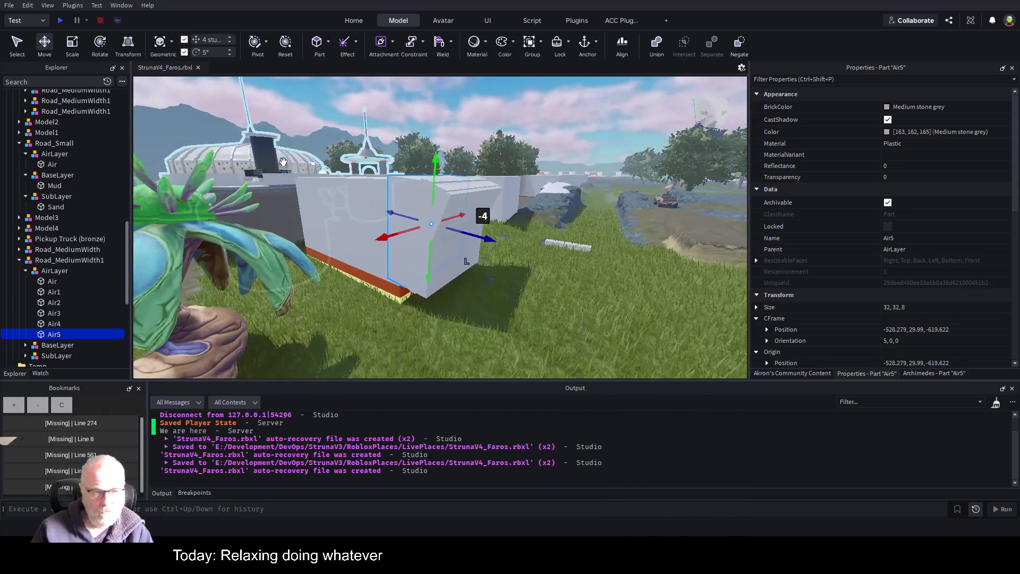
Step: Rename the five air parts Air1–Air5 together to Air
left_click(53, 292, "shift")
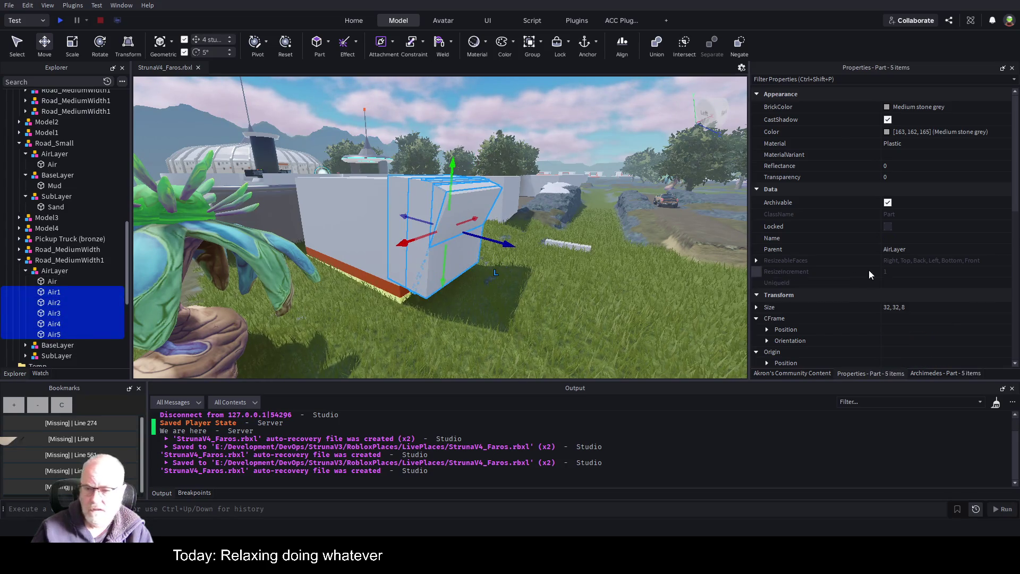
scroll(888, 272, "down", 3)
scroll(909, 250, "down", 7)
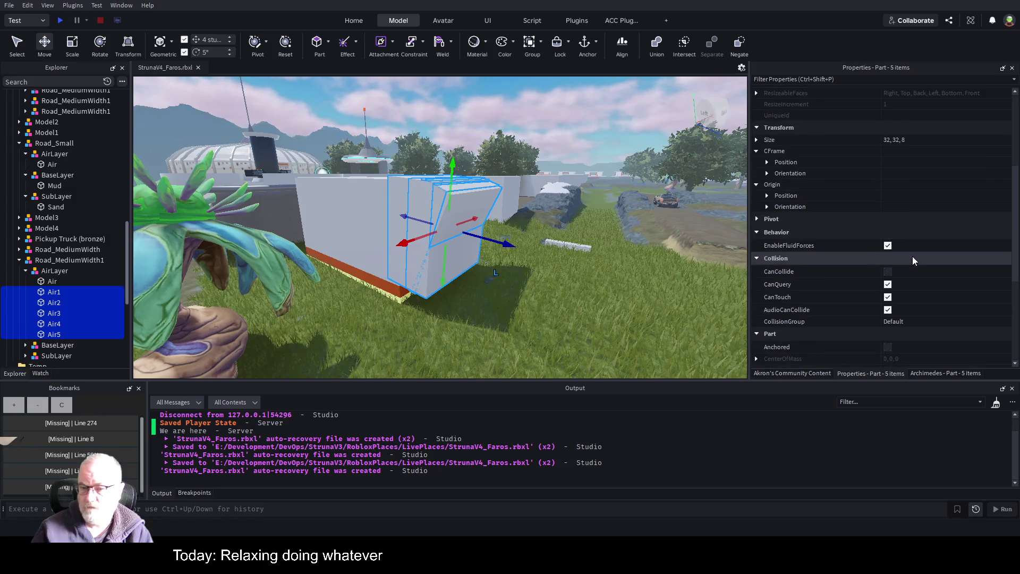
scroll(917, 263, "up", 8)
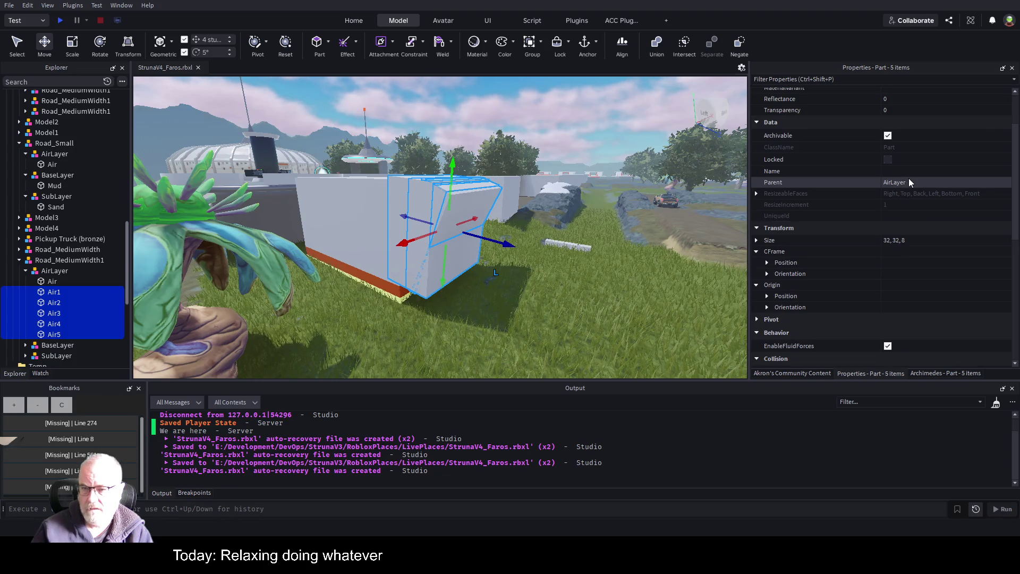
left_click(911, 175)
type("Aire")
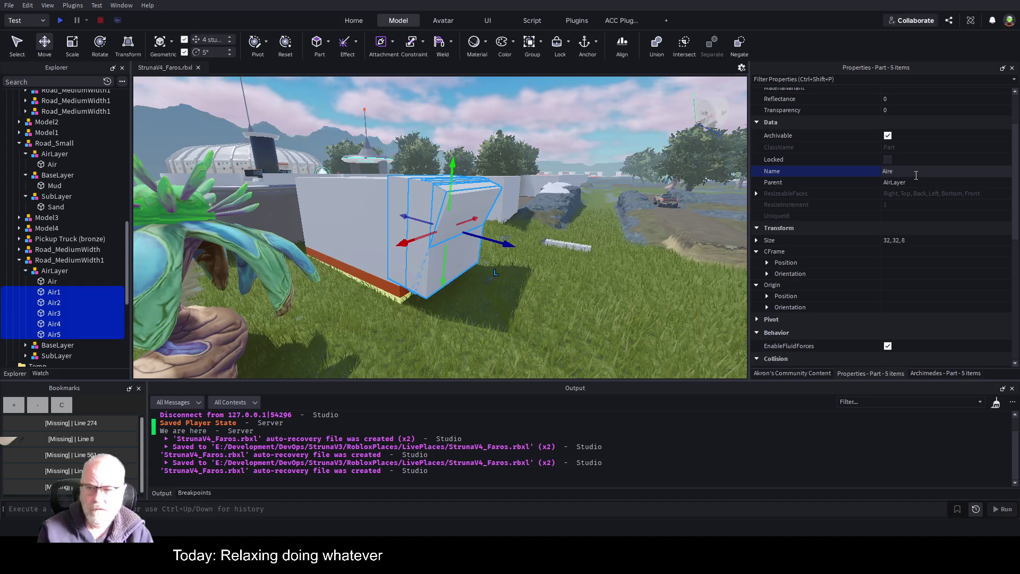
key("BackSpace")
key("Return")
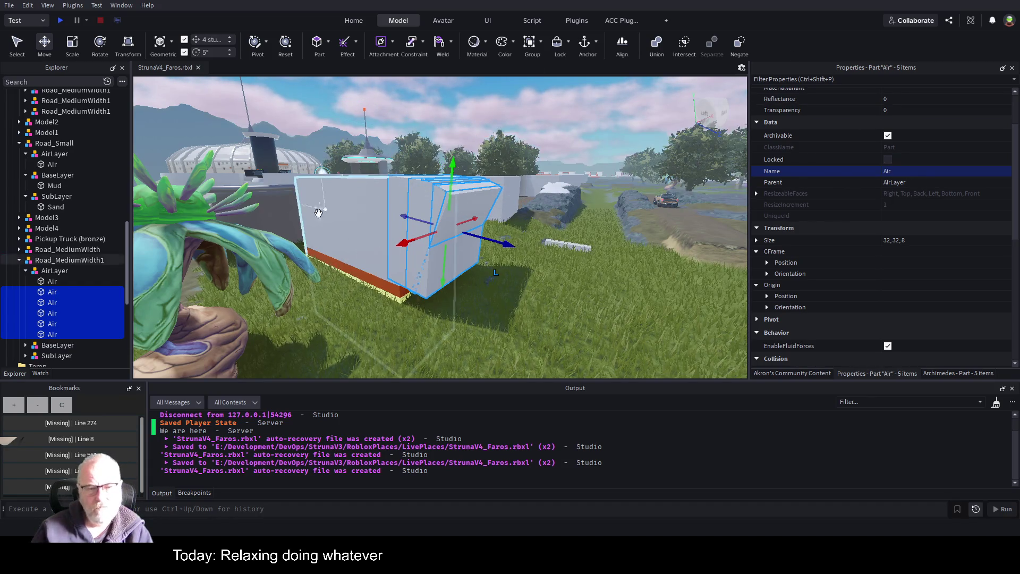
Step: Stretch the Mud part longer and the Sand part to about 74.44 studs long
left_click(44, 272)
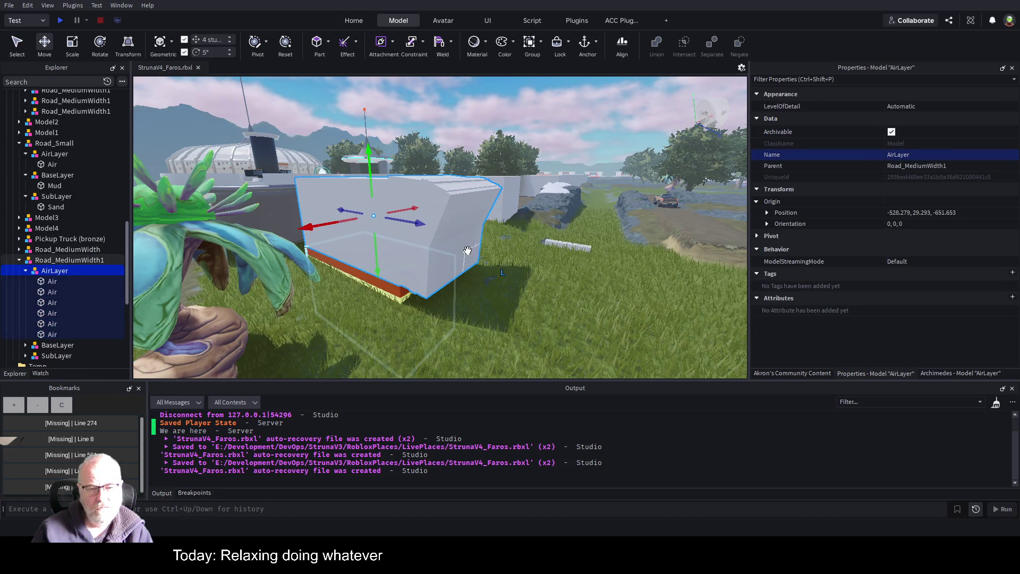
scroll(502, 278, "up", 8)
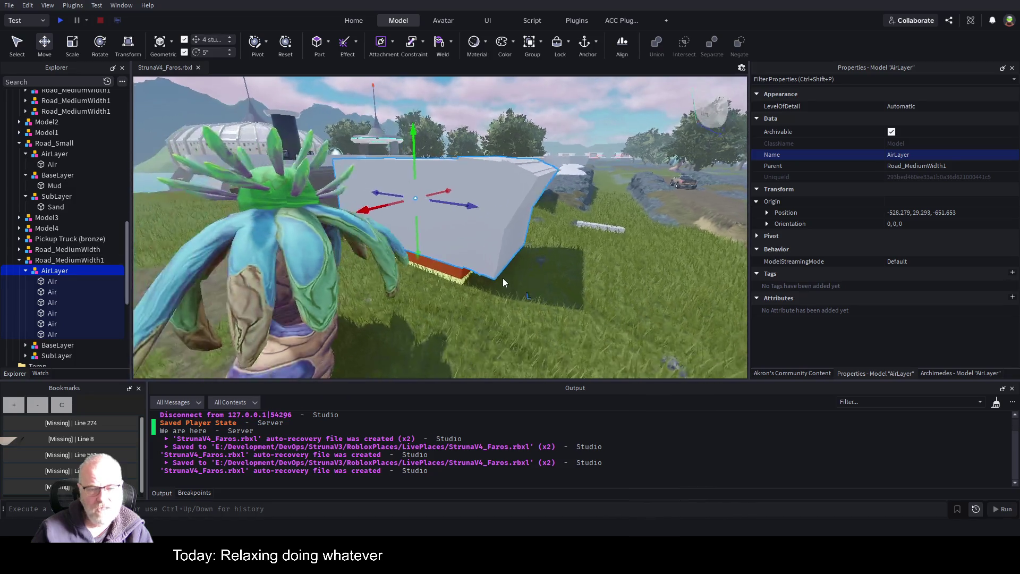
scroll(494, 279, "down", 3)
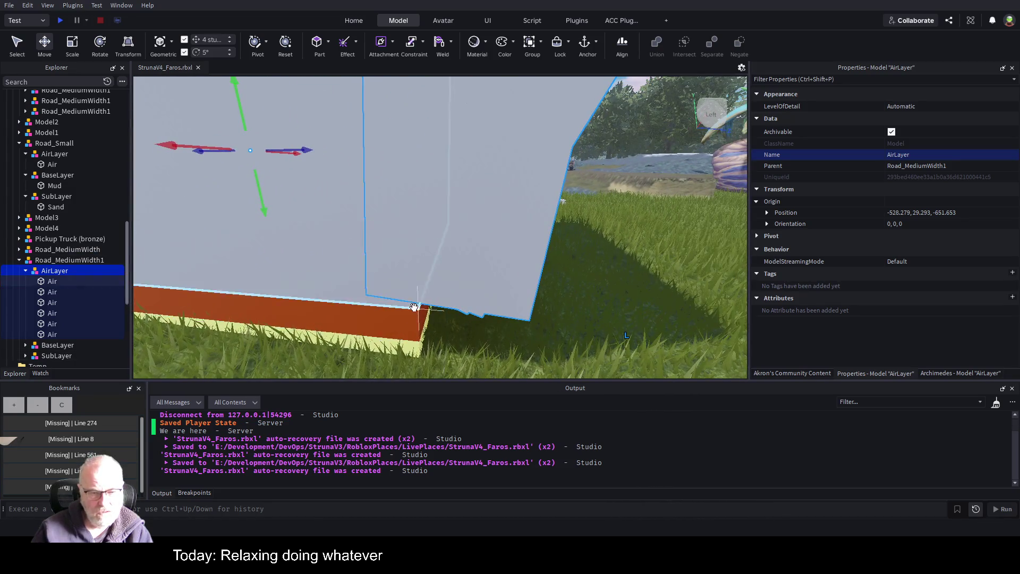
left_click(377, 259)
key("ctrl+3")
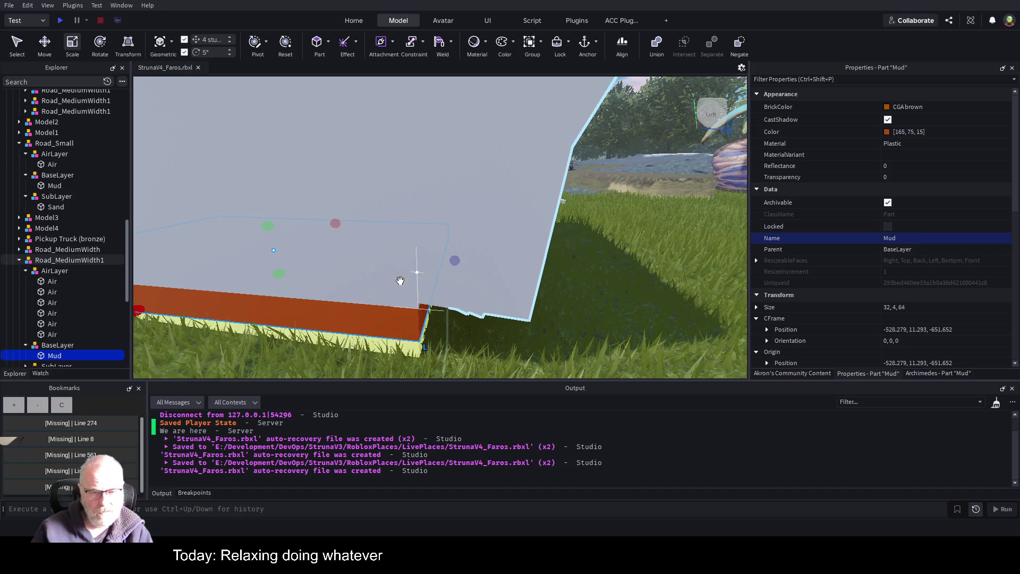
left_click_drag(456, 260, 518, 264)
left_click(407, 341)
mouse_move(452, 338)
left_mouse_down()
mouse_move(511, 343)
mouse_move(514, 353)
left_mouse_up()
Step: Save StrunaV4_Faros.rbxl and select the whole Road_MediumWidth1 model
scroll(615, 248, "down", 10)
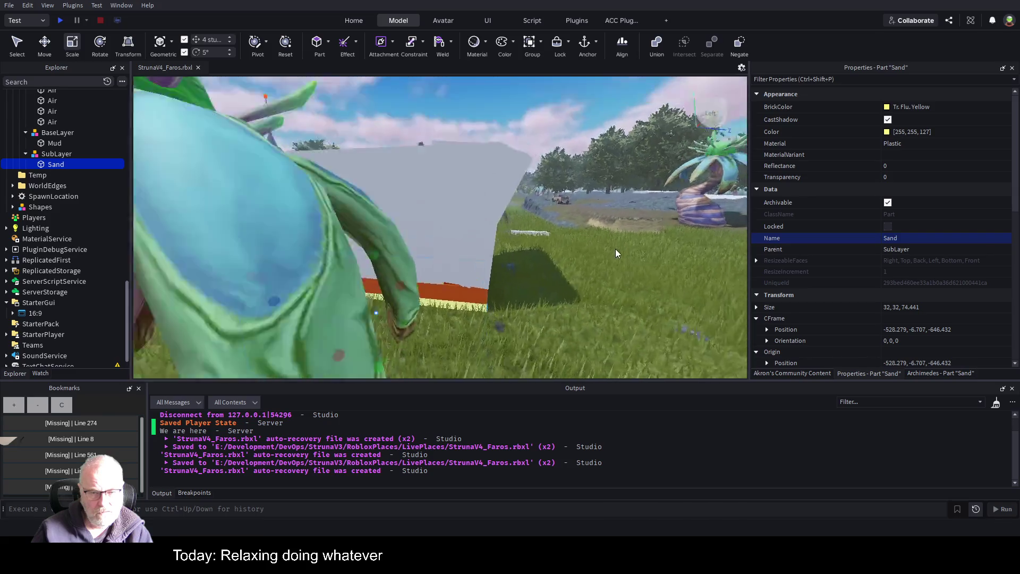
key("d")
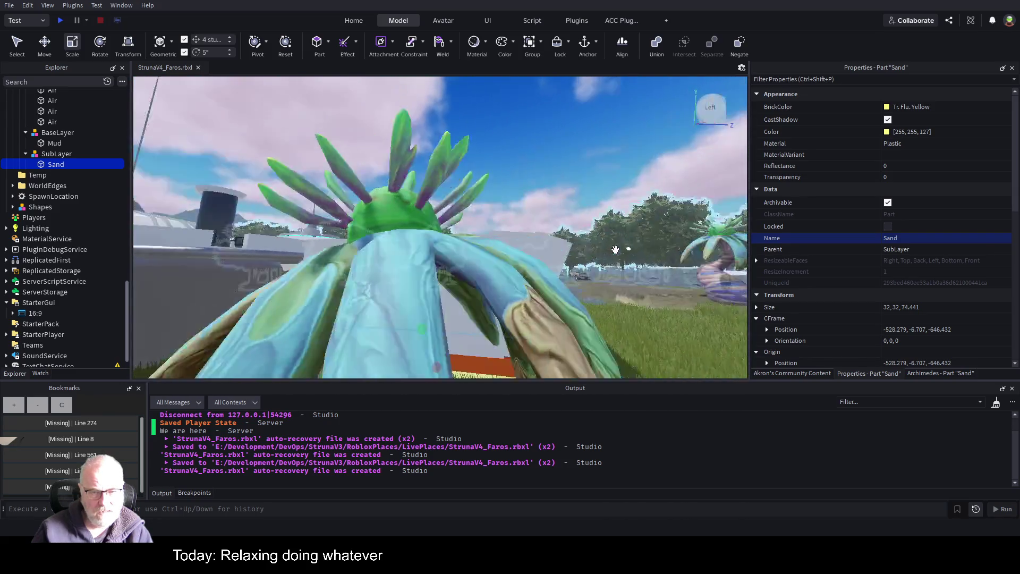
scroll(616, 254, "down", 5)
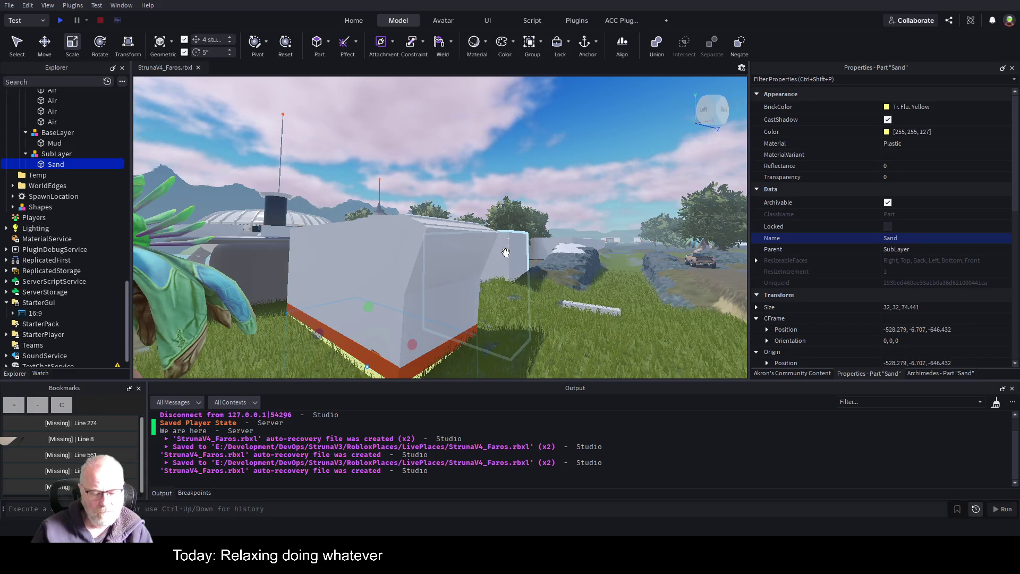
key("ctrl+s")
scroll(77, 186, "up", 4)
left_click(85, 161)
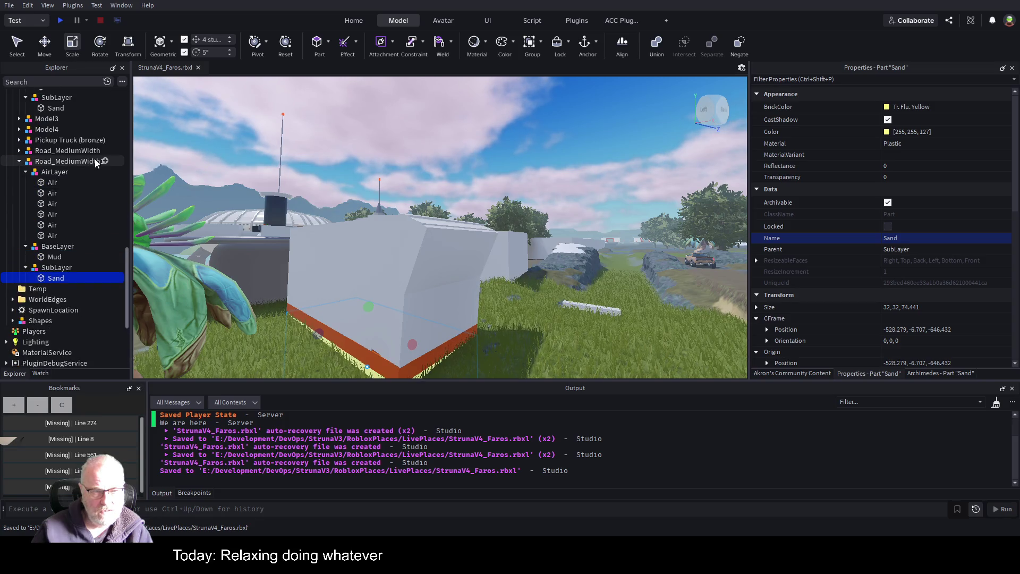
Step: Duplicate the road model as Road_MediumWidth2 with the Move tool active
key("f")
key("w")
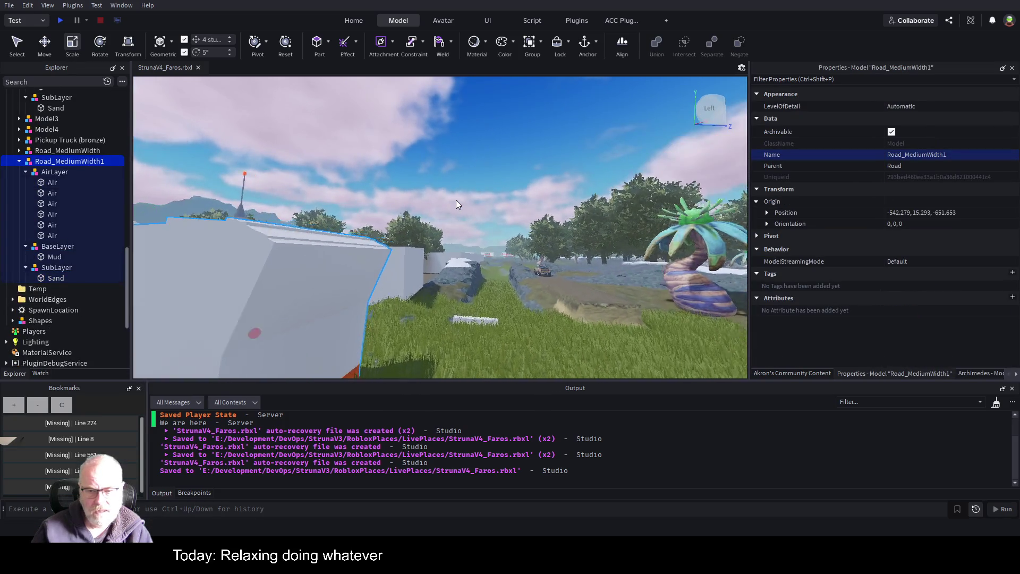
key("s")
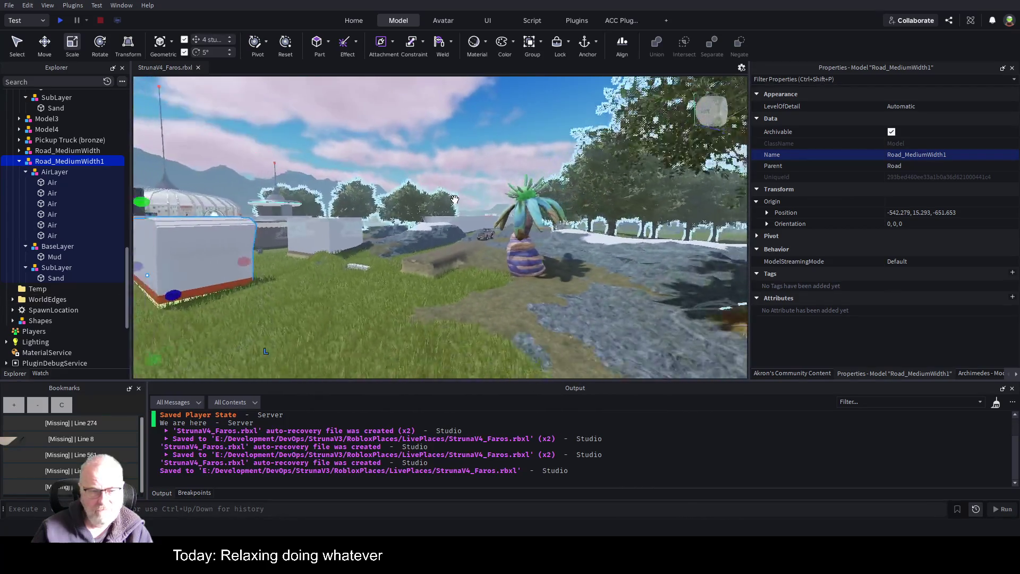
key("s")
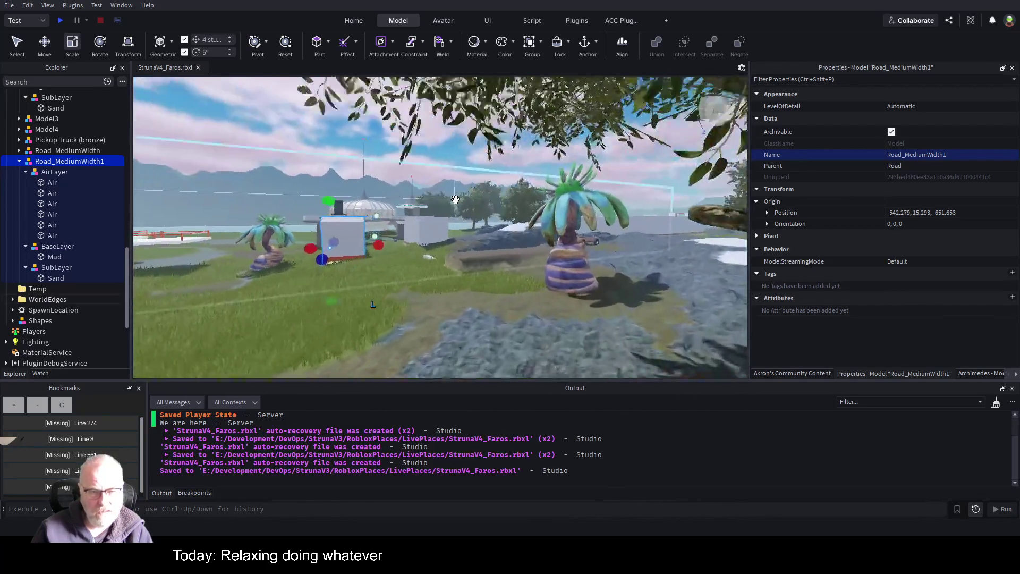
key("ctrl+2")
key("w")
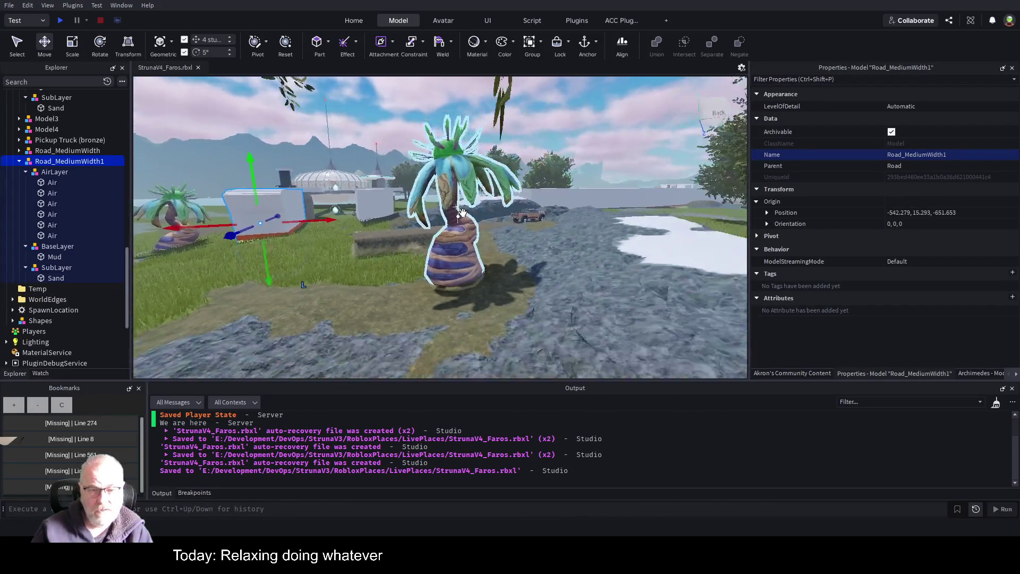
key("s")
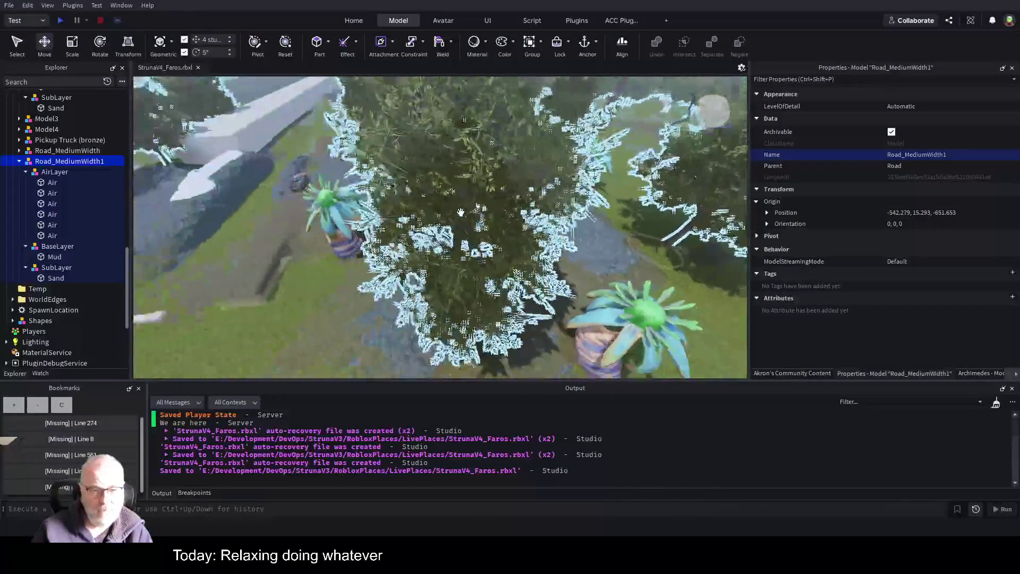
key("w")
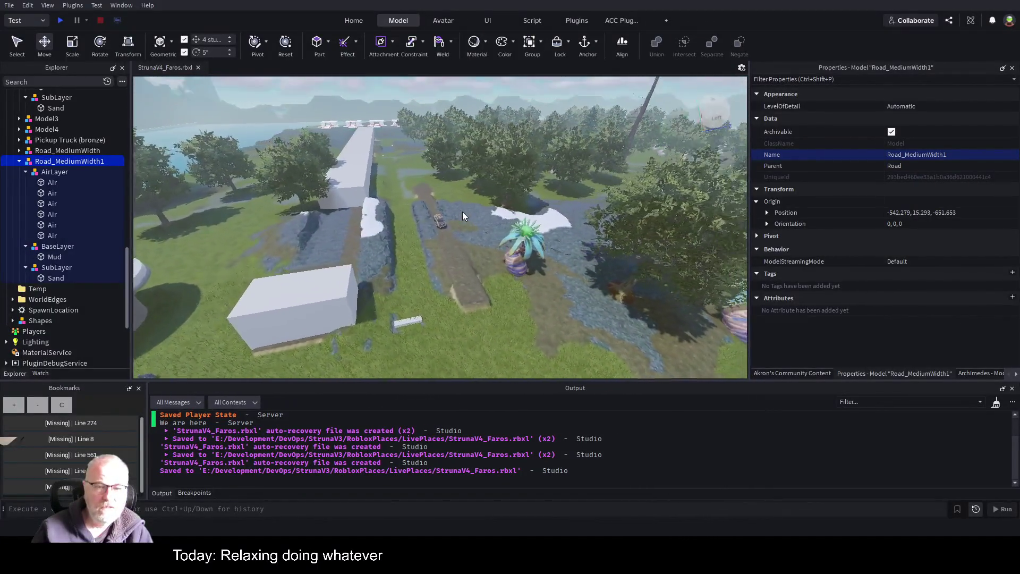
key("d")
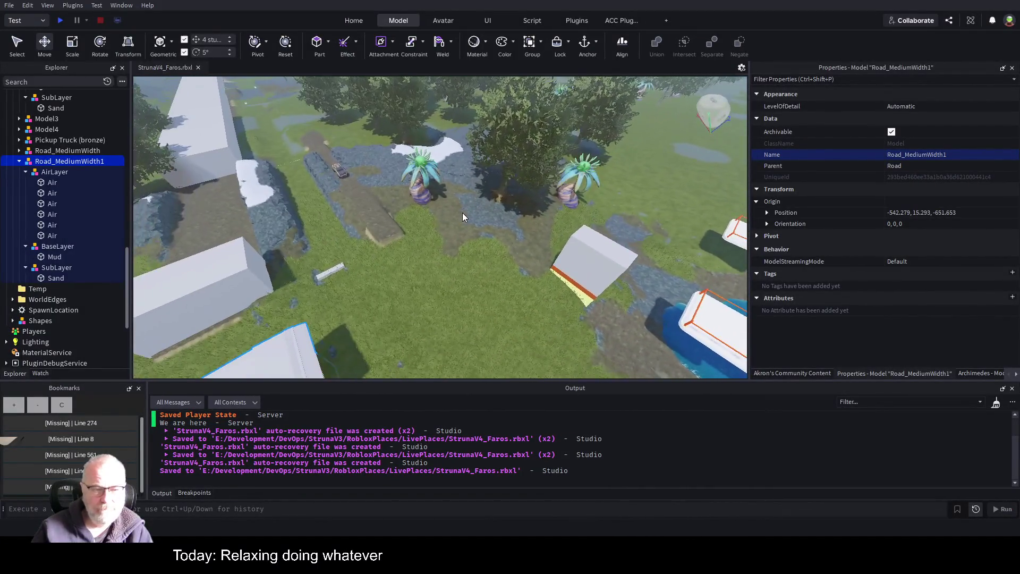
key("a")
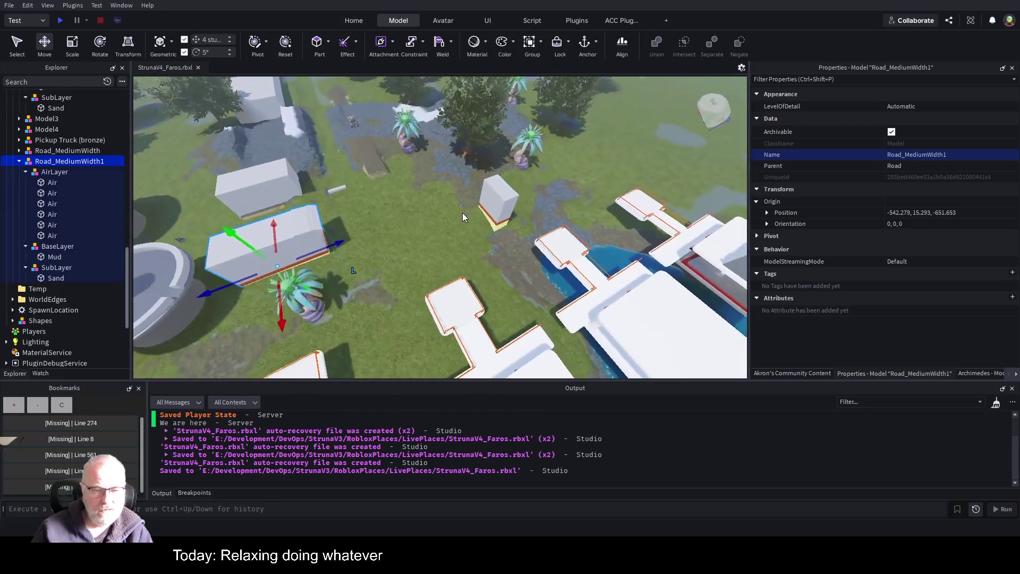
key("ctrl+d")
Step: Slide Road_MediumWidth2 664 studs along the road and 96 studs sideways
mouse_move(342, 243)
left_mouse_down()
mouse_move(683, 133)
mouse_move(672, 140)
left_mouse_up()
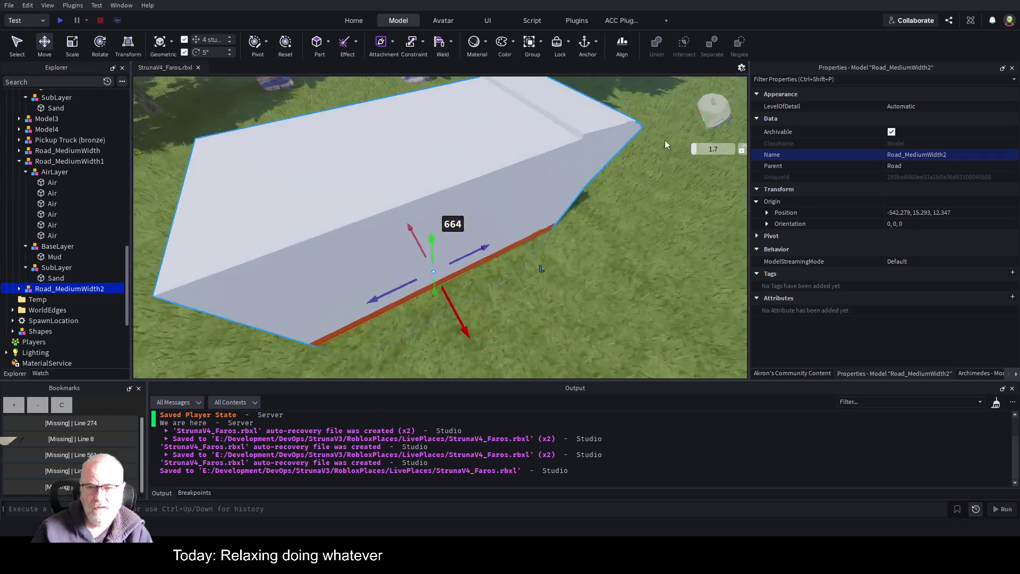
key("s")
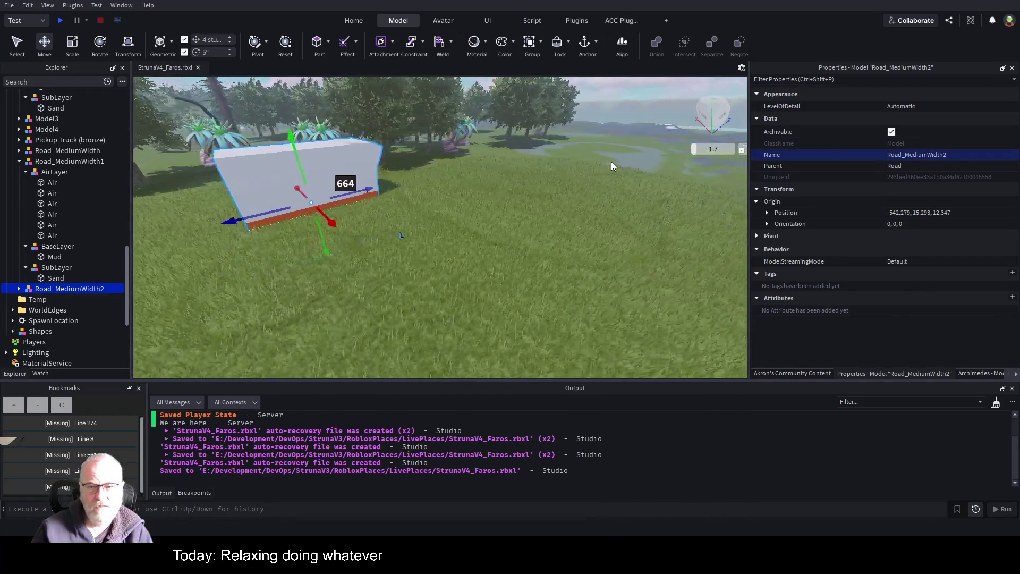
key("d")
mouse_move(211, 215)
left_mouse_down()
mouse_move(321, 258)
mouse_move(399, 223)
mouse_move(626, 171)
mouse_move(581, 183)
left_mouse_up()
scroll(581, 179, "down", 5)
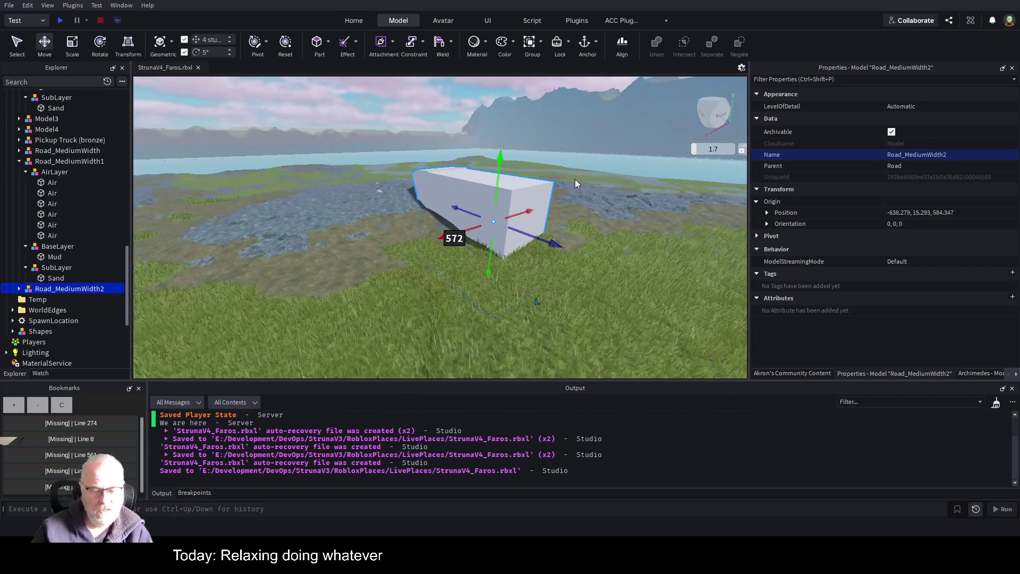
Step: Rotate the copy 90 degrees, raise it 8, slide it 76 along, and lower it 4 studs
key("ctrl+r")
key("ctrl+r")
key("ctrl+r")
scroll(553, 199, "up", 2)
scroll(554, 199, "up", 5)
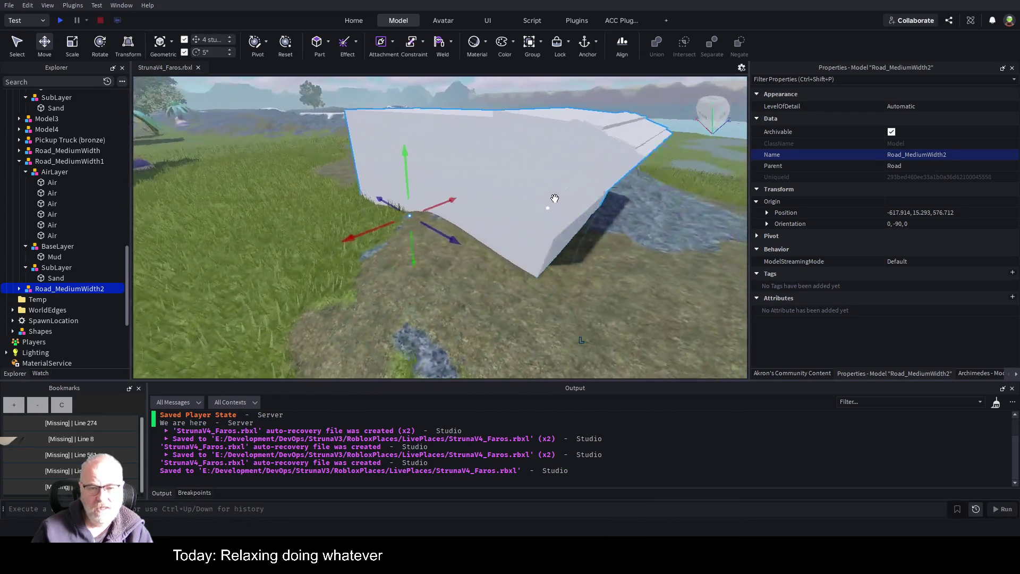
scroll(555, 198, "down", 6)
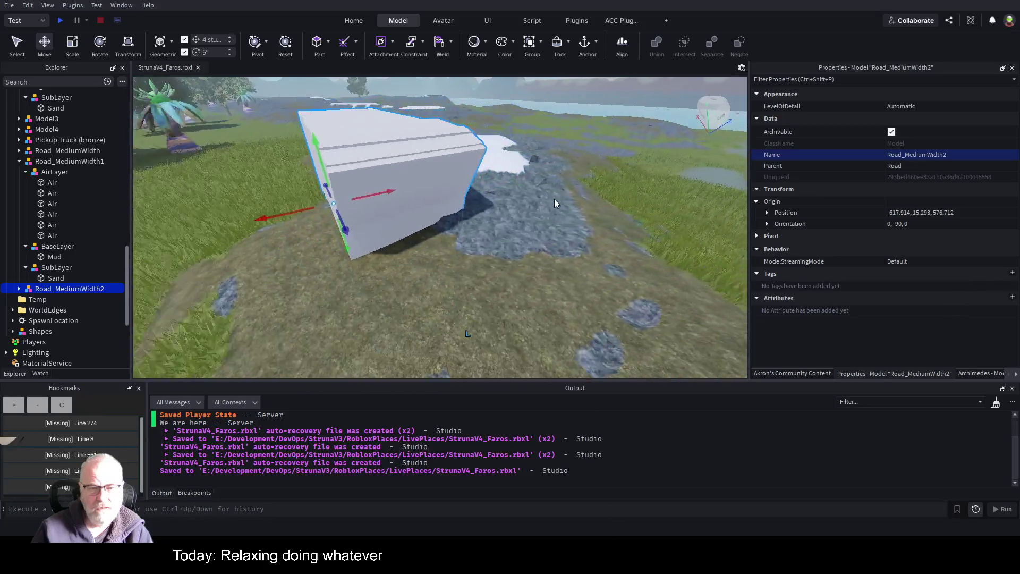
key("a")
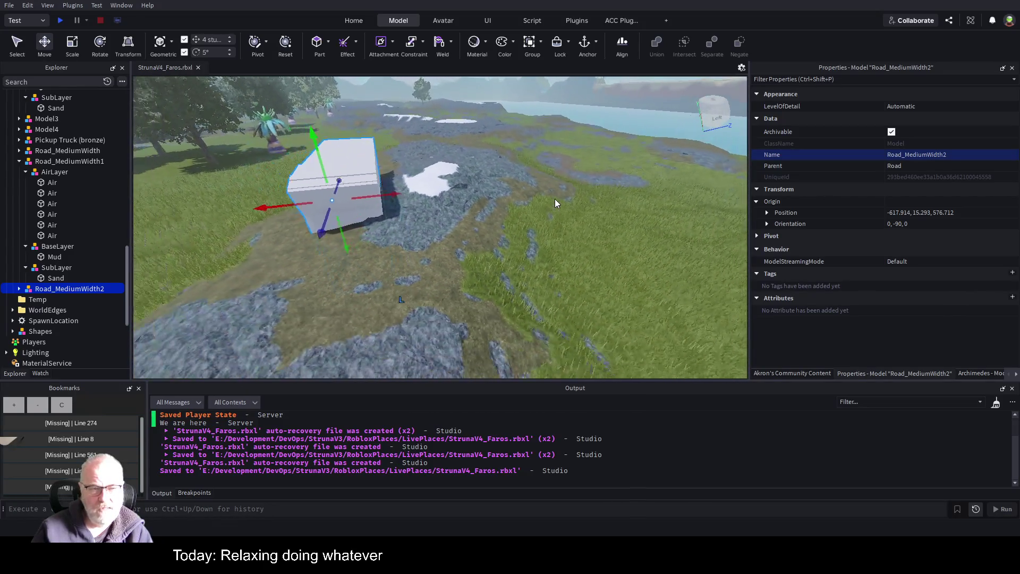
key("a")
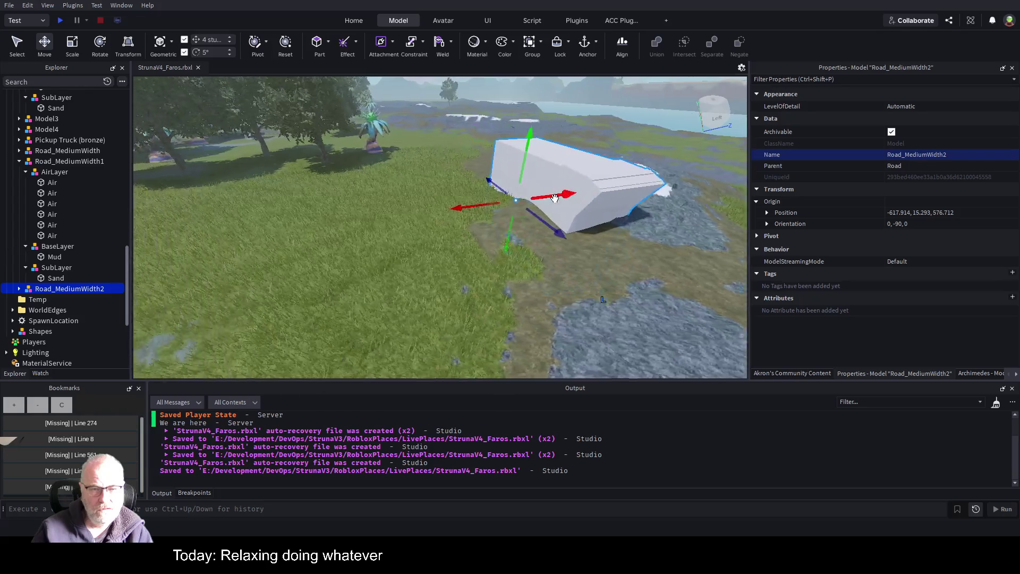
left_click_drag(577, 160, 583, 150)
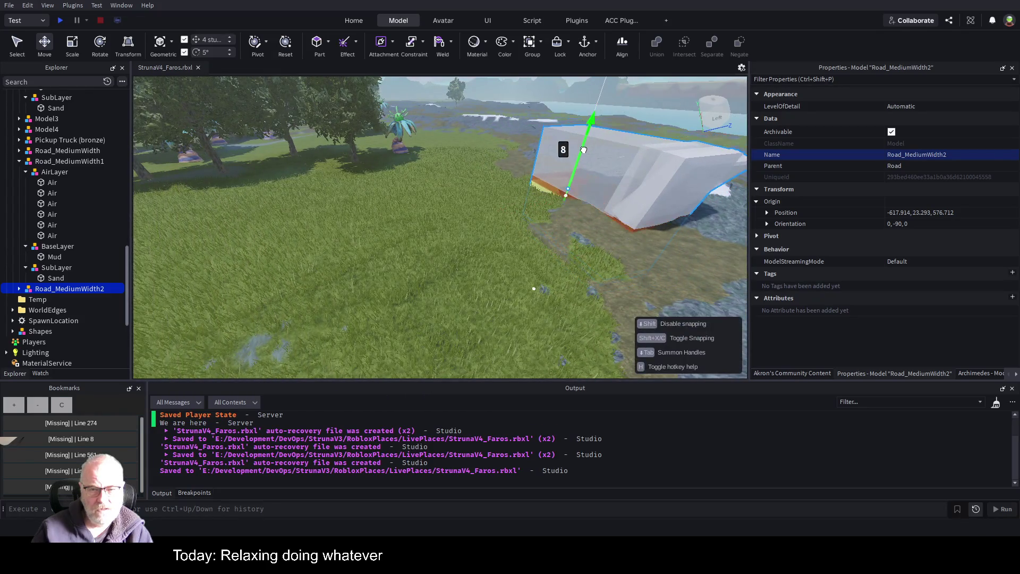
mouse_move(542, 192)
left_mouse_down()
mouse_move(394, 201)
mouse_move(418, 199)
left_mouse_up()
left_click_drag(447, 161, 447, 173)
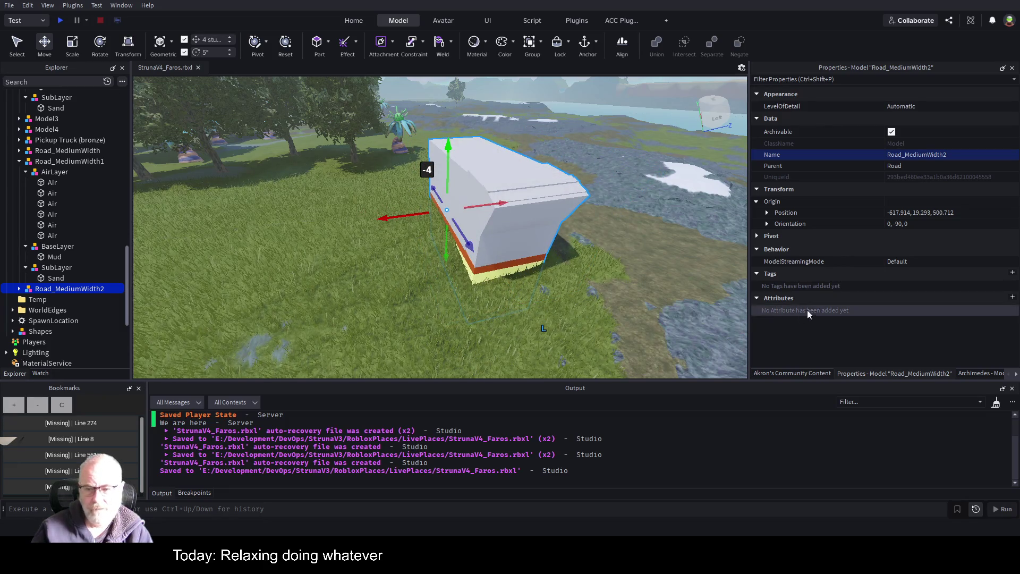
left_click(805, 372)
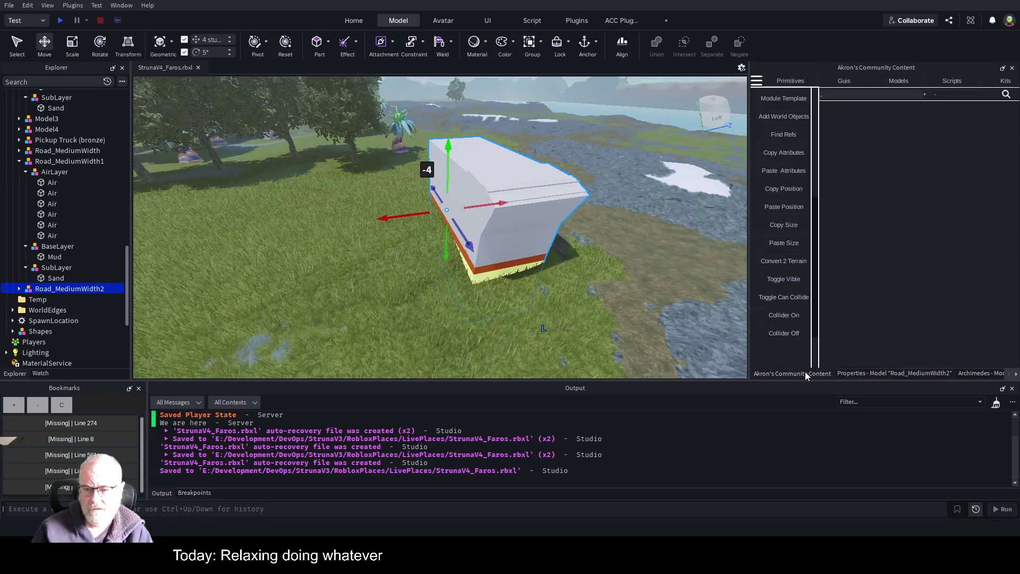
Step: Convert the road template to terrain, move it to the next spot, and convert again
left_click(797, 261)
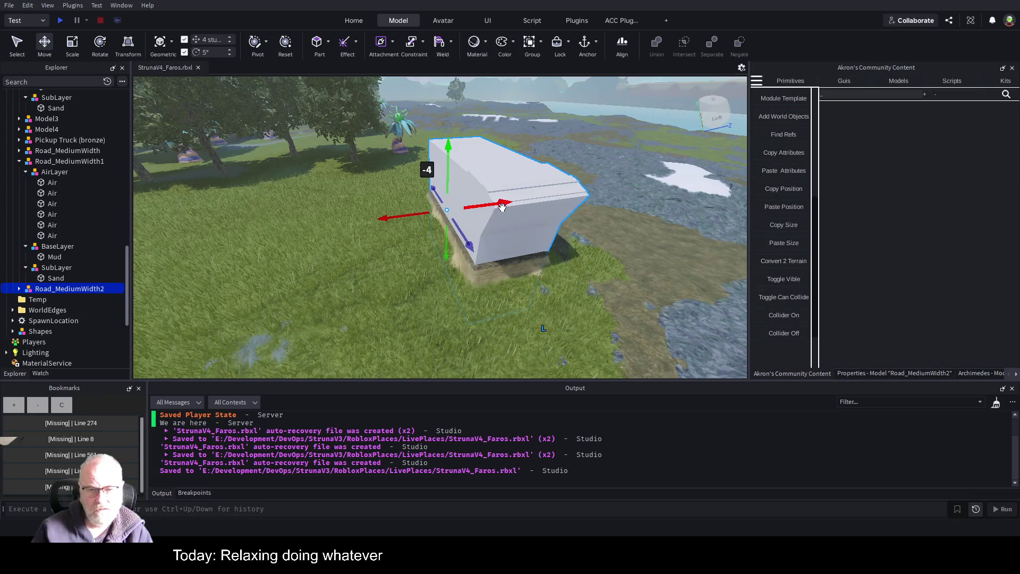
left_click_drag(500, 203, 576, 200)
key("ctrl+z")
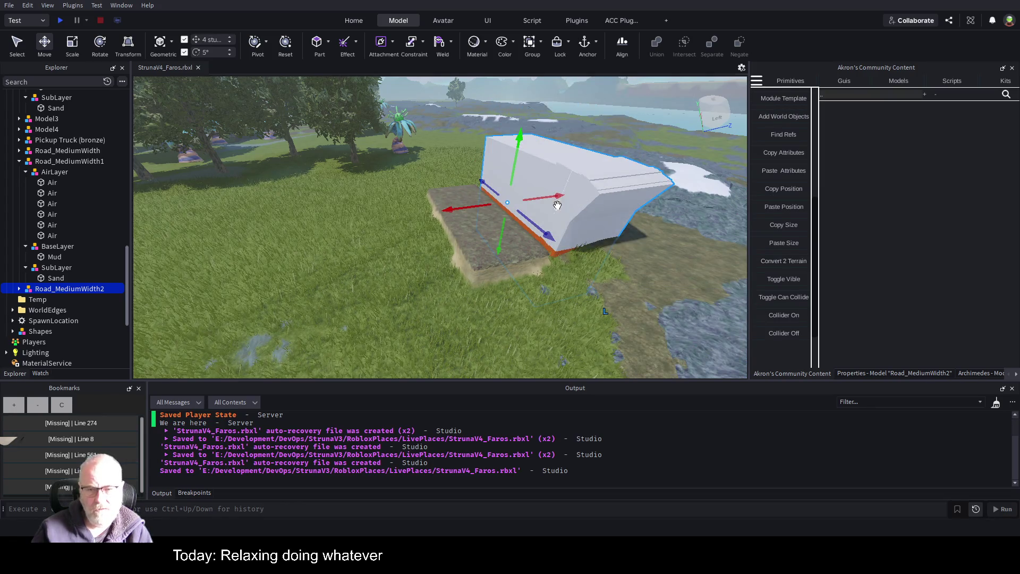
left_click_drag(445, 208, 500, 204)
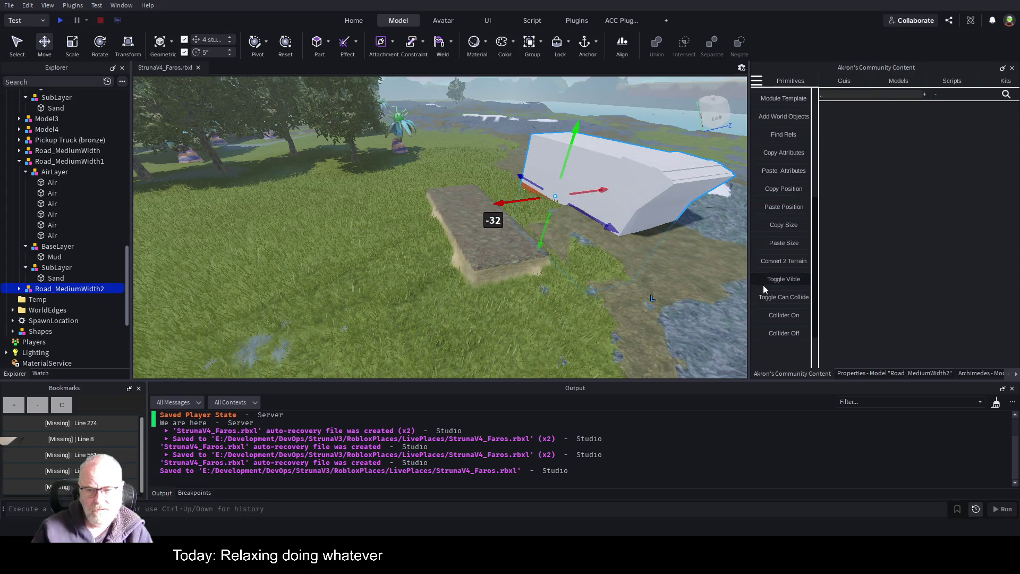
left_click(795, 262)
Step: Shift the template further along X to line up the next mud strip
left_click_drag(500, 207, 543, 204)
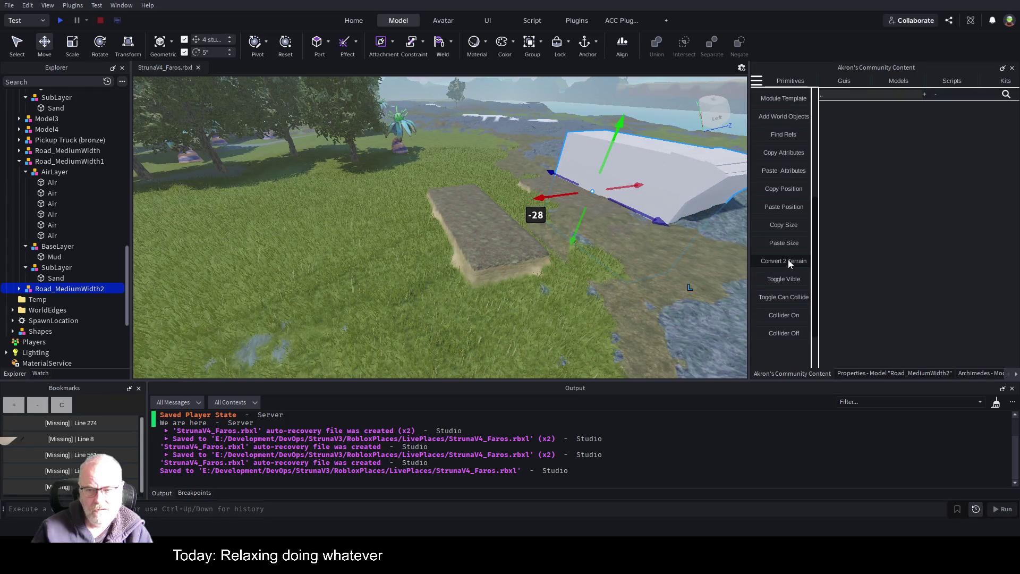
scroll(560, 201, "up", 2)
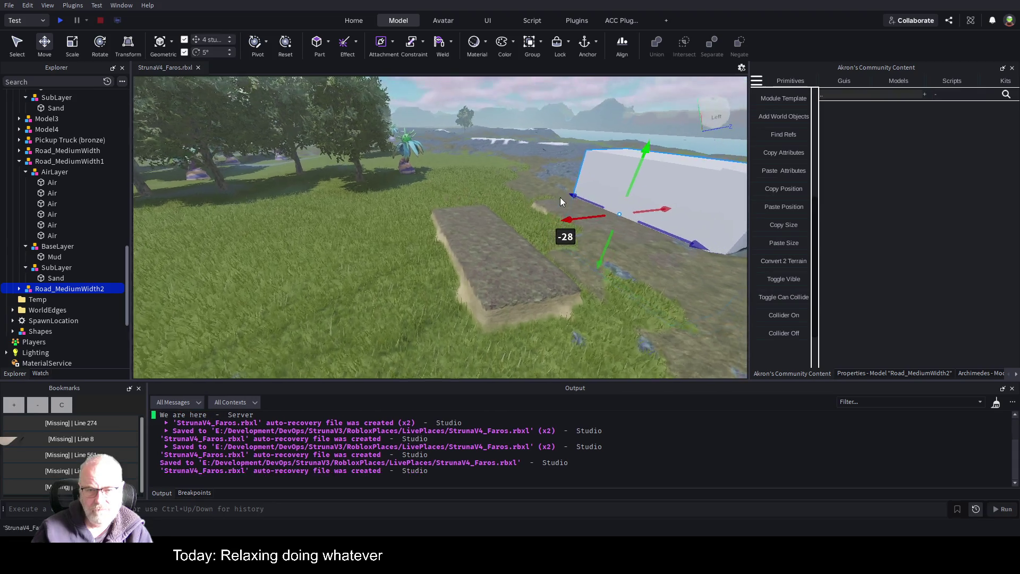
key("d")
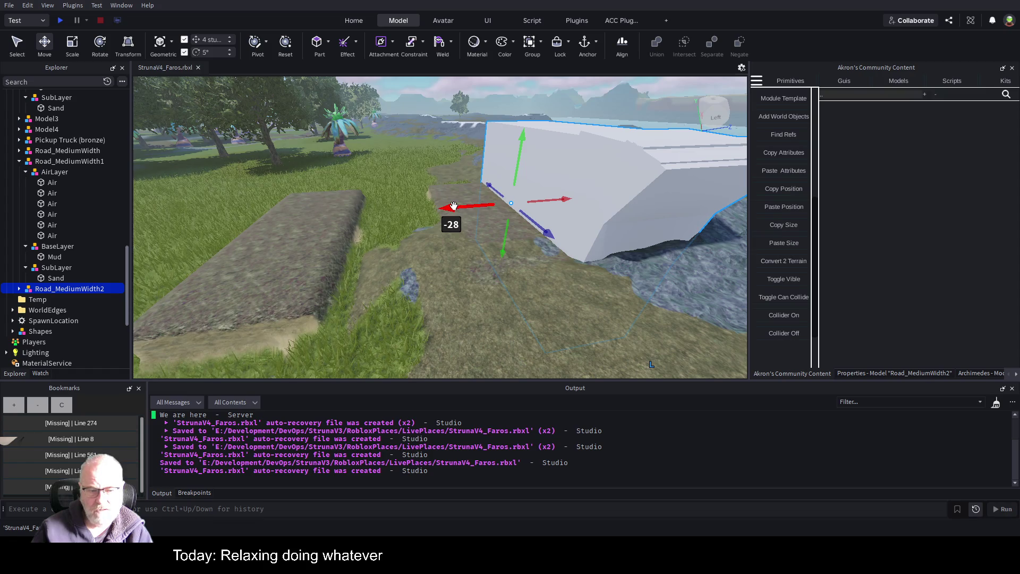
left_click_drag(454, 206, 506, 207)
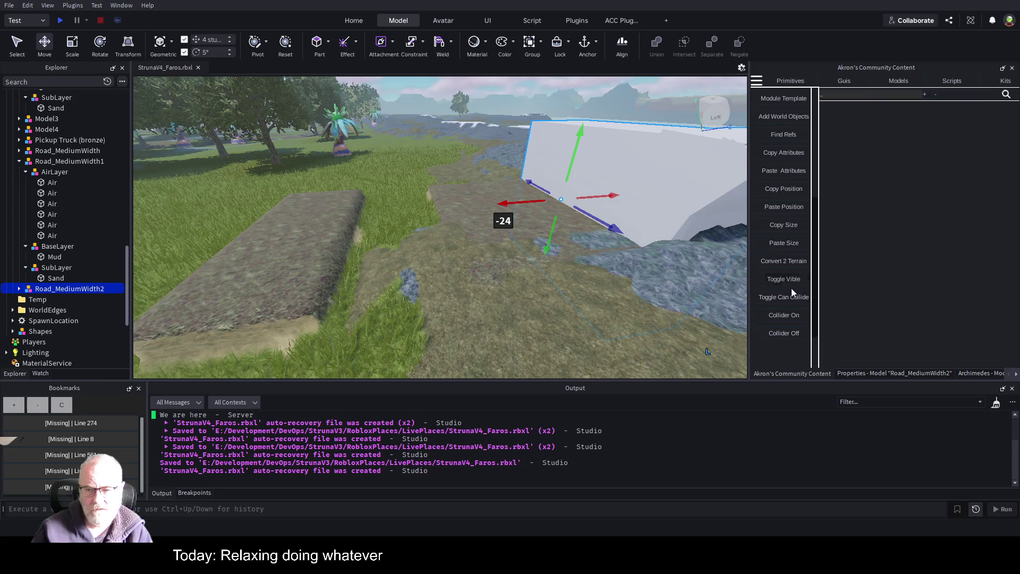
left_click_drag(514, 205, 665, 191)
key("d")
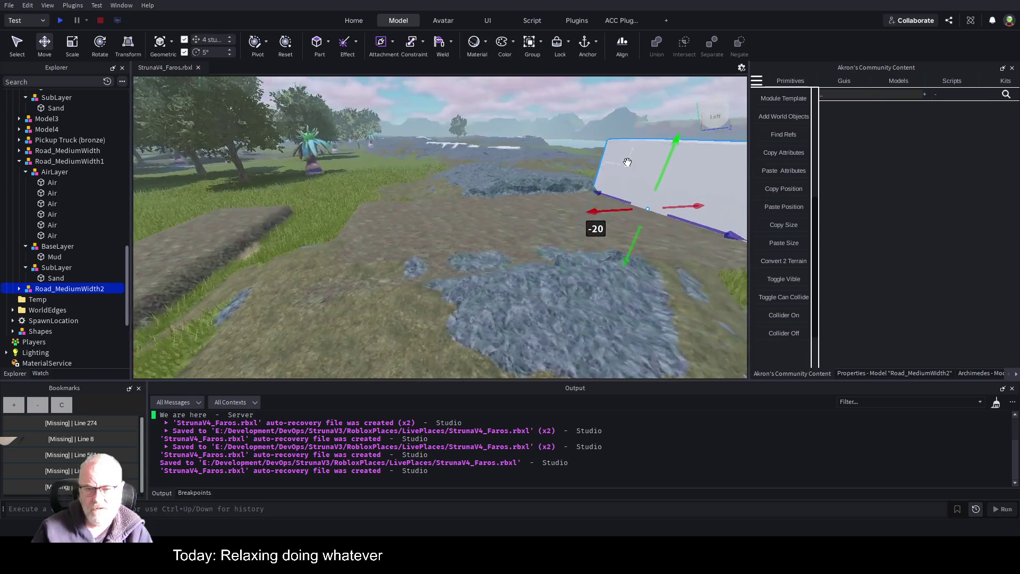
key("Left")
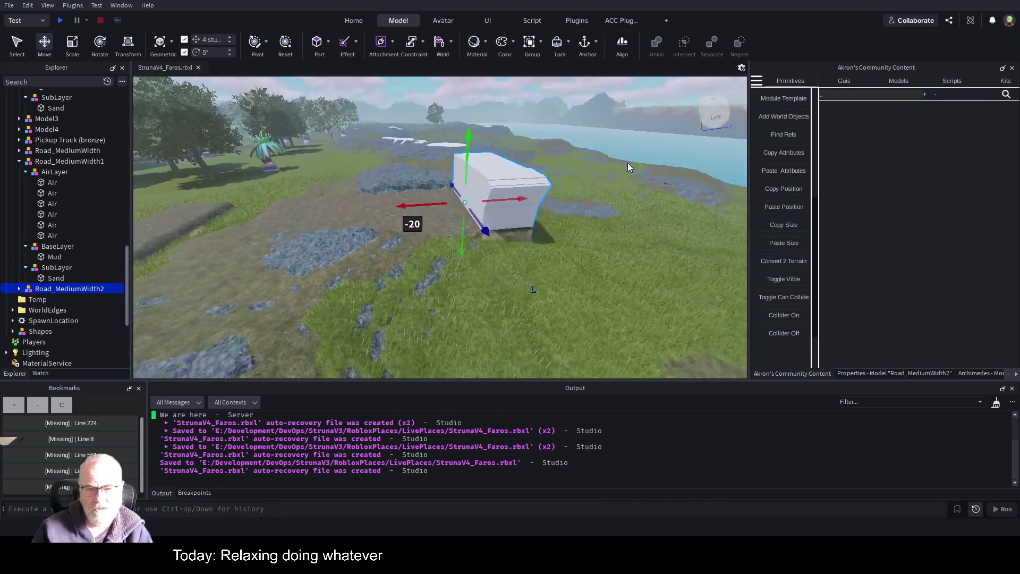
key("w")
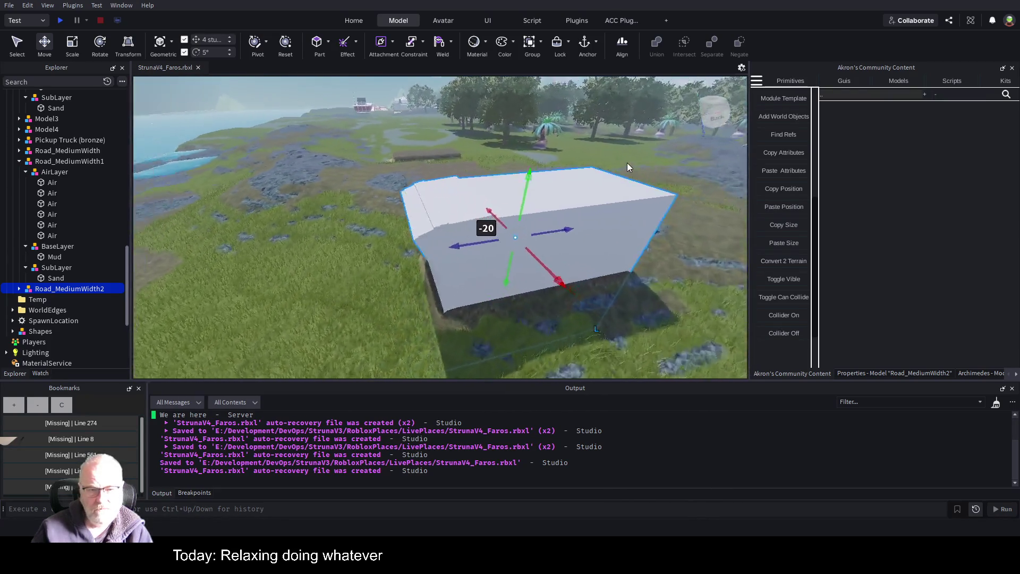
key("f")
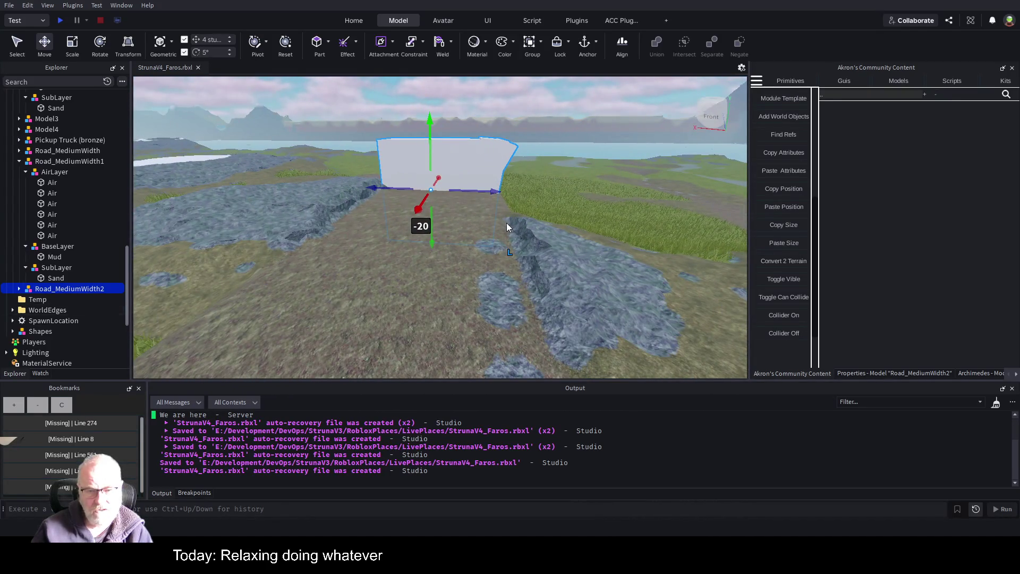
key("a")
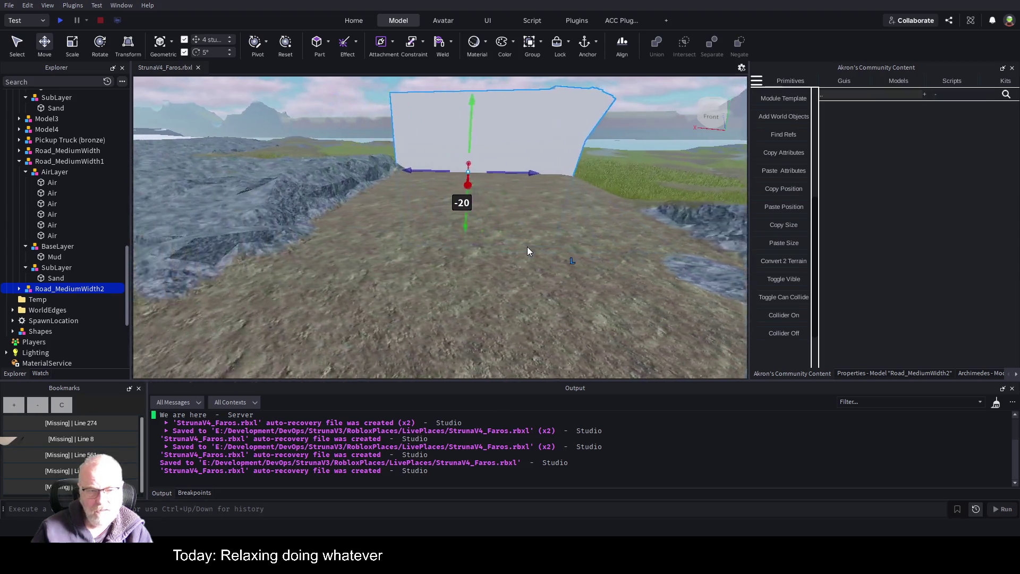
key("d")
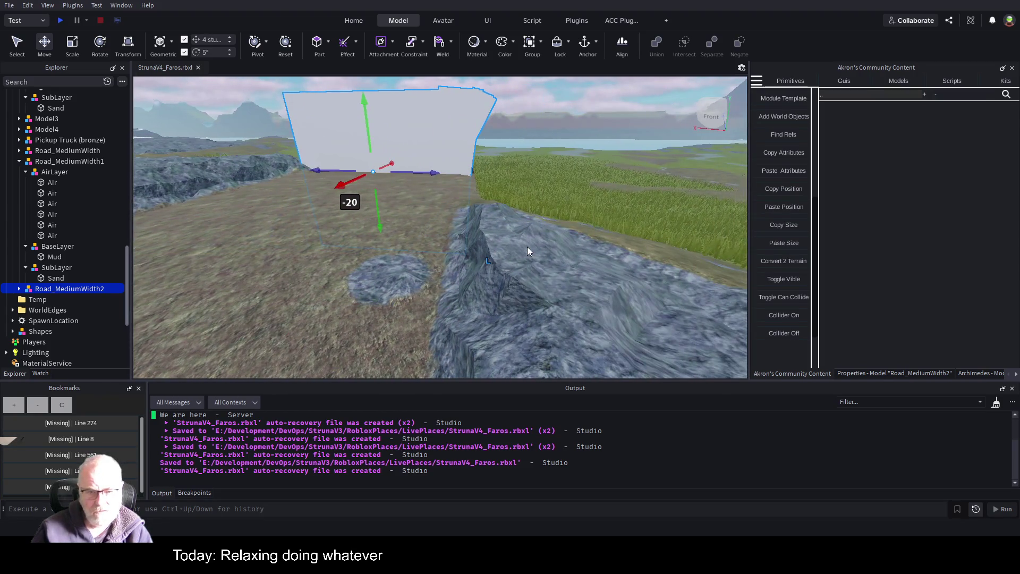
key("s")
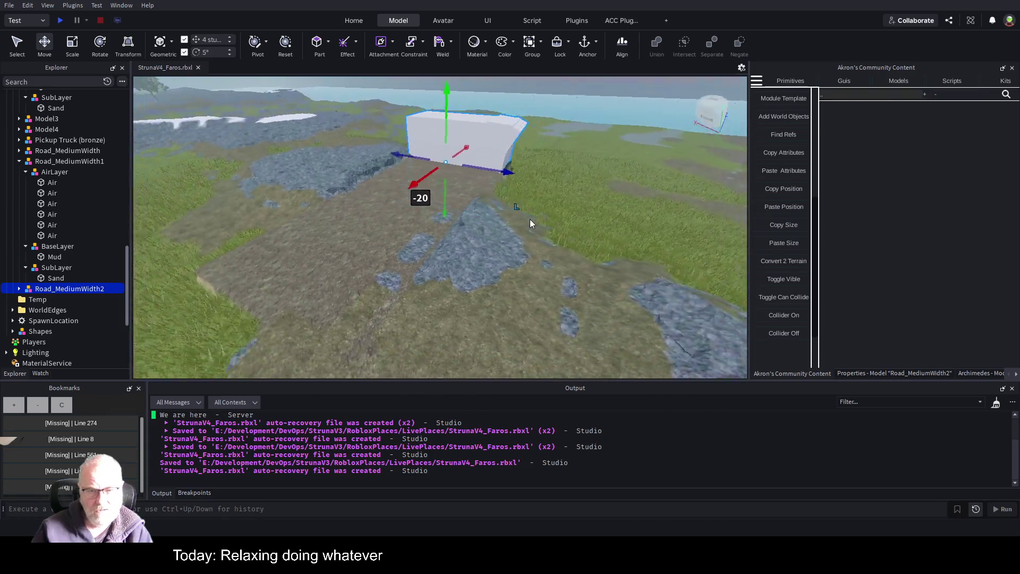
key("a")
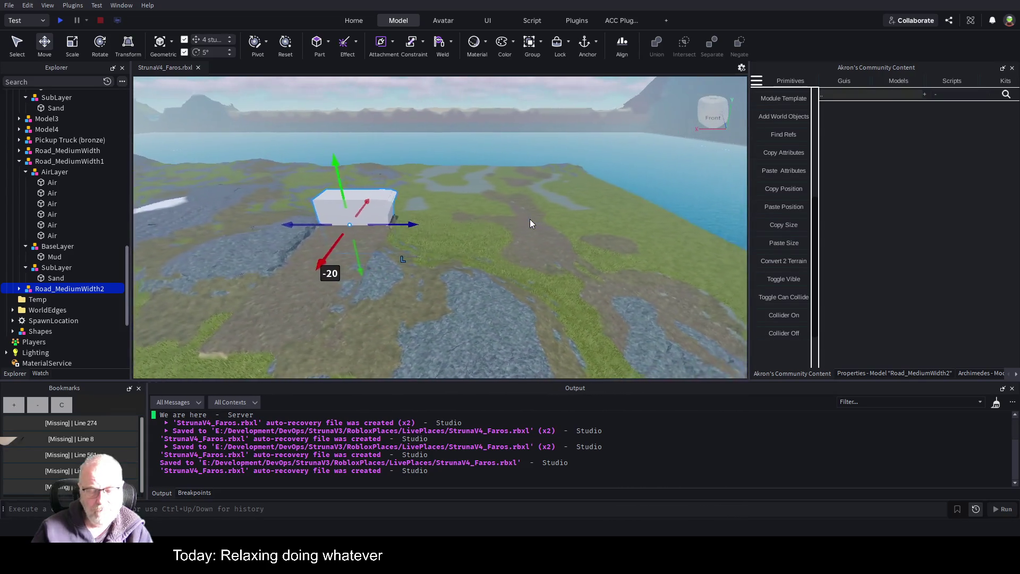
key("Right")
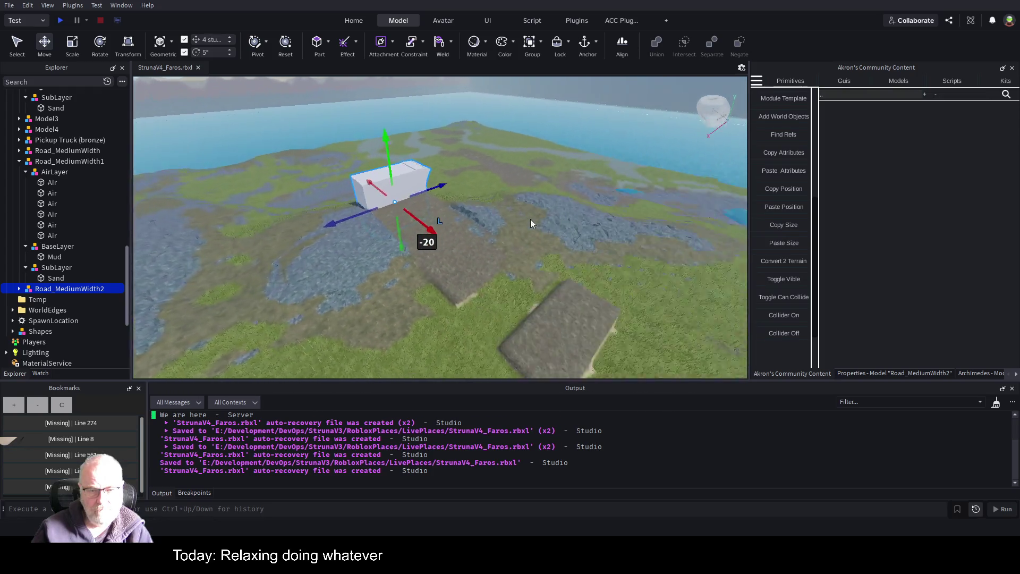
key("a")
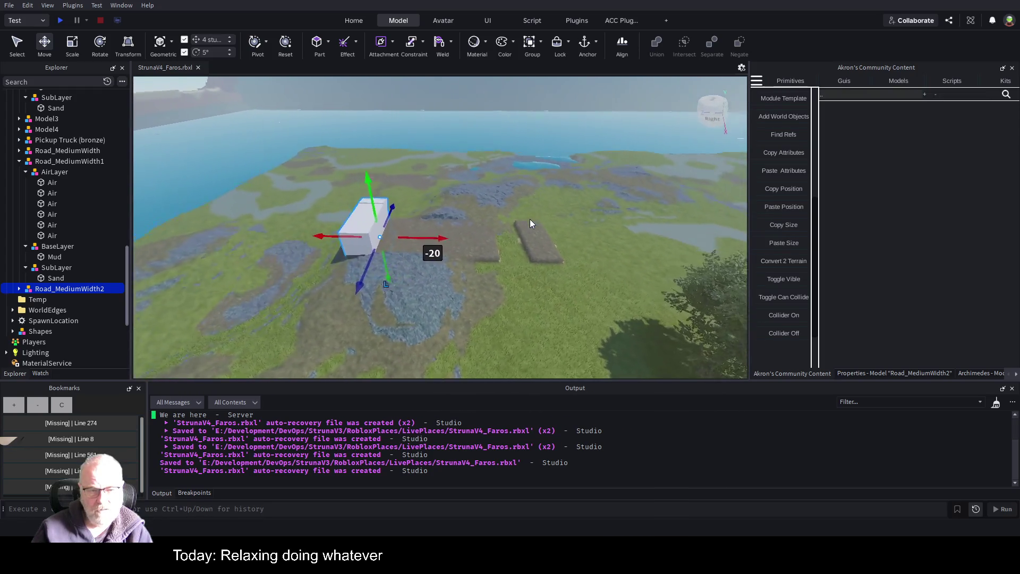
key("a")
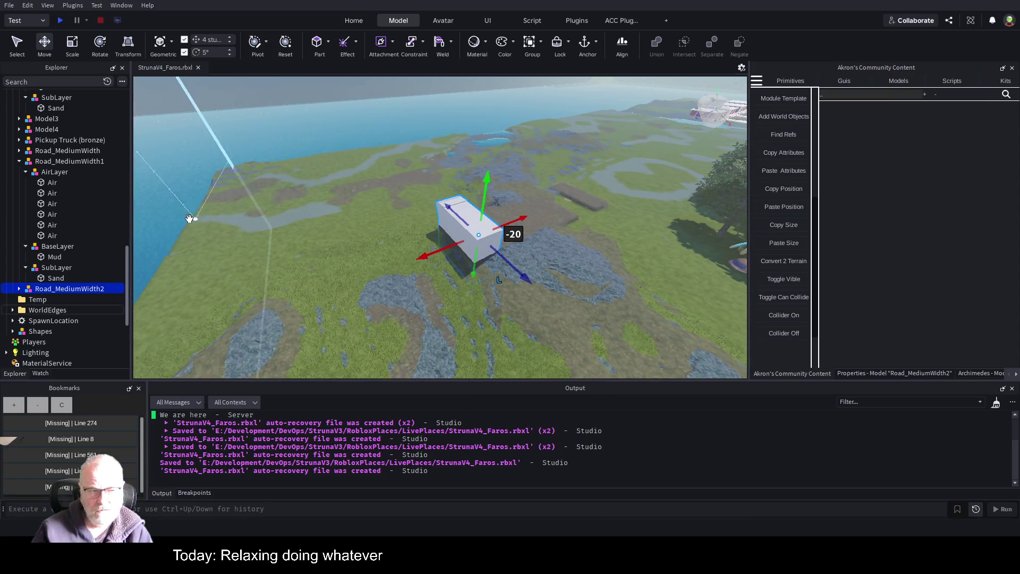
Step: Collapse Road_MediumWidth1, Road_Small and the Road folder in Explorer, then select the Road folder
left_click(20, 162)
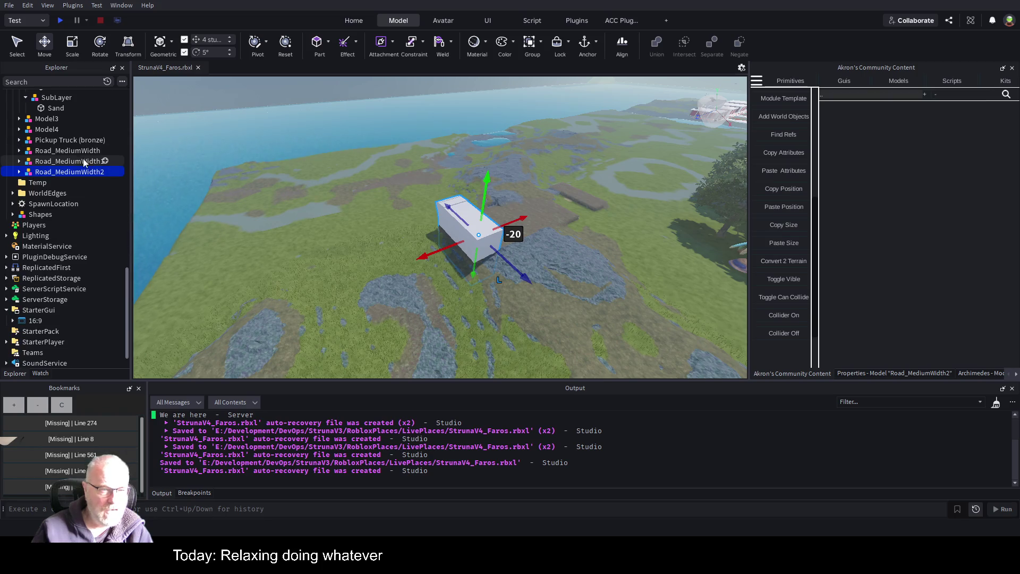
scroll(32, 122, "up", 2)
left_click(20, 114)
scroll(65, 162, "up", 6)
scroll(65, 161, "up", 5)
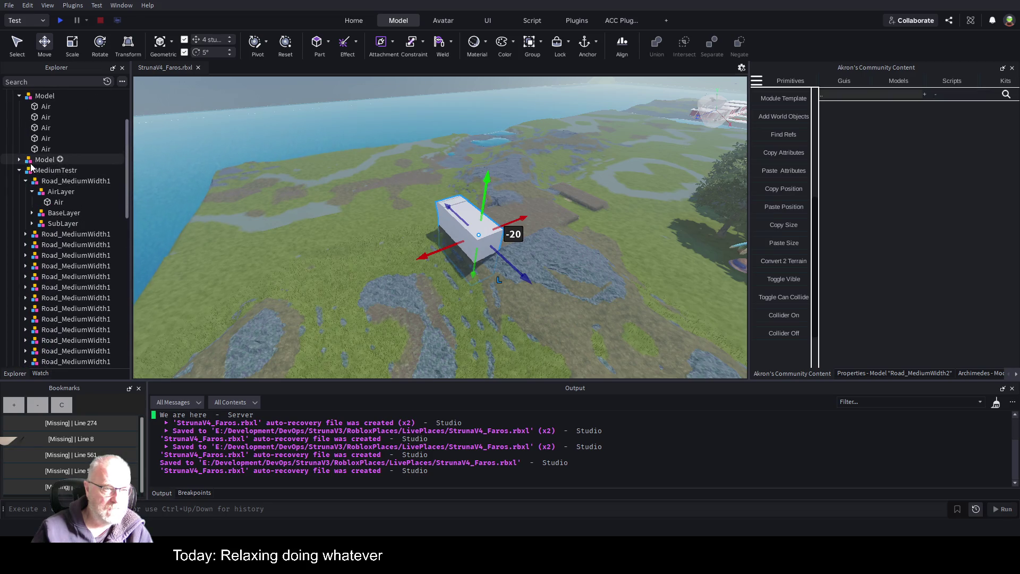
scroll(31, 167, "up", 3)
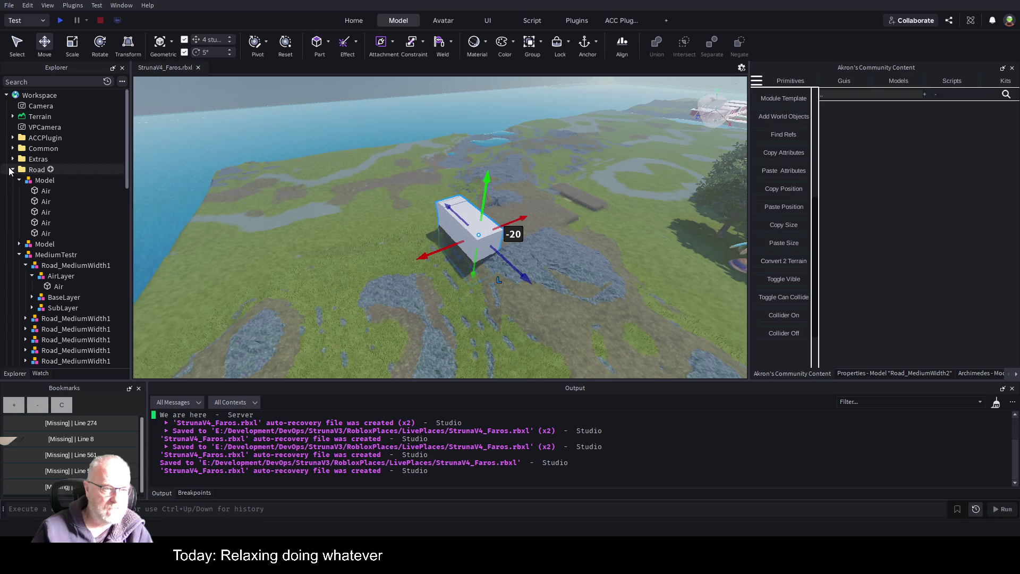
left_click(11, 170)
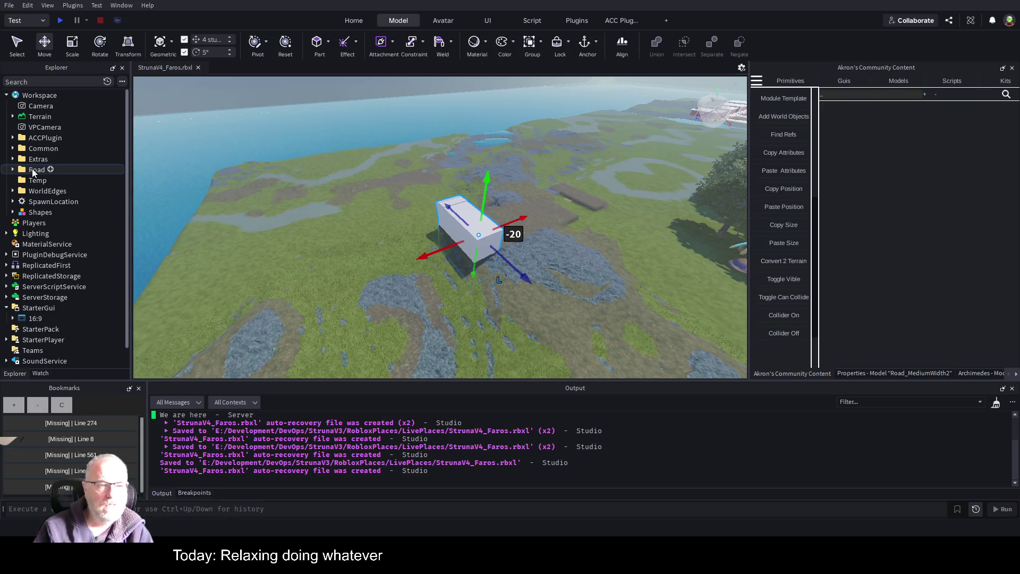
left_click(37, 170)
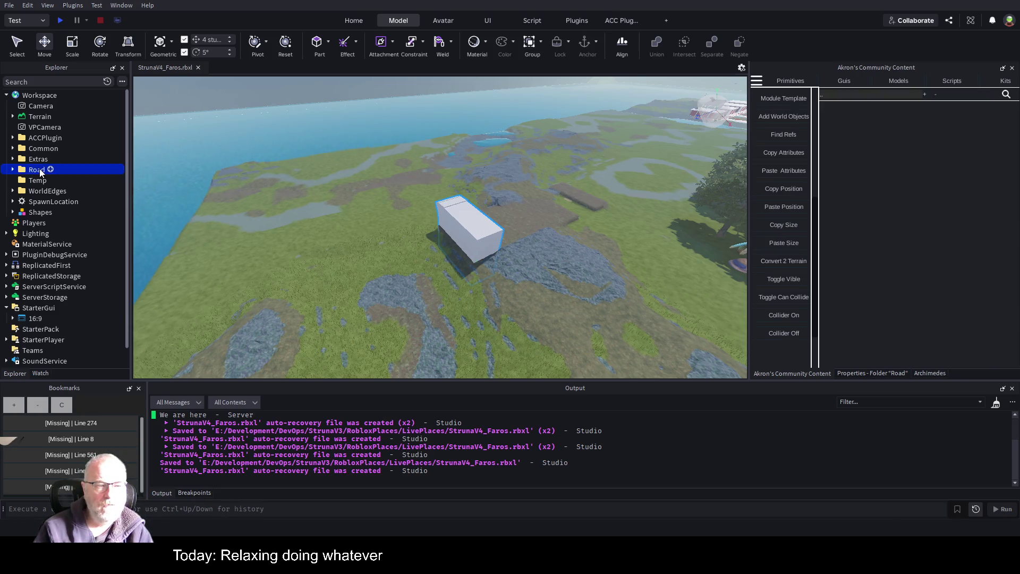
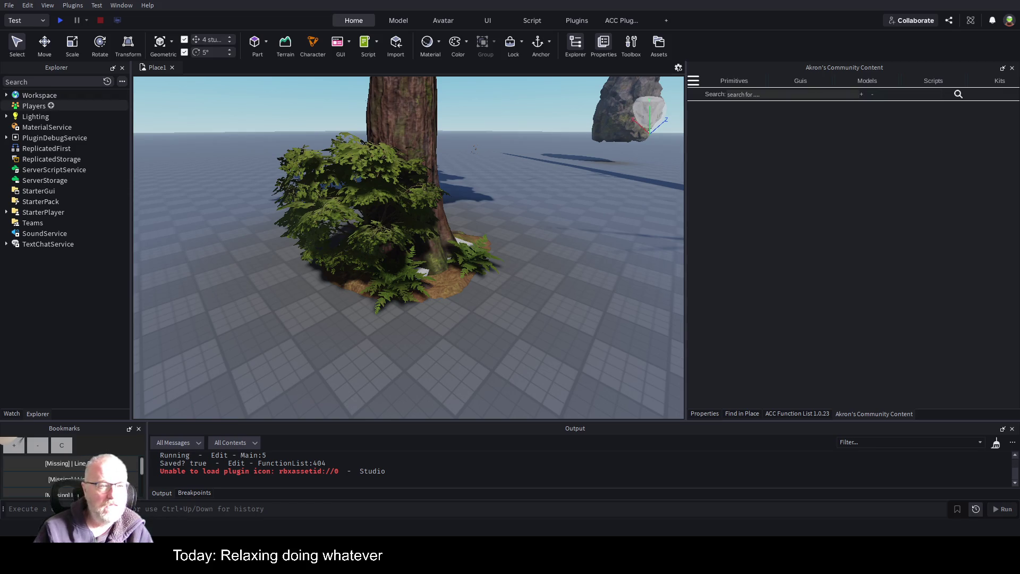
Step: Paste the Road folder into the Workspace and frame its parts in view
left_click(6, 95)
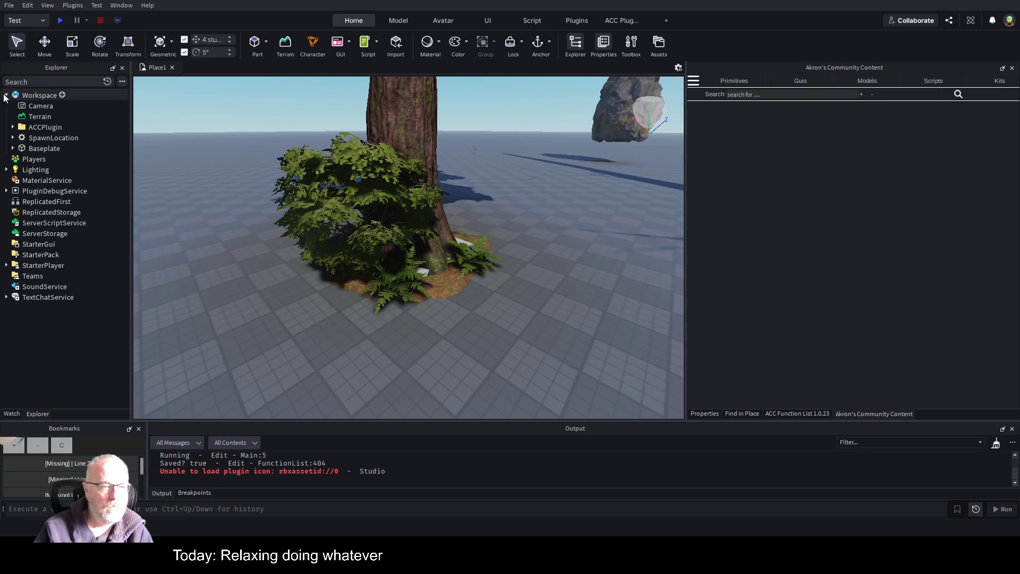
left_click(37, 95)
key("ctrl+v")
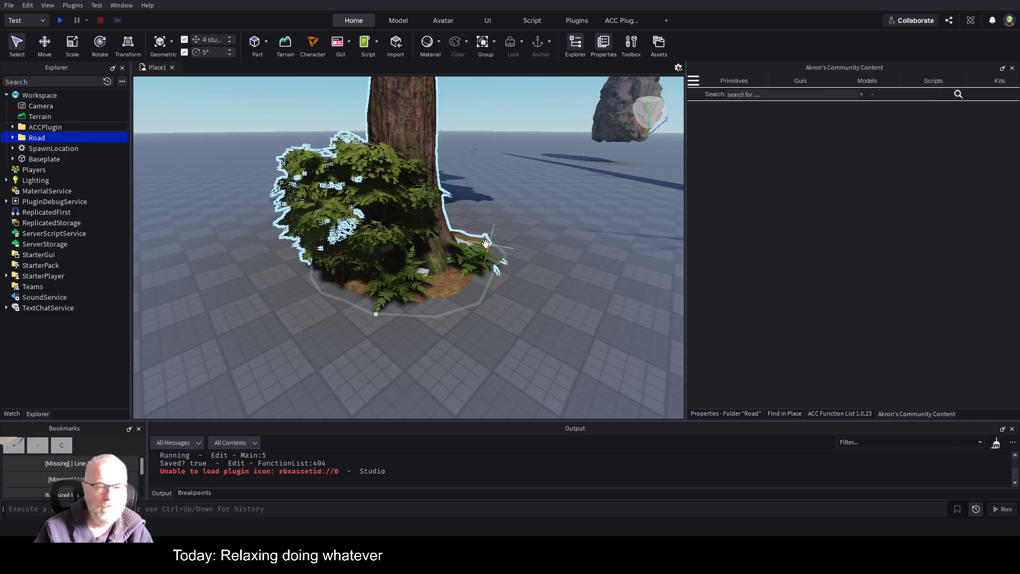
key("f")
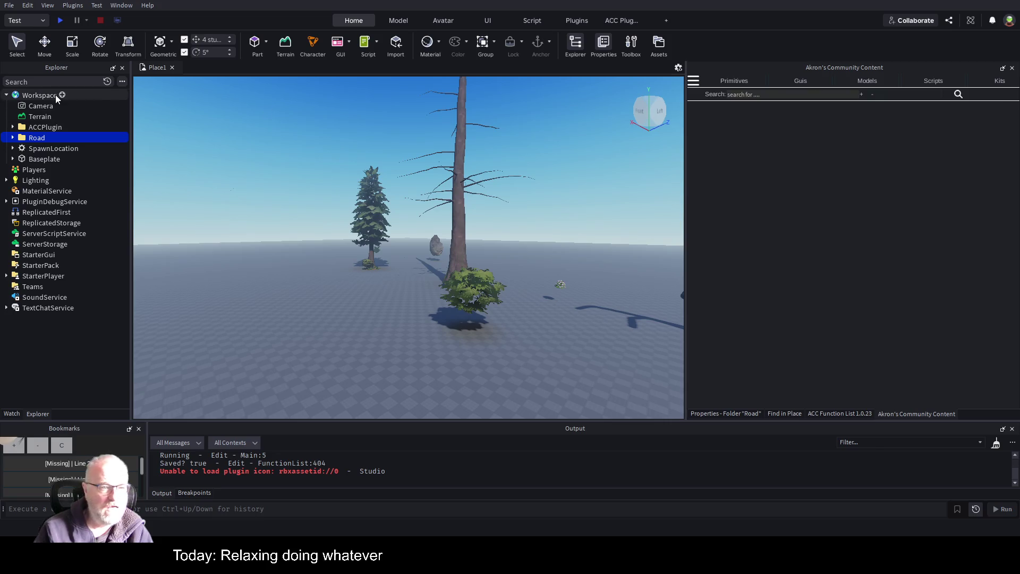
Step: Delete the ACCPlugin tree folder and drag SpawnLocation onto the road
left_click(36, 129)
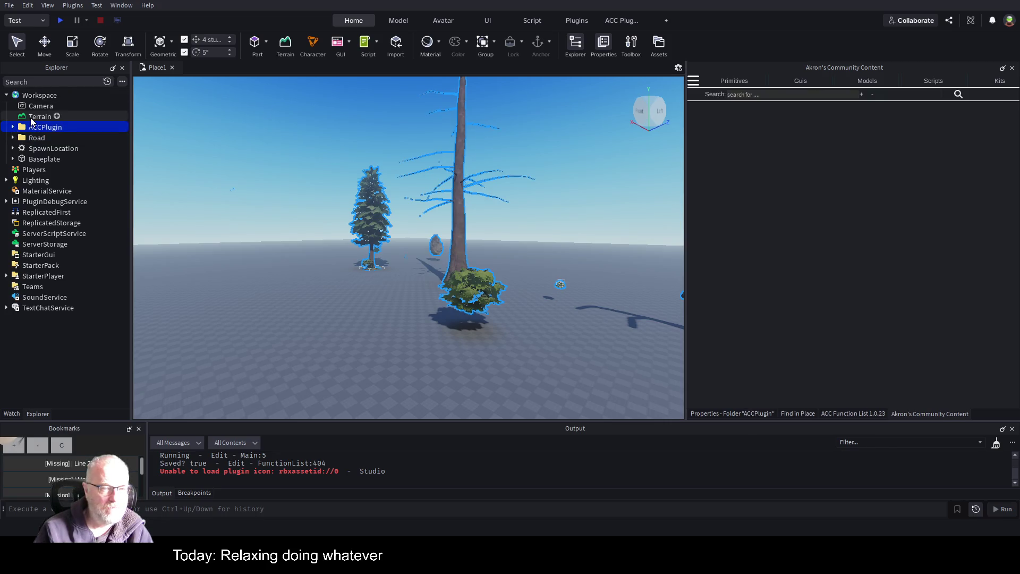
key("Delete")
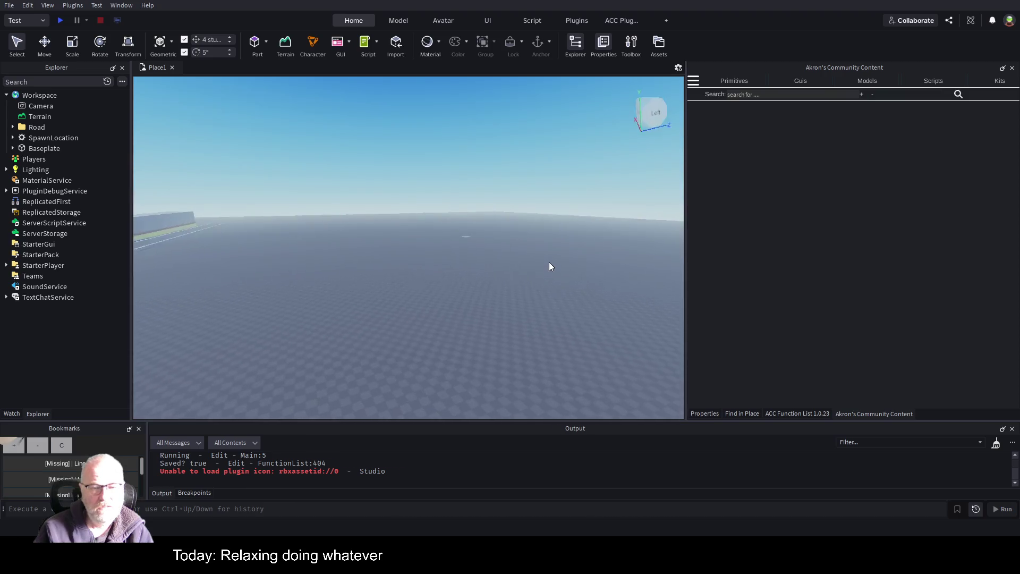
mouse_move(489, 242)
left_mouse_down()
mouse_move(182, 281)
mouse_move(188, 297)
mouse_move(307, 346)
mouse_move(472, 285)
mouse_move(496, 296)
left_mouse_up()
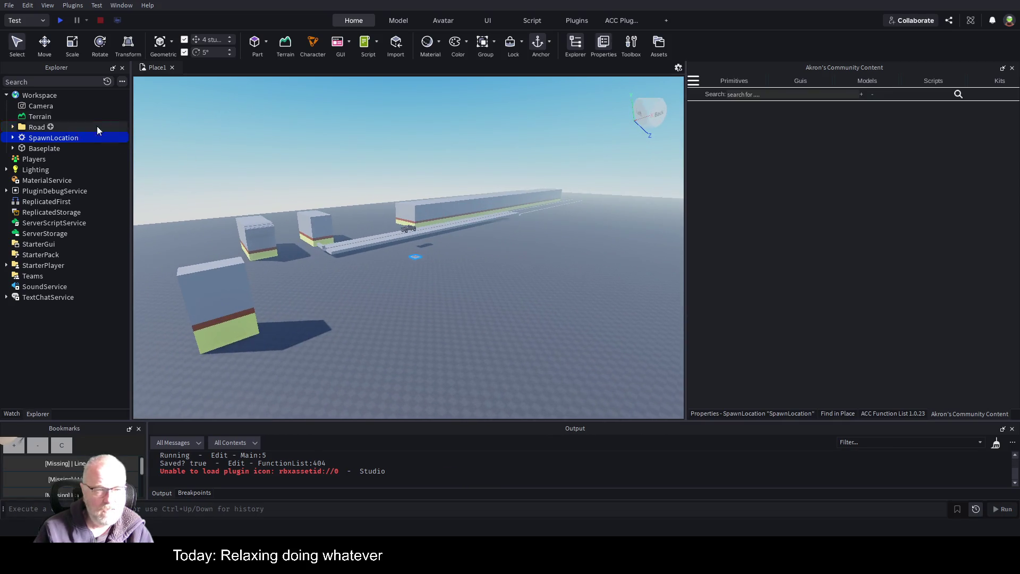
left_click(32, 117)
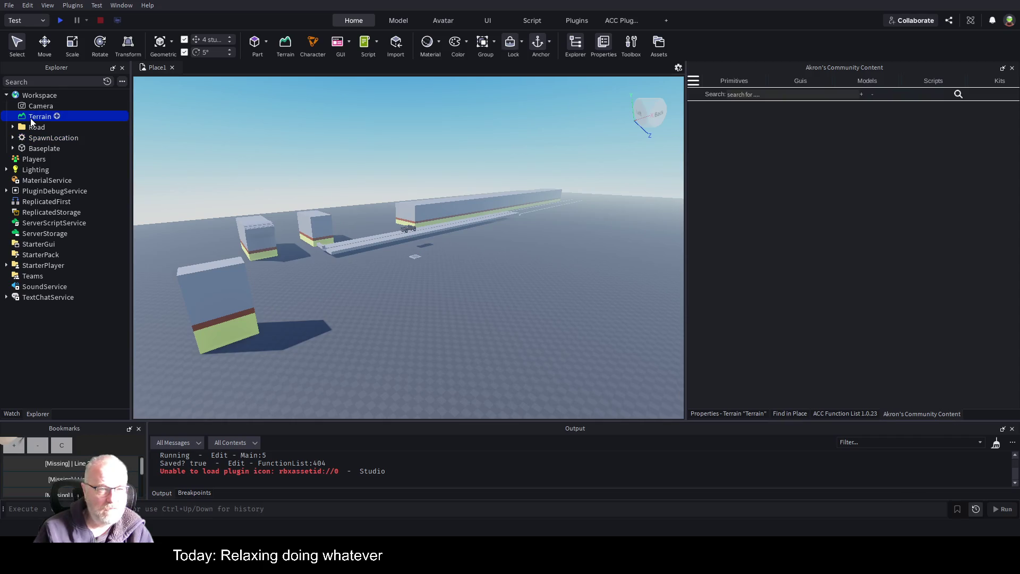
Step: Set the Terrain Generate region size to 16000 × 512 × 16000
left_click(286, 48)
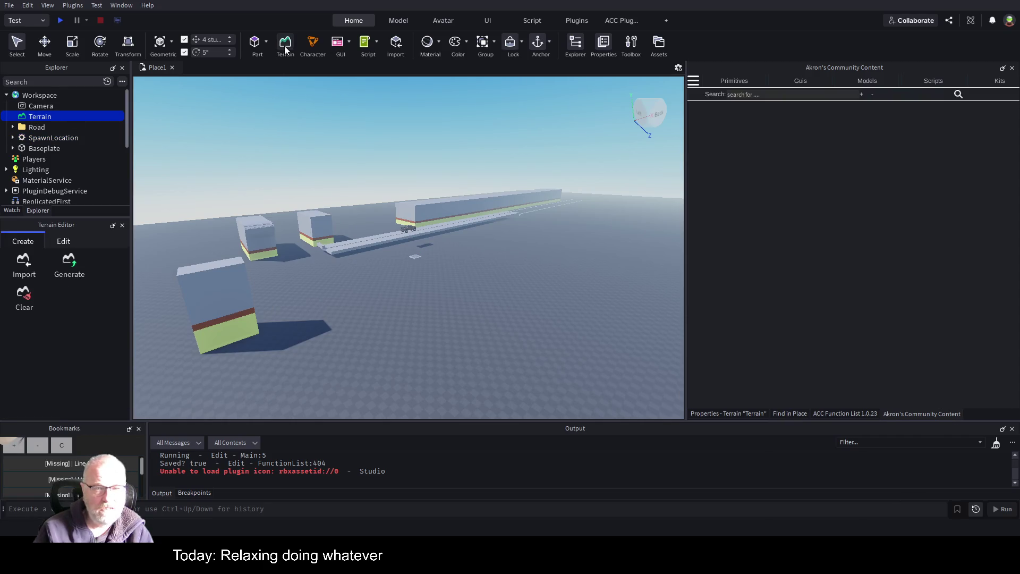
left_click(66, 268)
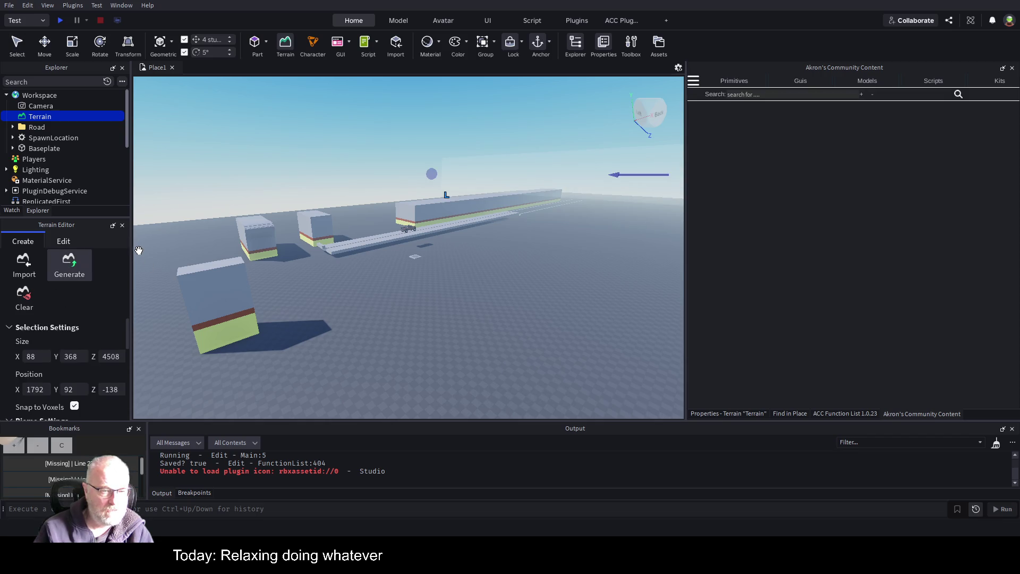
left_click_drag(131, 250, 472, 251)
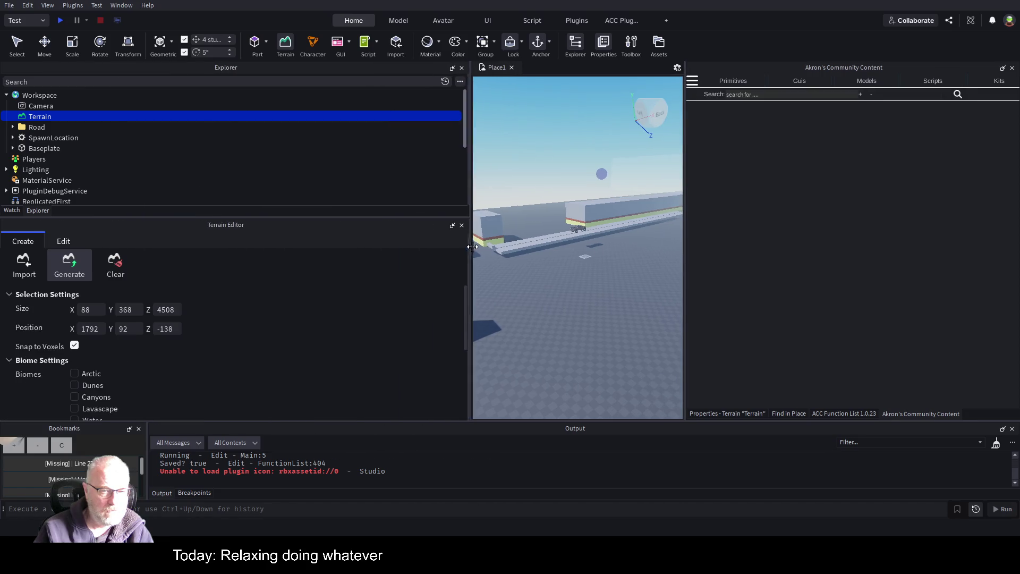
left_click(96, 307)
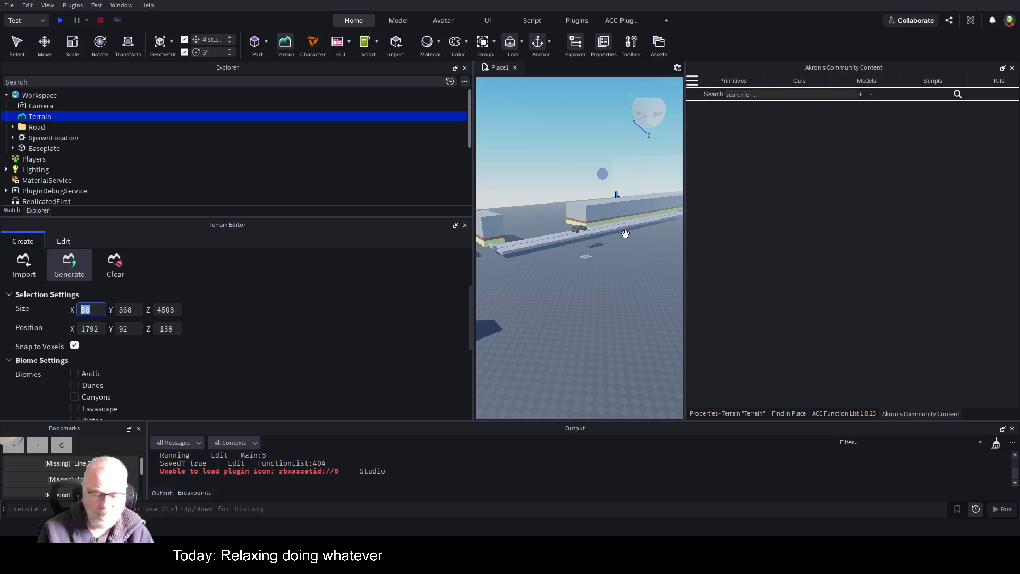
type("16000")
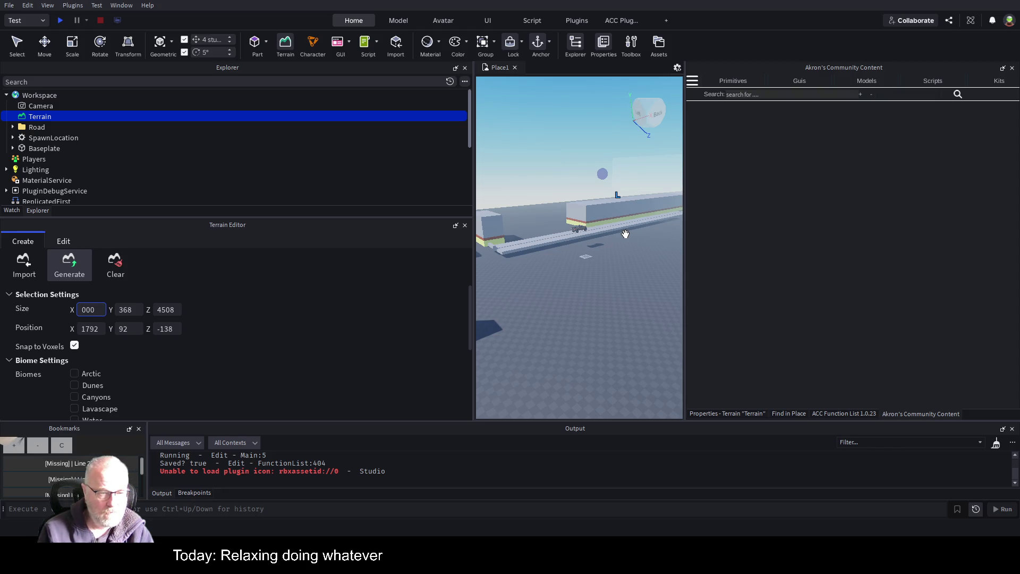
key("Return")
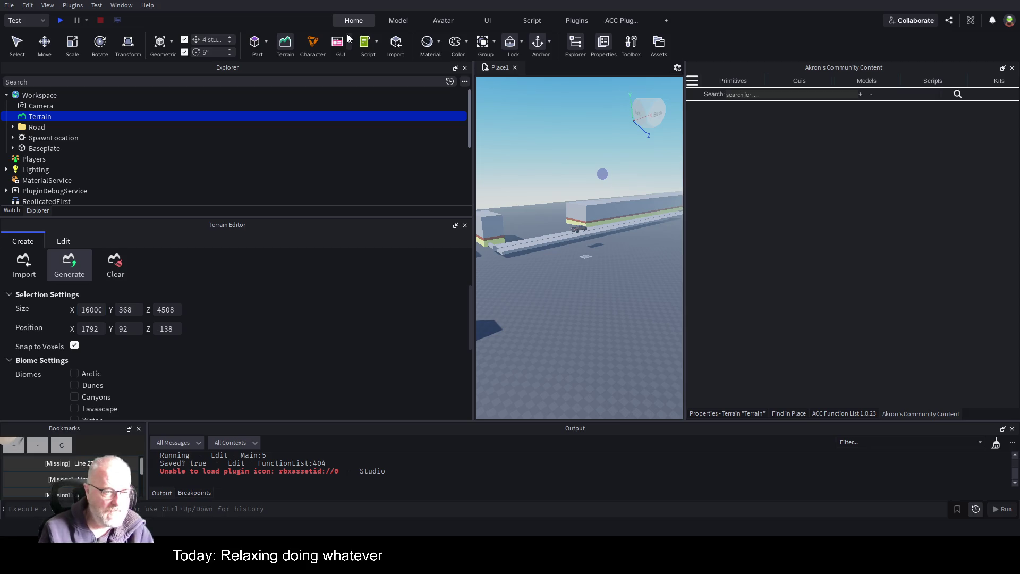
left_click(133, 309)
type("512")
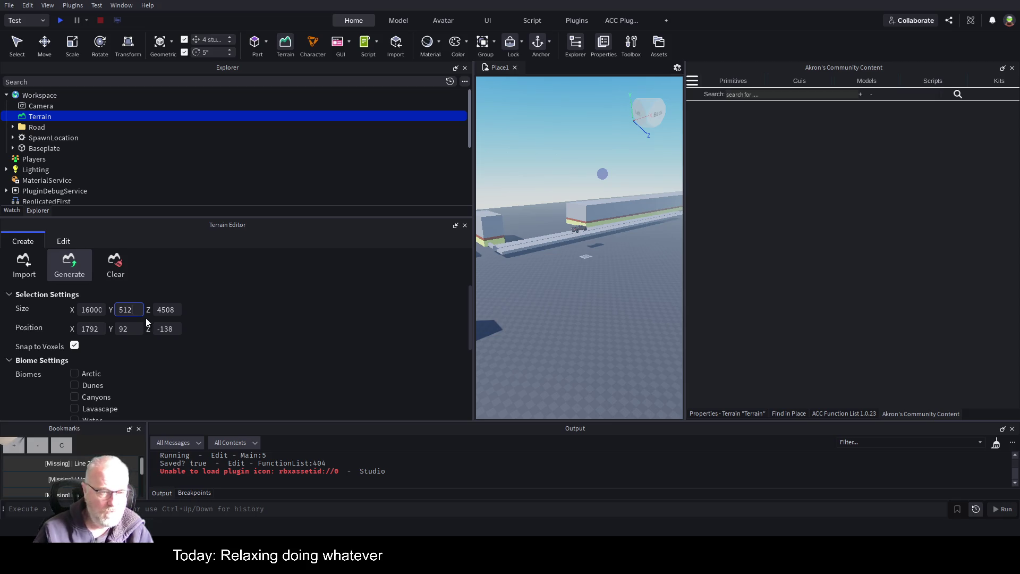
left_click(177, 309)
type("16000")
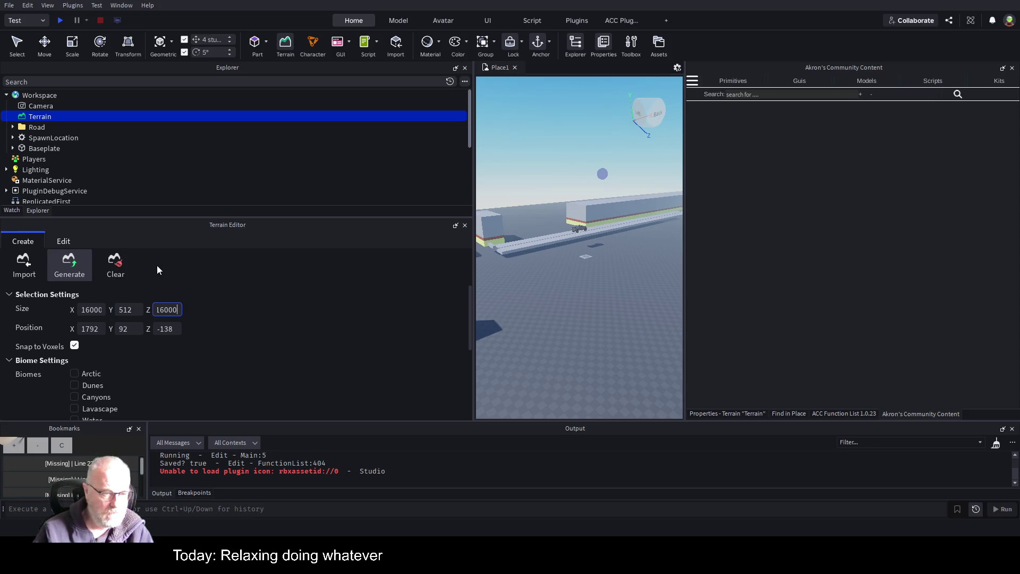
key("Tab")
Step: Set the generate region position to 0, 0, 0
key("ctrl+a")
key("BackSpace")
type("0")
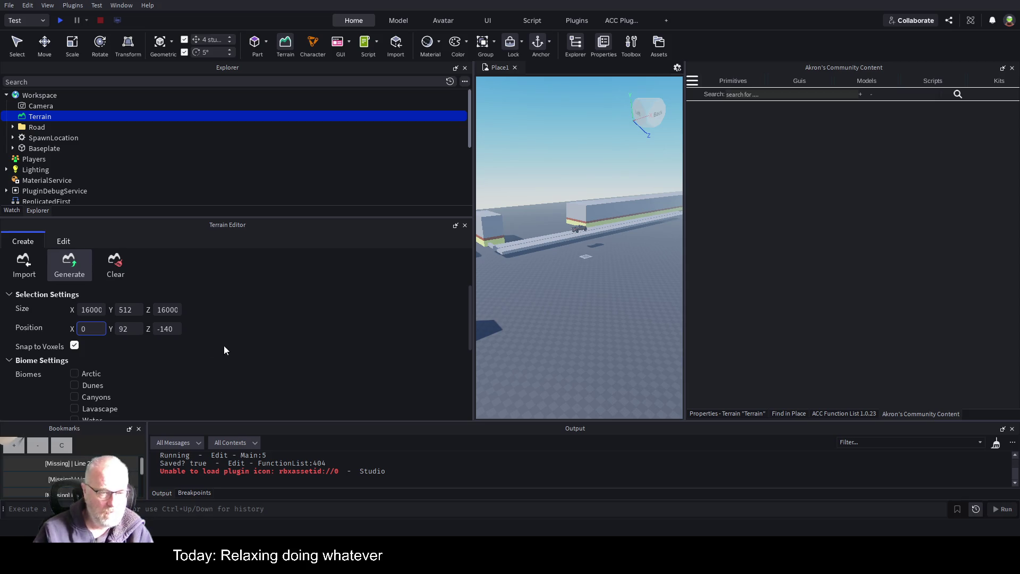
left_click(131, 334)
type("0")
double_click(164, 328)
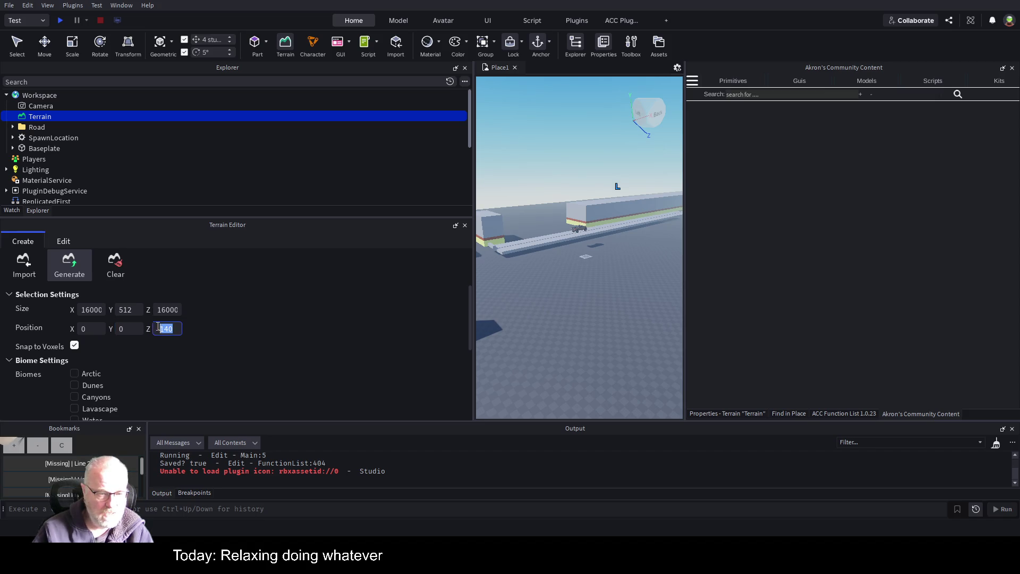
type("0")
key("Return")
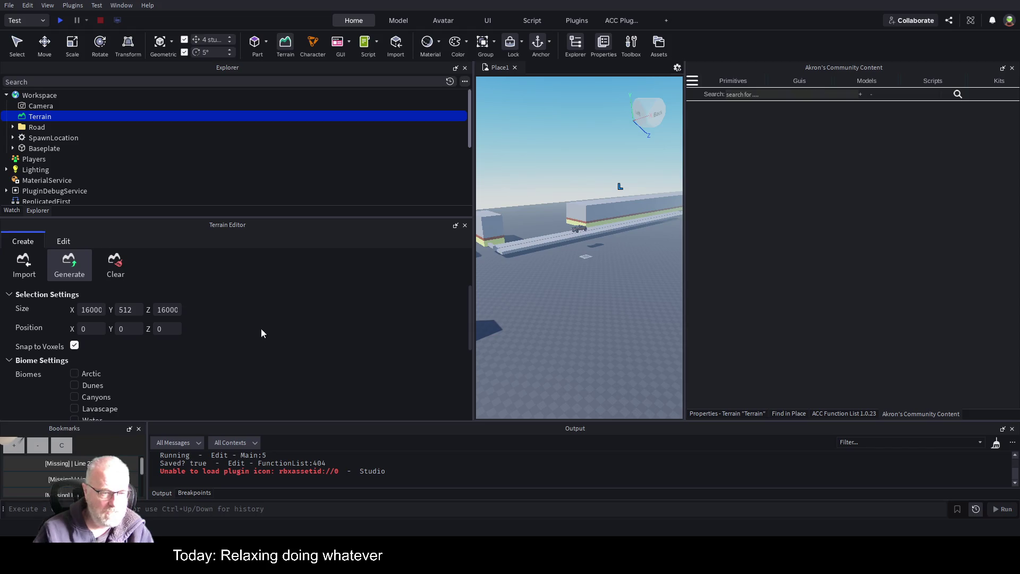
Step: Generate the arctic, dune, mountain and hill biome terrain and orbit to look over it
scroll(271, 322, "down", 3)
scroll(214, 311, "down", 3)
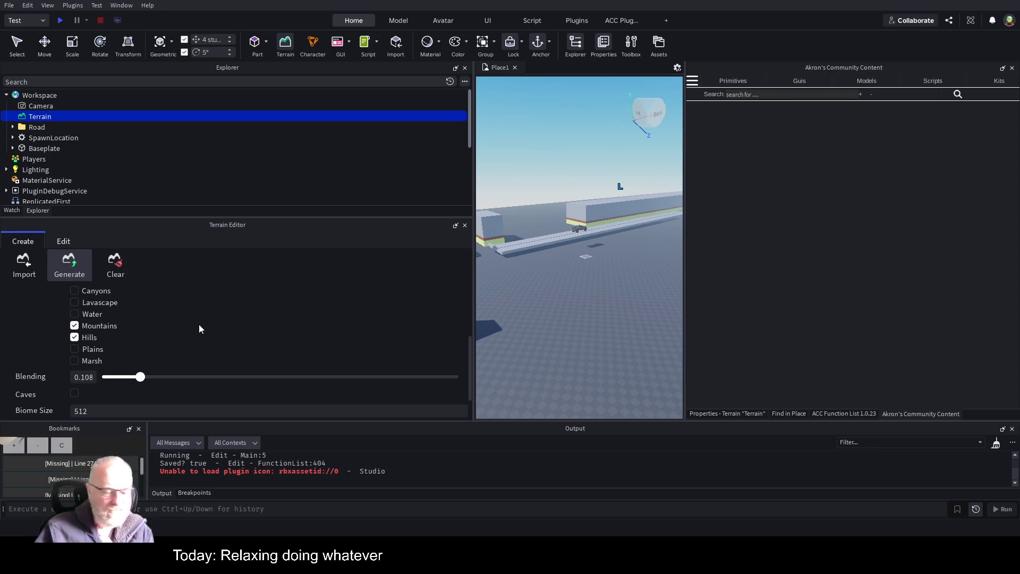
scroll(200, 326, "up", 2)
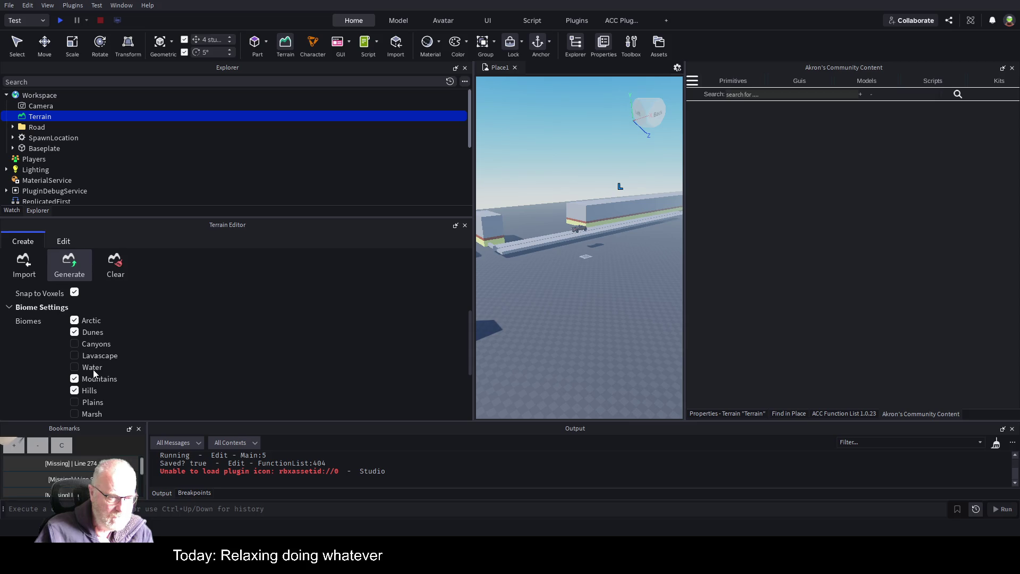
scroll(226, 328, "down", 3)
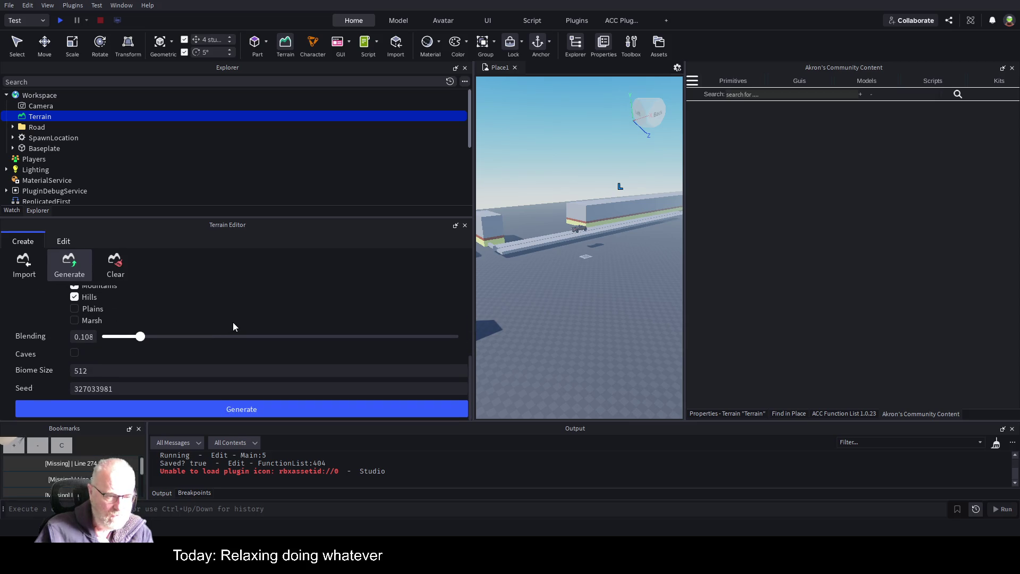
left_click(284, 408)
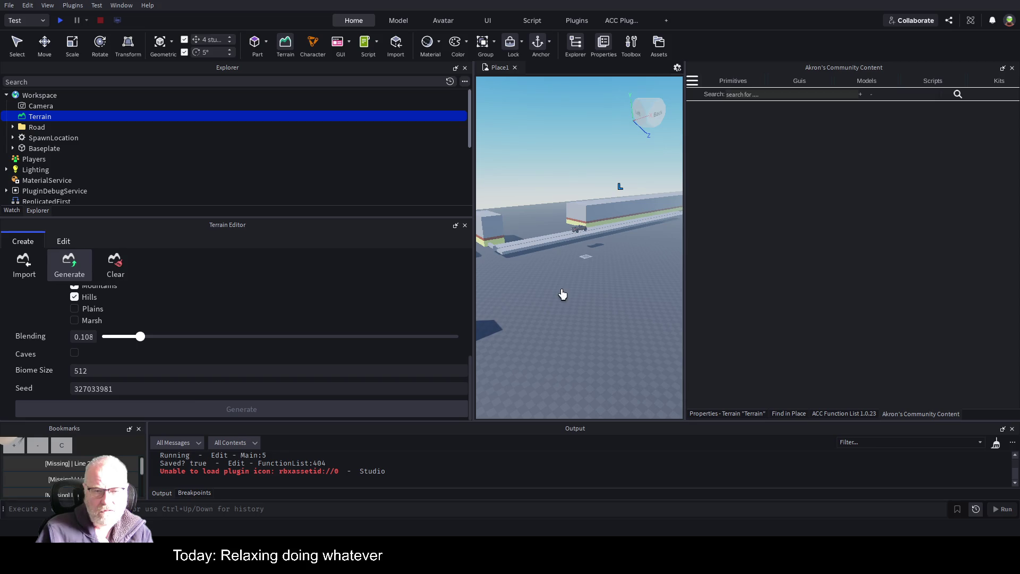
left_click_drag(583, 271, 587, 269)
left_click(116, 264)
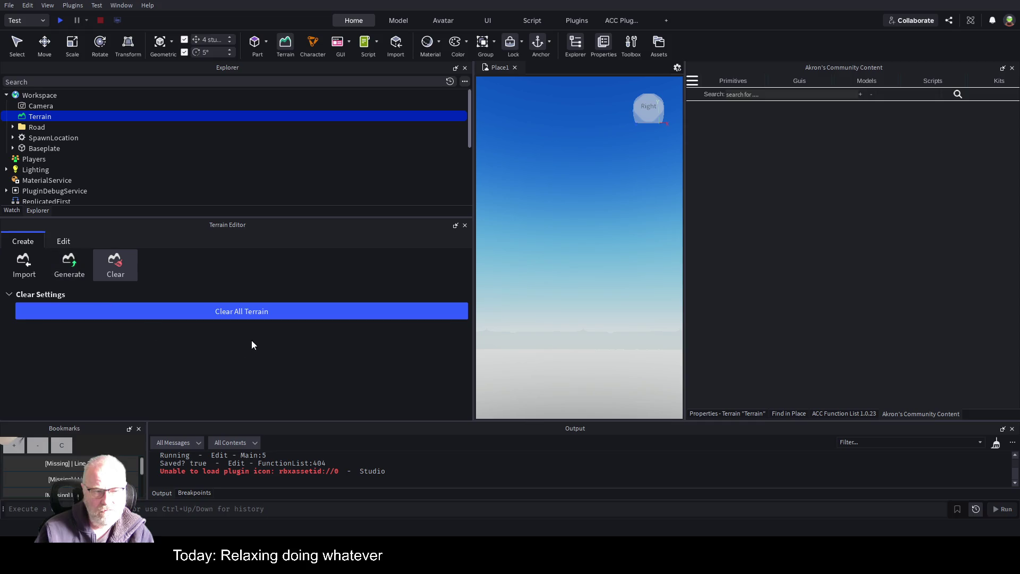
Step: Clear all existing terrain and change the generation X size to 4000
left_click(281, 312)
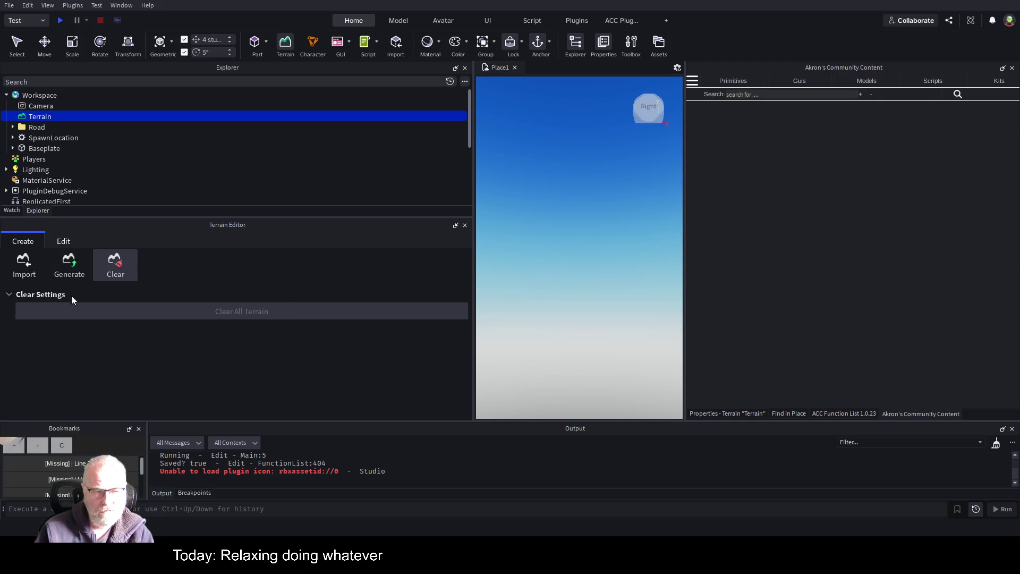
left_click(71, 271)
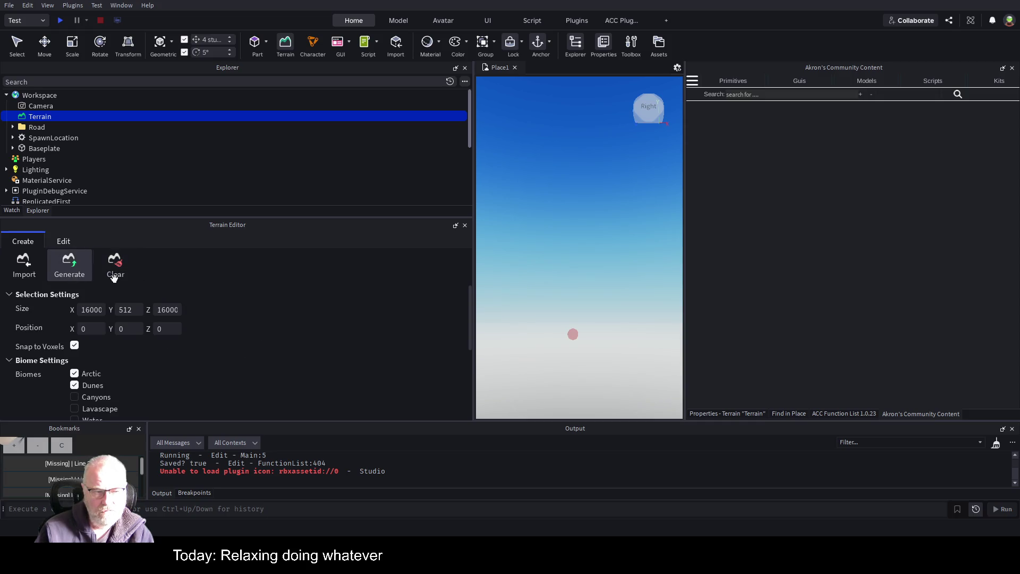
left_click(85, 310)
key("BackSpace")
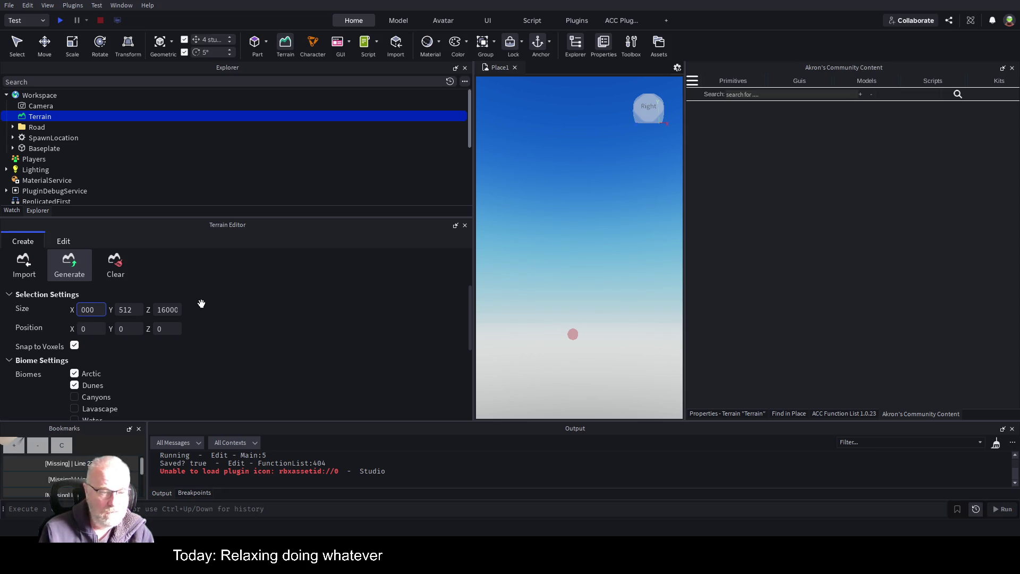
key("Delete")
type("4")
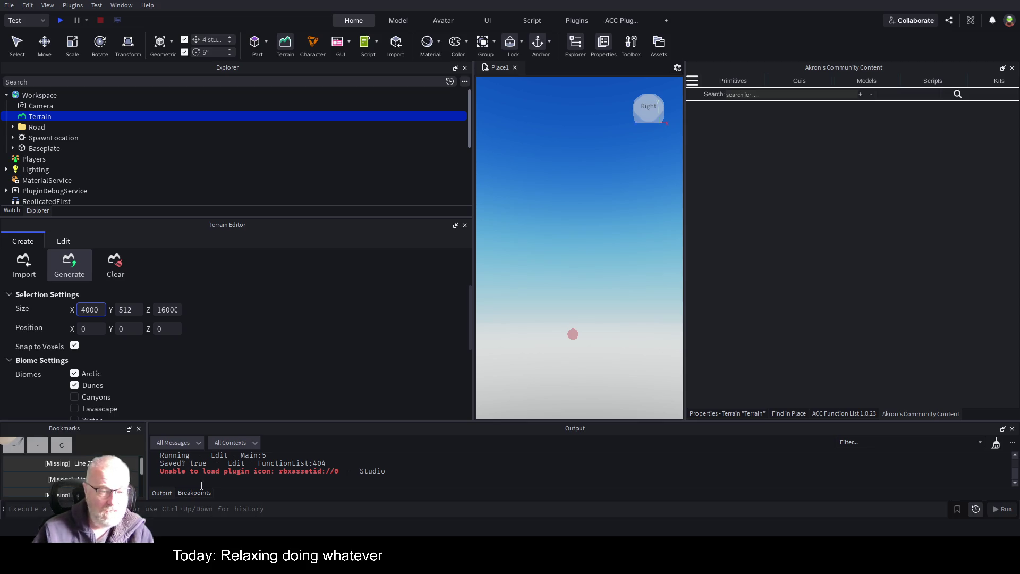
left_click(178, 310)
Step: Change the Z size to 4000 and generate terrain over the 4000 × 4000 area
key("Home")
key("Delete")
key("Delete")
type("4")
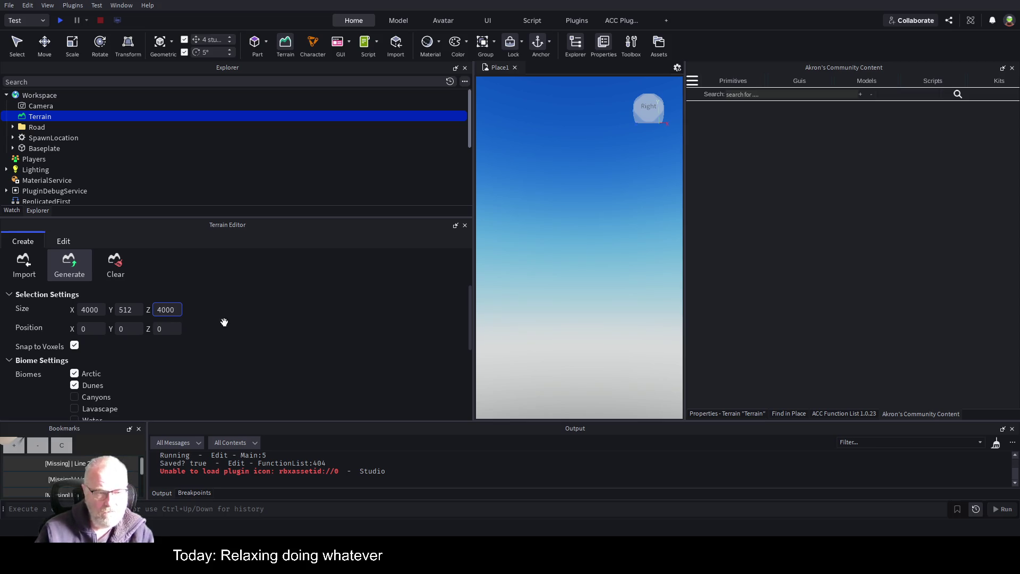
key("Return")
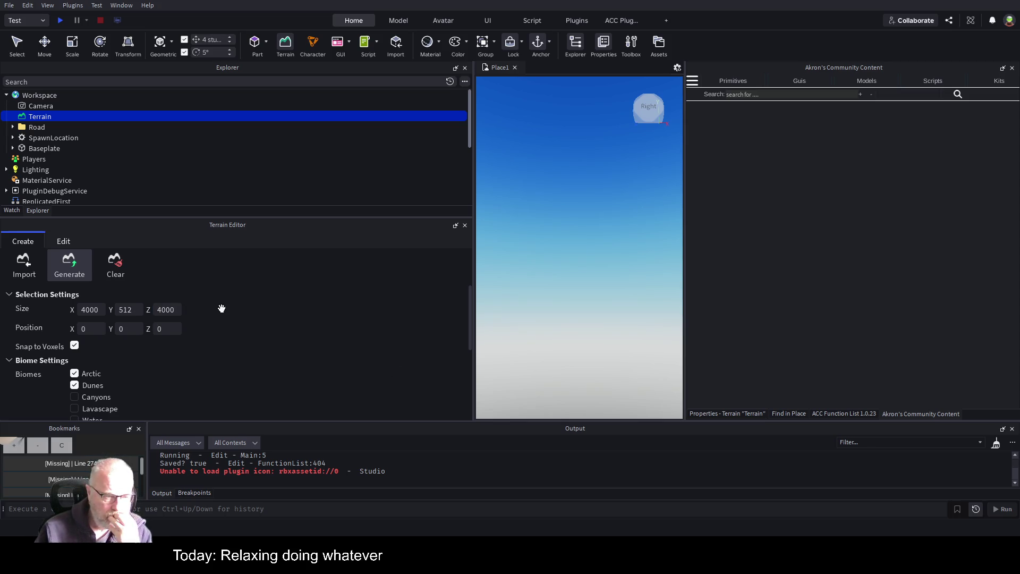
scroll(306, 308, "down", 3)
scroll(308, 312, "down", 2)
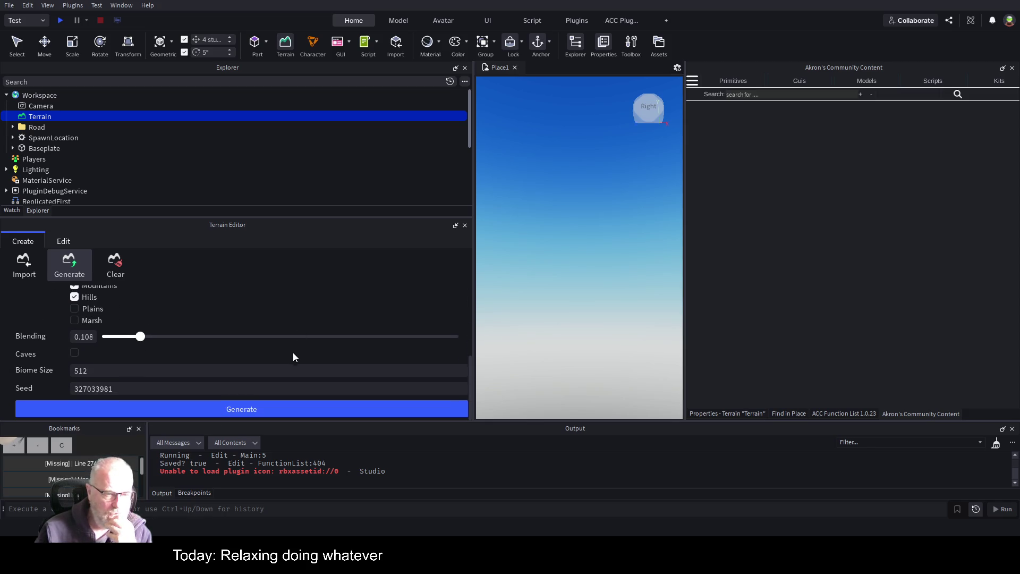
left_click(253, 409)
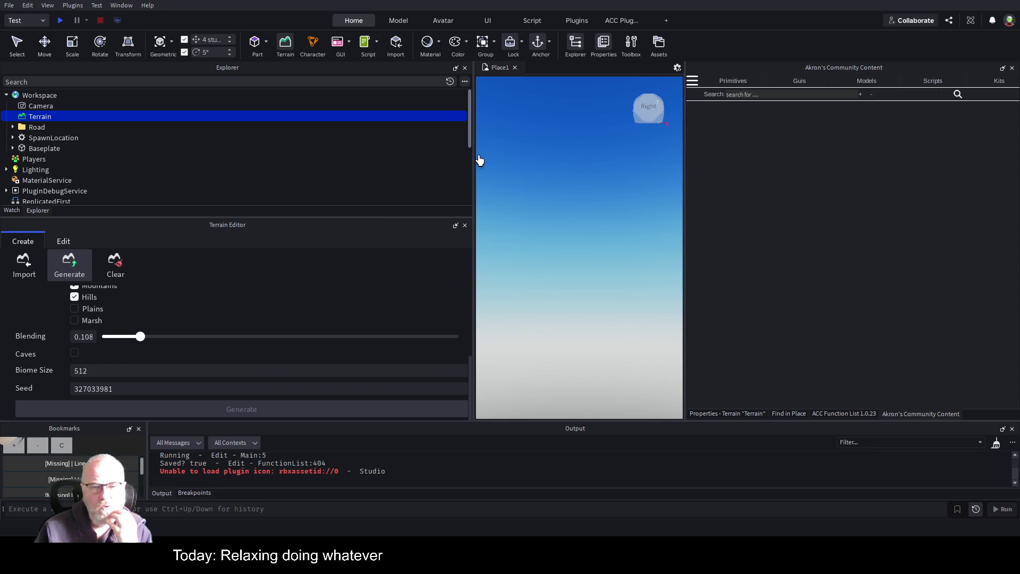
Step: Widen the 3D viewport, focus the camera on the Road folder's models and orbit around them
left_click_drag(474, 161, 185, 162)
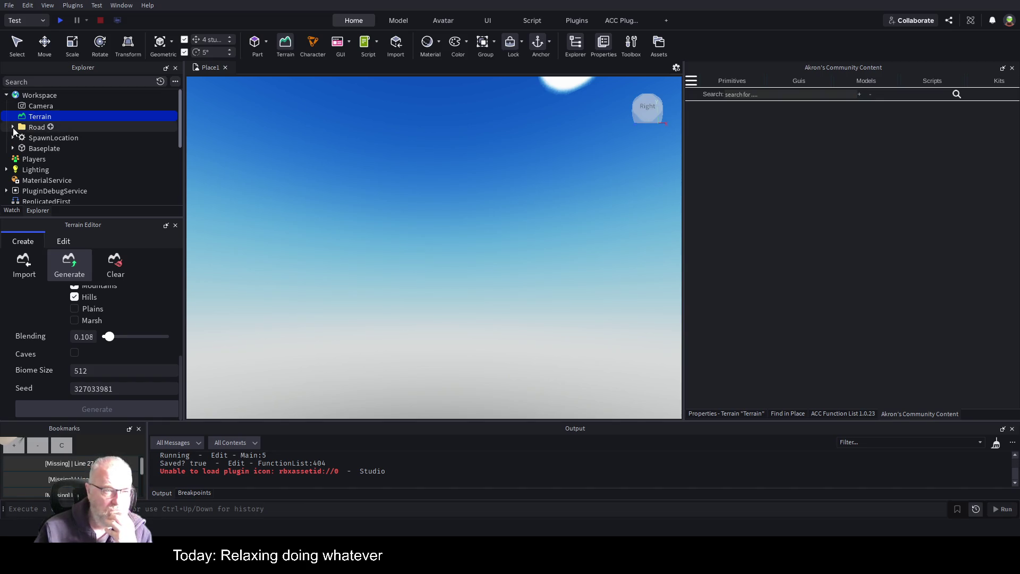
left_click(37, 127)
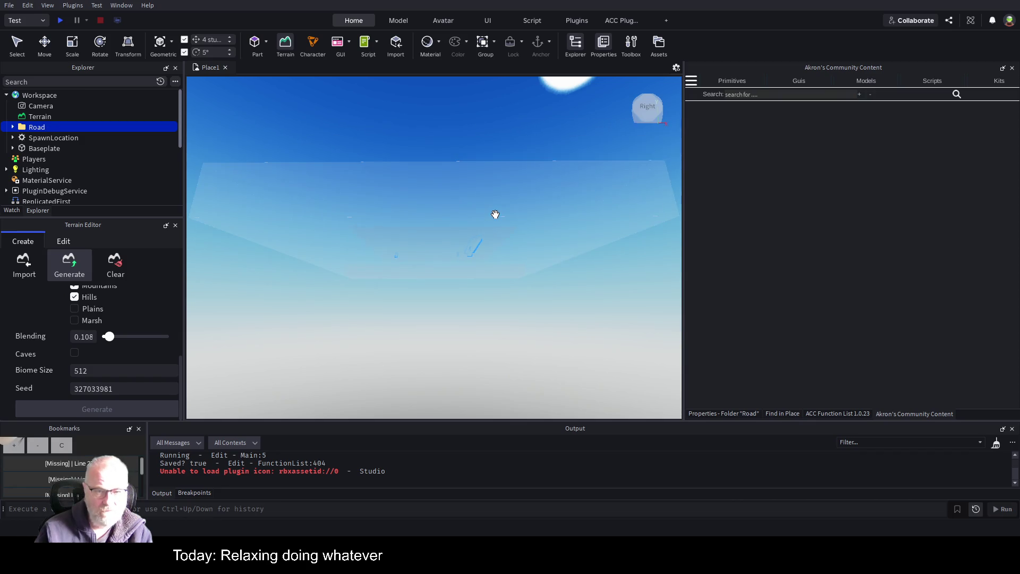
key("ctrl+2")
key("f")
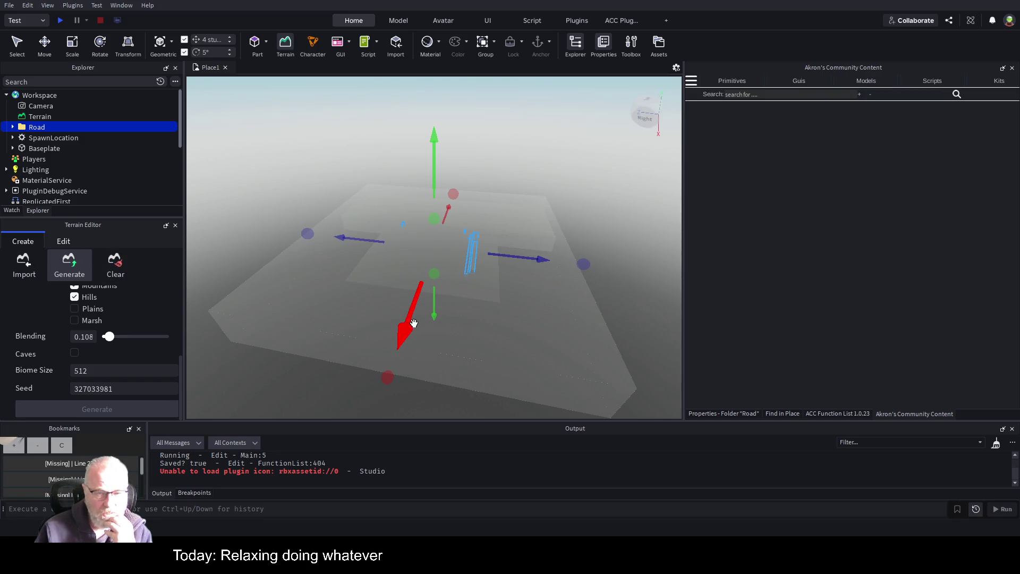
left_click_drag(413, 323, 429, 316)
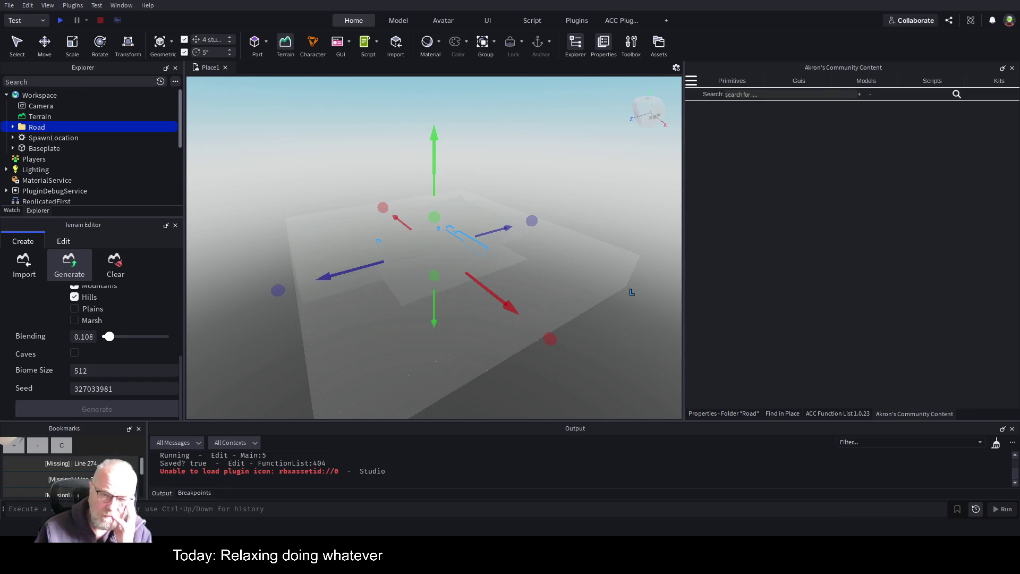
Step: Orbit to inspect the terrain under the road, then expand Road and its first Model's Air parts
left_click_drag(628, 210, 629, 209)
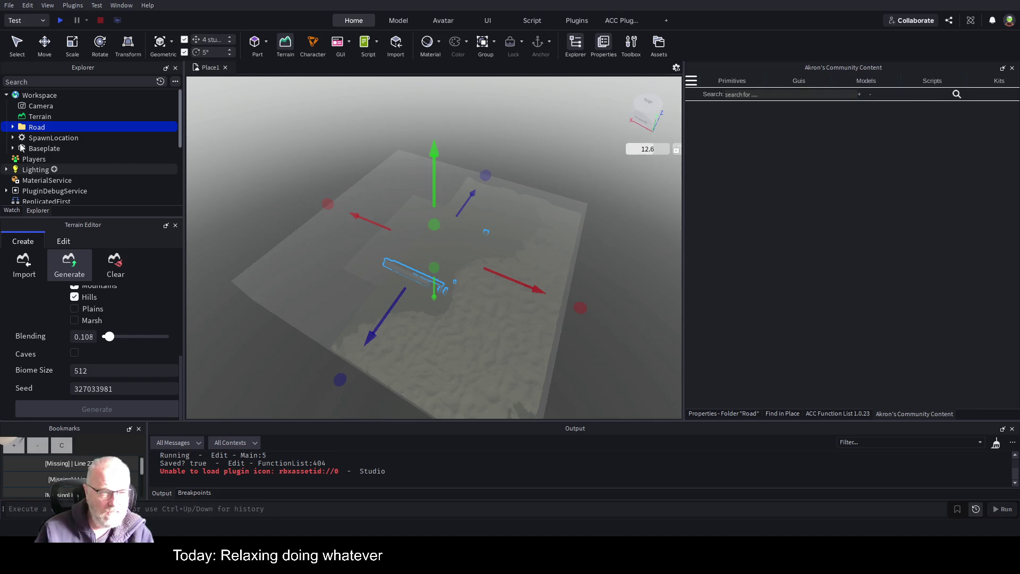
left_click(12, 127)
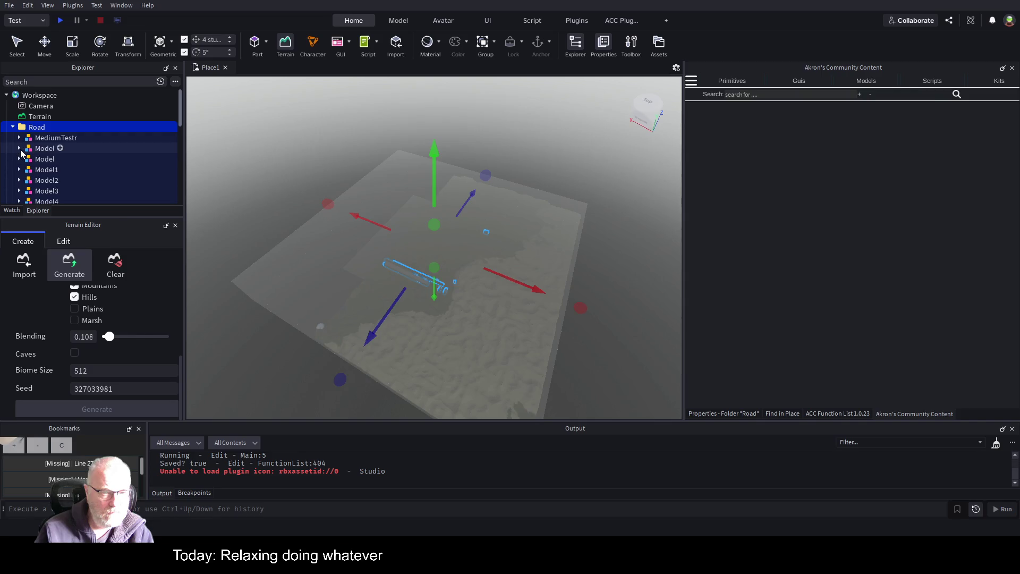
left_click(19, 148)
left_click(46, 160)
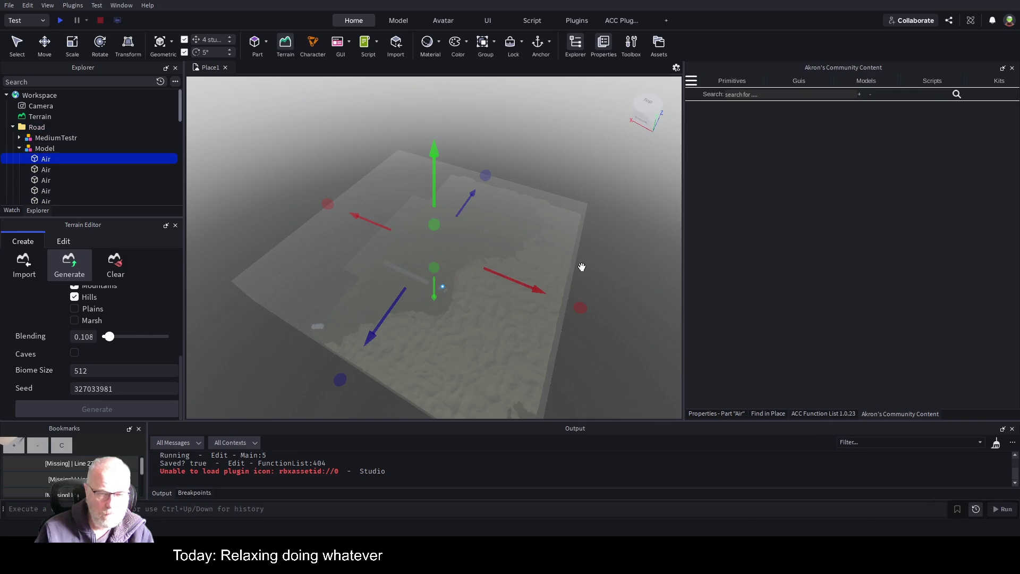